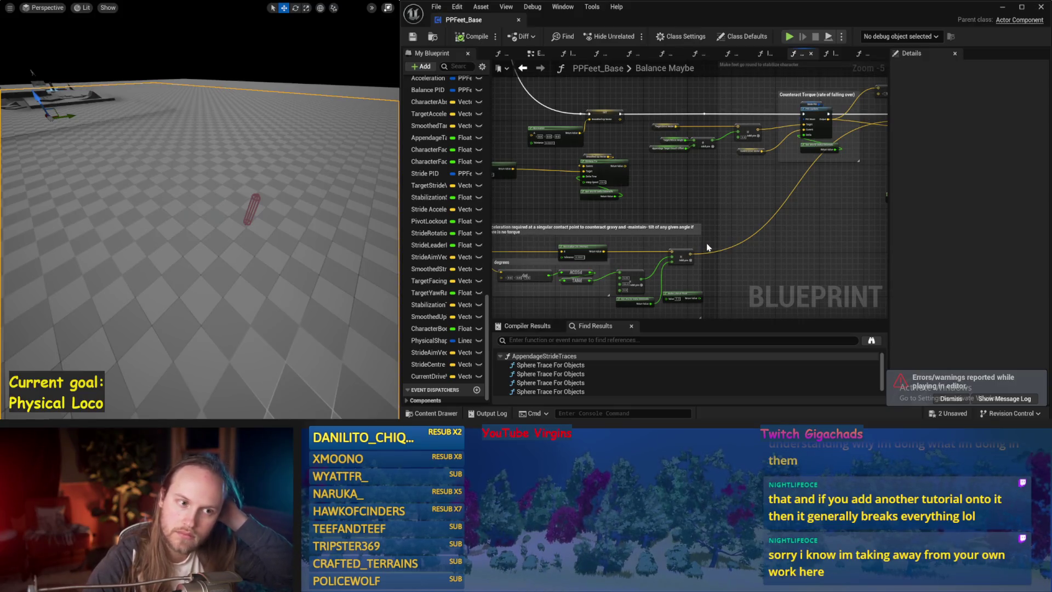
- Wire the Stride PID Update output into the Add node in the Counteract Torque section
scroll(707, 248, "up", 2)
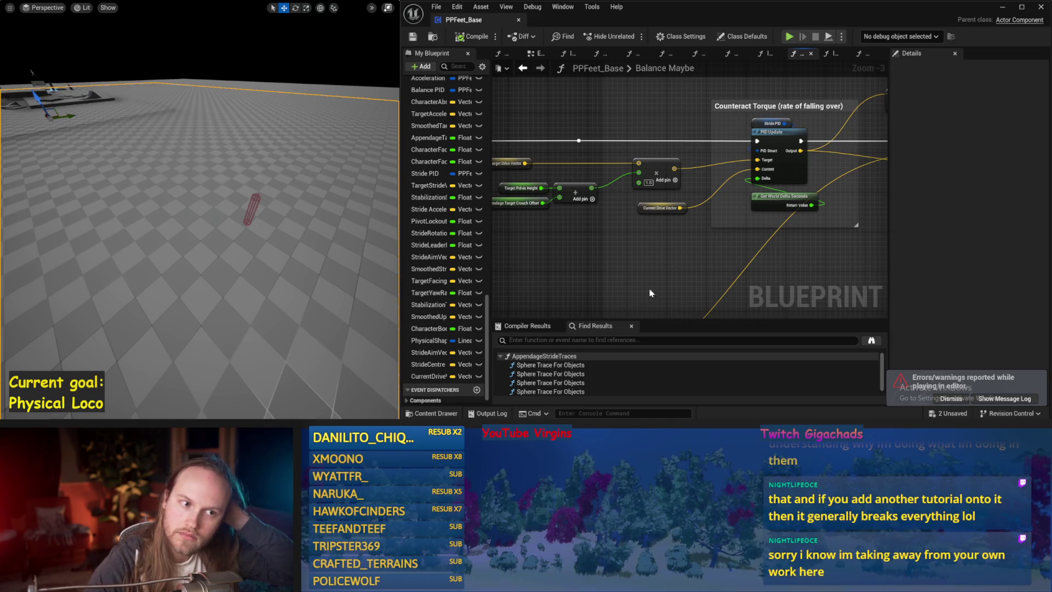
scroll(649, 294, "down", 1)
left_click_drag(651, 289, 539, 273)
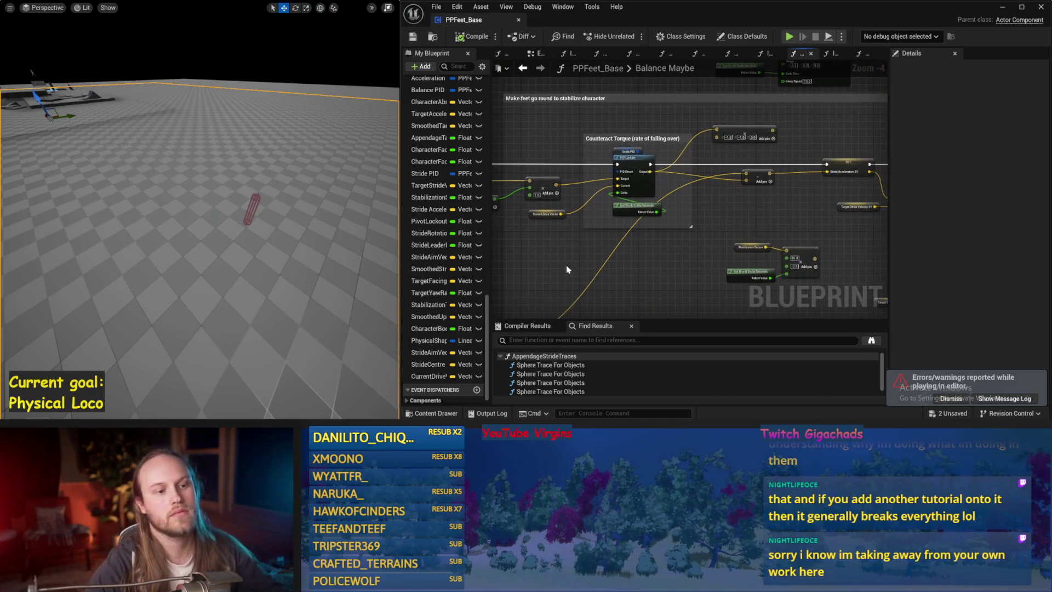
left_click_drag(688, 296, 675, 282)
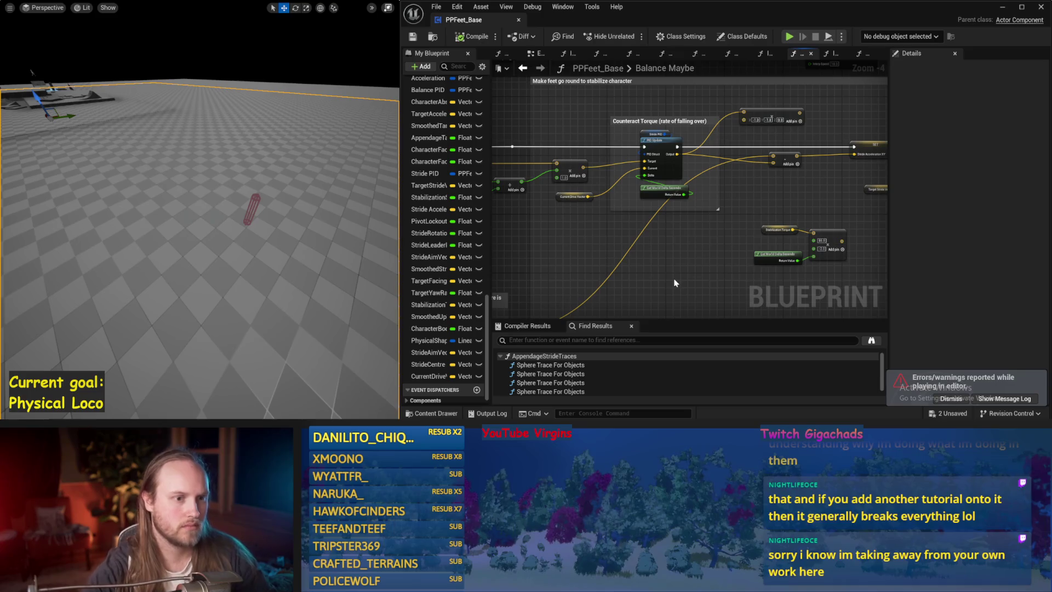
scroll(748, 228, "up", 1)
mouse_move(576, 157)
left_mouse_down()
mouse_move(828, 158)
mouse_move(772, 200)
left_mouse_up()
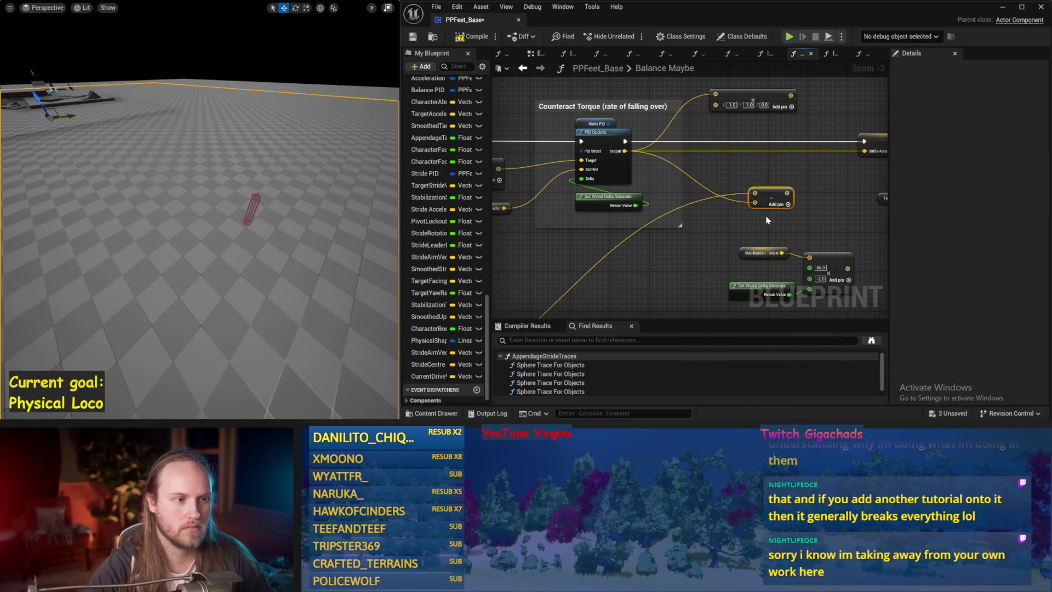
- Compile the Balance Maybe change and start a simulation to test the capsule's balance
left_click_drag(575, 278, 723, 251)
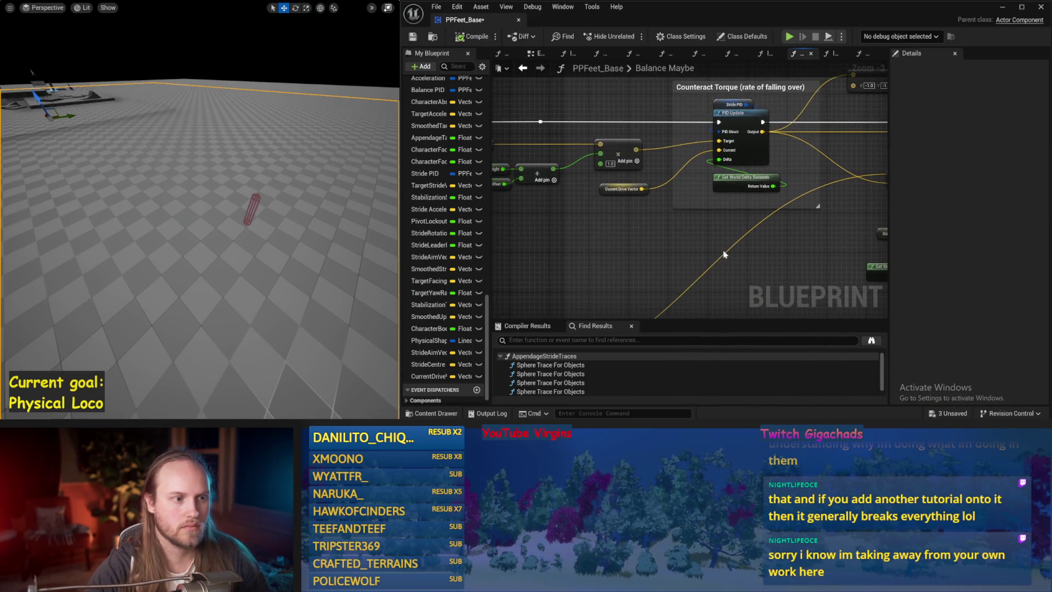
key("ctrl+s")
key("alt+p")
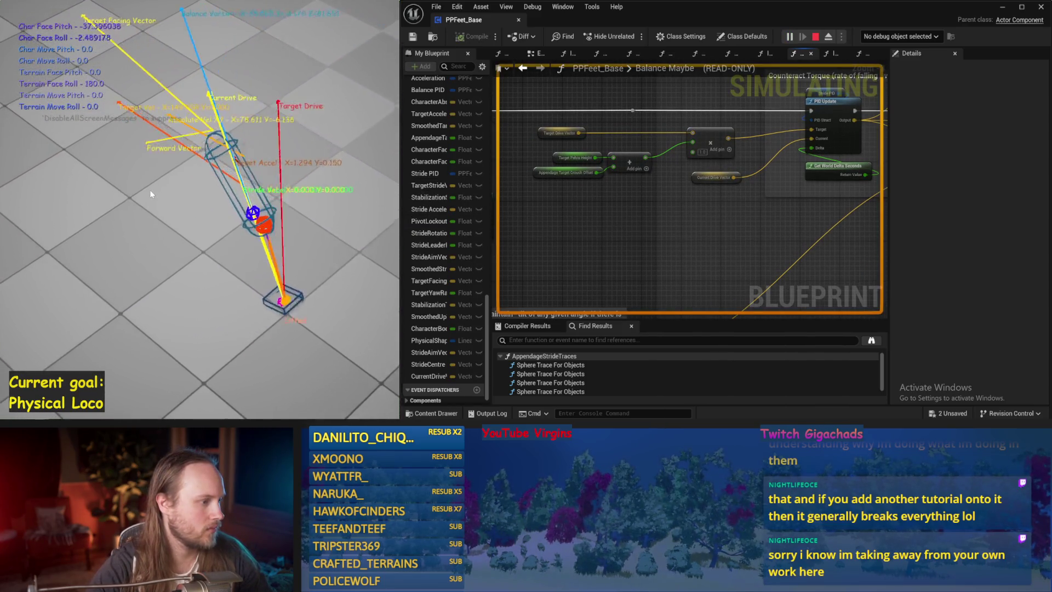
key("Escape")
key("alt+p")
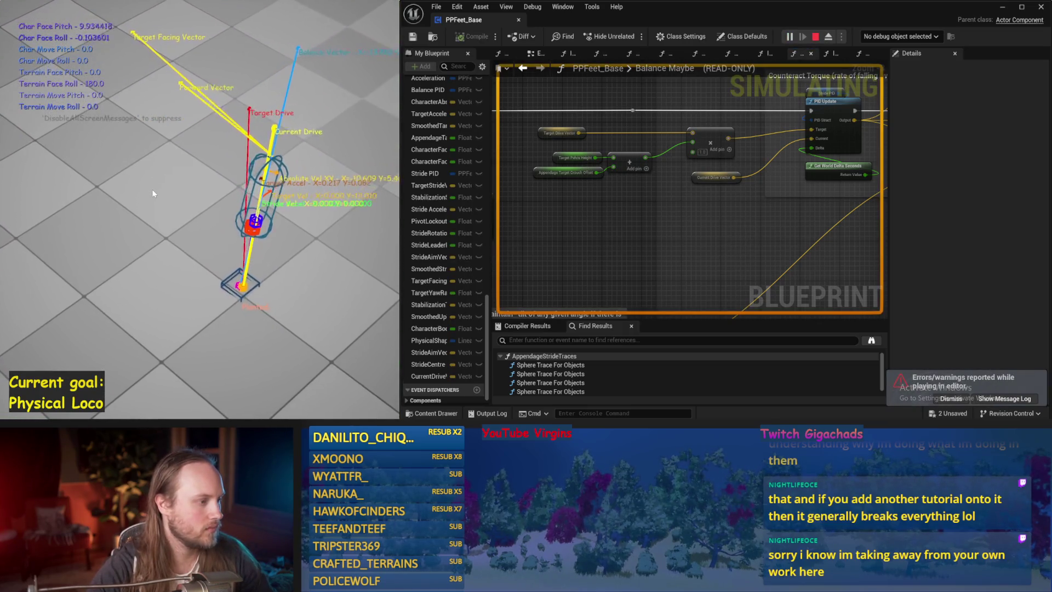
key("Escape")
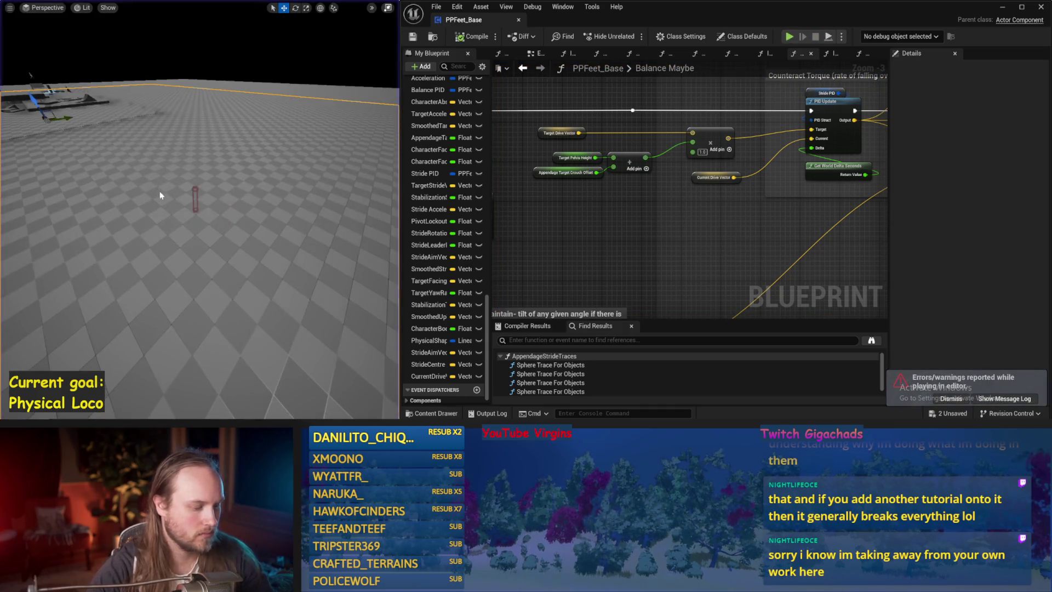
key("alt+p")
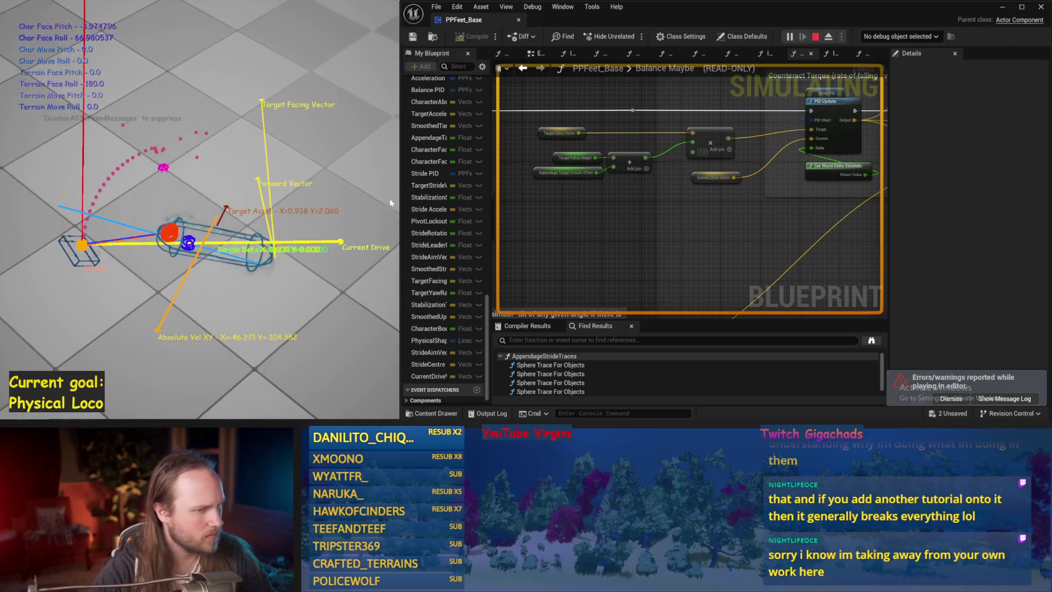
key("Escape")
key("alt+p")
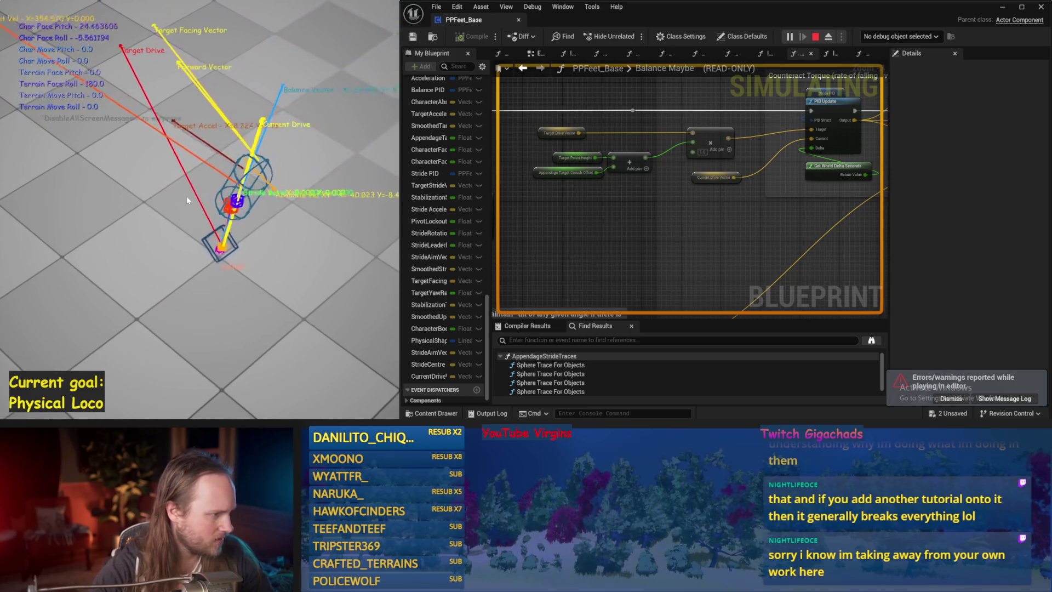
key("Escape")
key("alt+p")
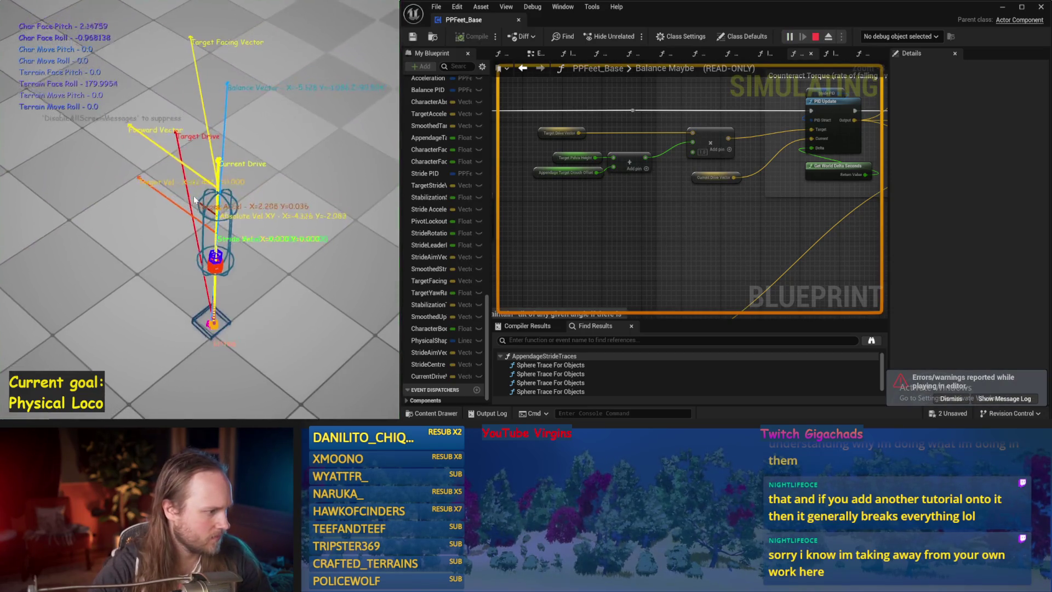
key("Escape")
scroll(674, 233, "down", 5)
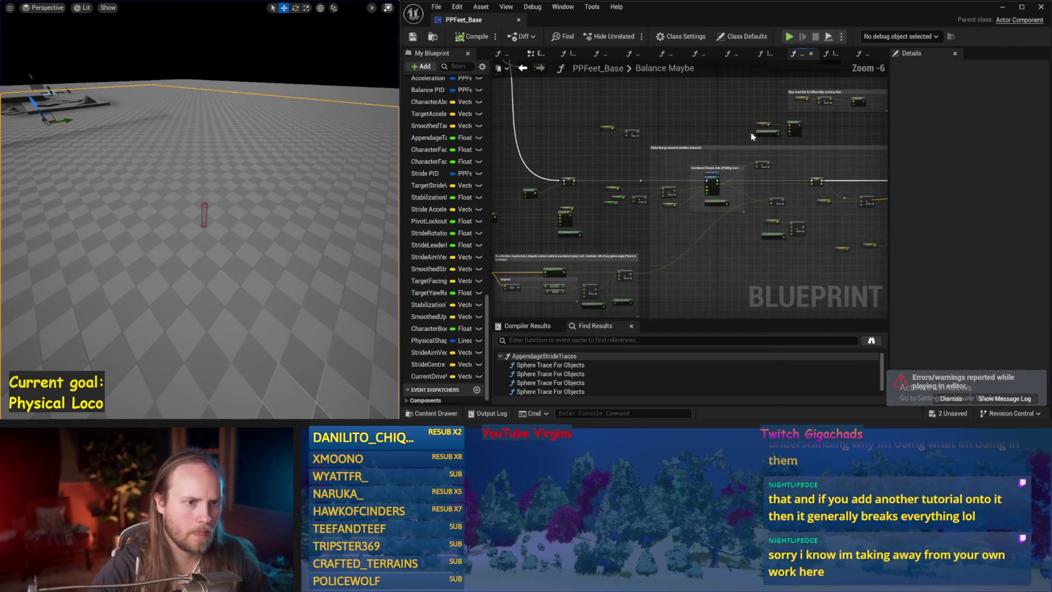
- Change the Balance PID DerivativeFactor, then simulate until the capsule topples and stop
scroll(567, 223, "up", 2)
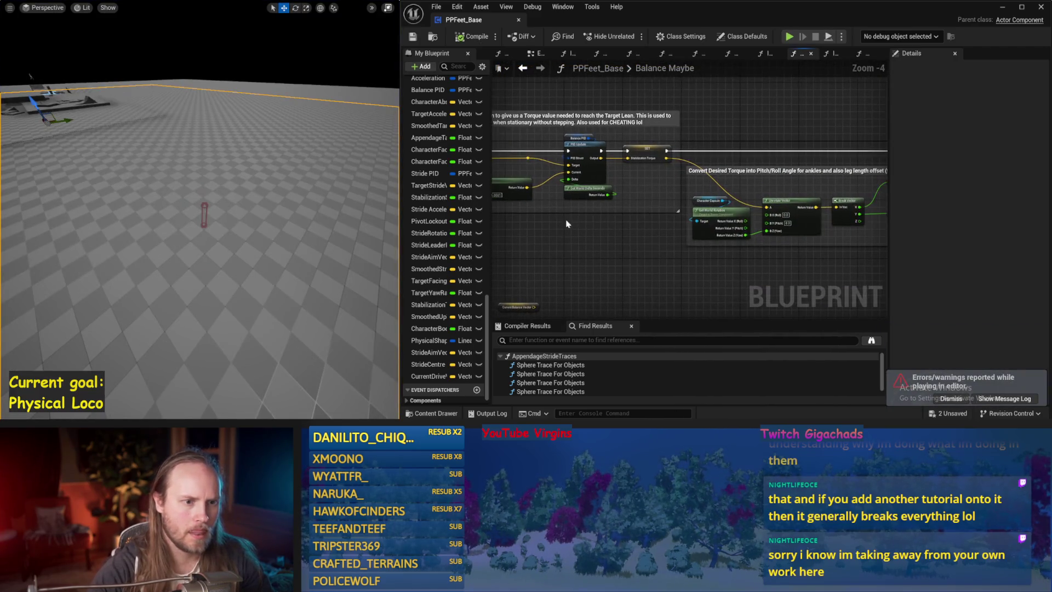
left_click(571, 136)
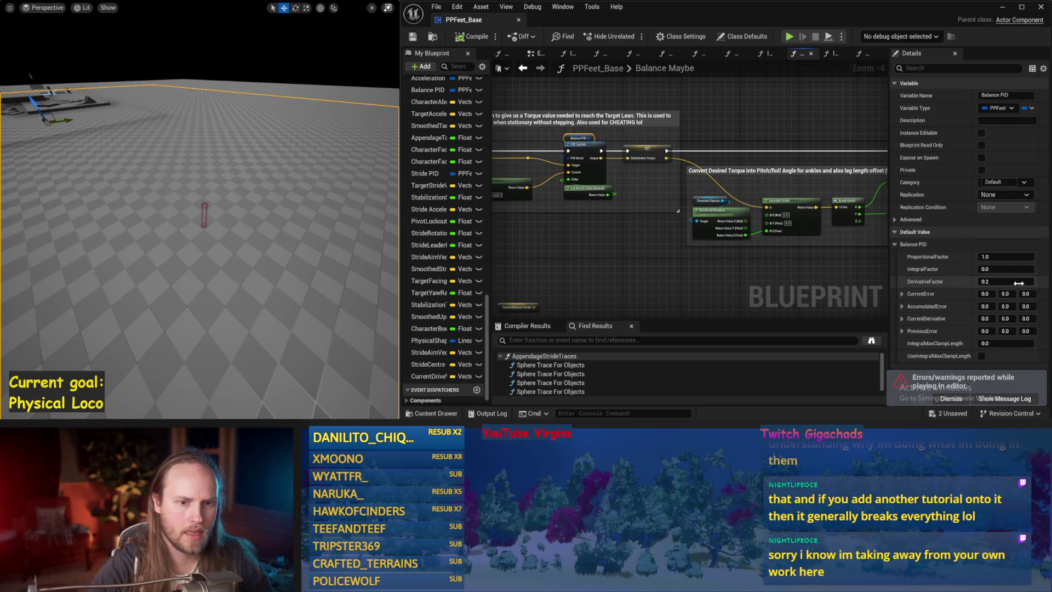
left_click_drag(700, 270, 601, 259)
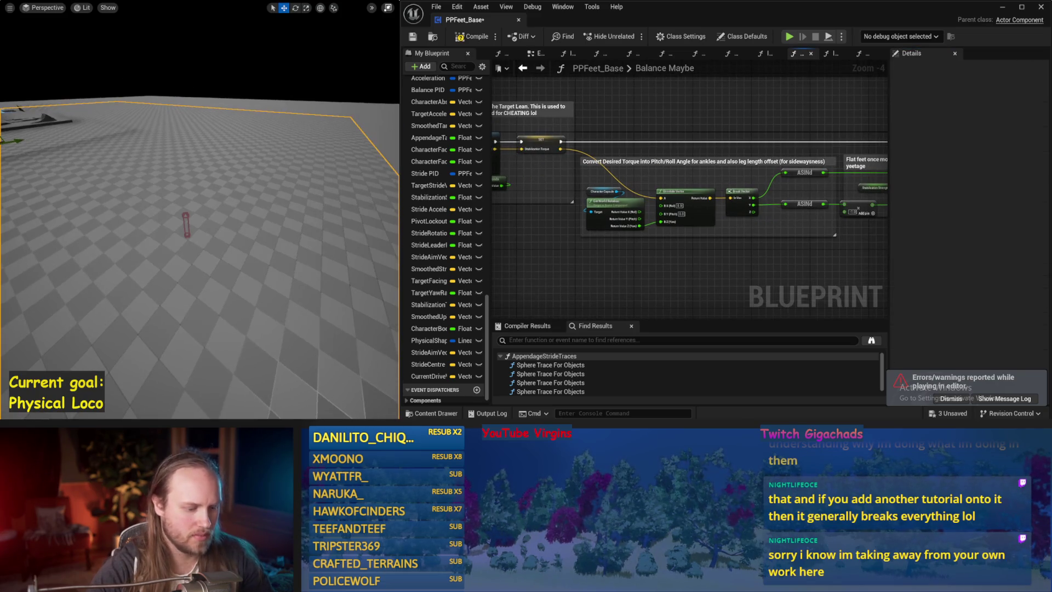
key("alt+s")
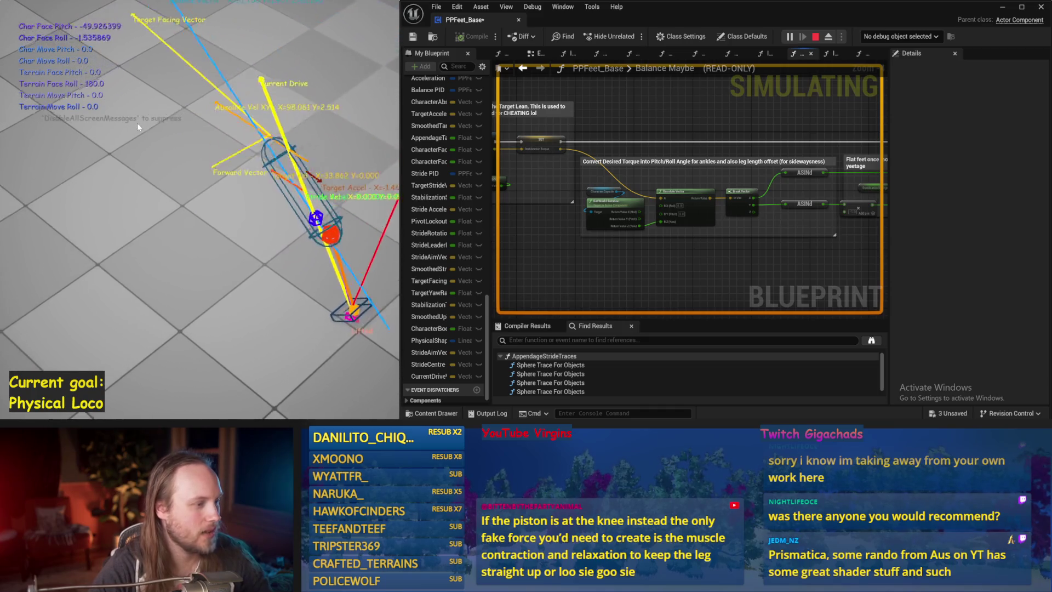
key("Escape")
- Compile PPFeet_Base and pan across the clamp, interp, Break Vector and ASINd nodes
left_click(472, 38)
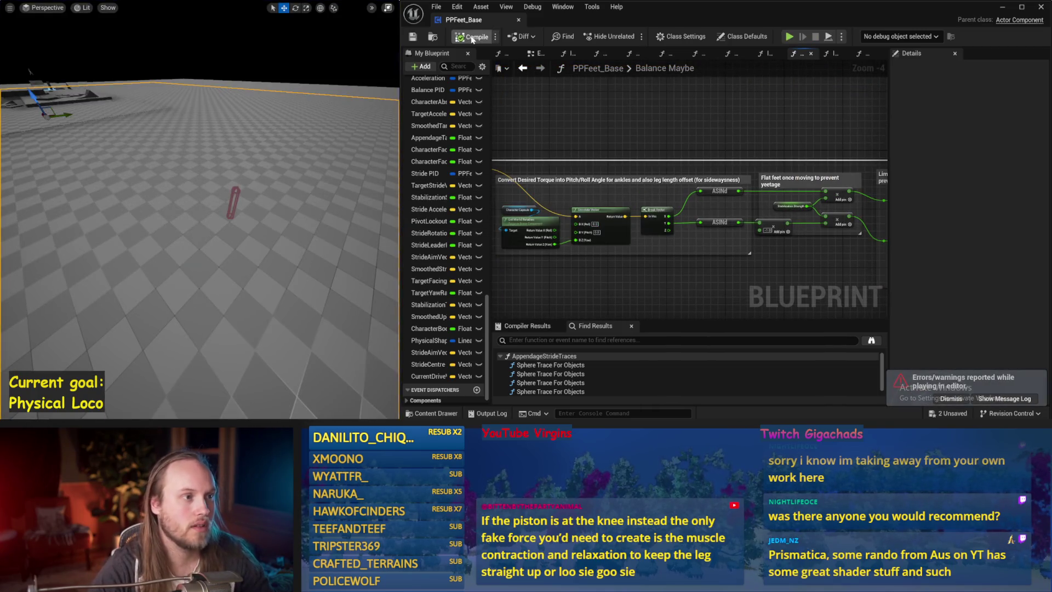
left_click_drag(753, 135, 556, 136)
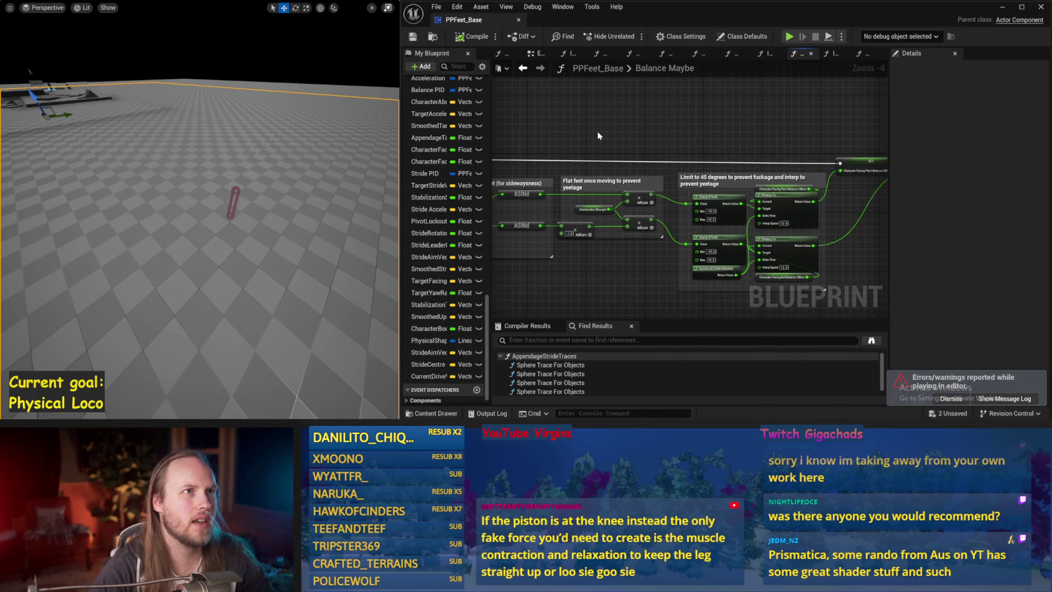
mouse_move(544, 152)
left_mouse_down()
mouse_move(642, 153)
mouse_move(612, 155)
mouse_move(683, 135)
mouse_move(657, 129)
left_mouse_up()
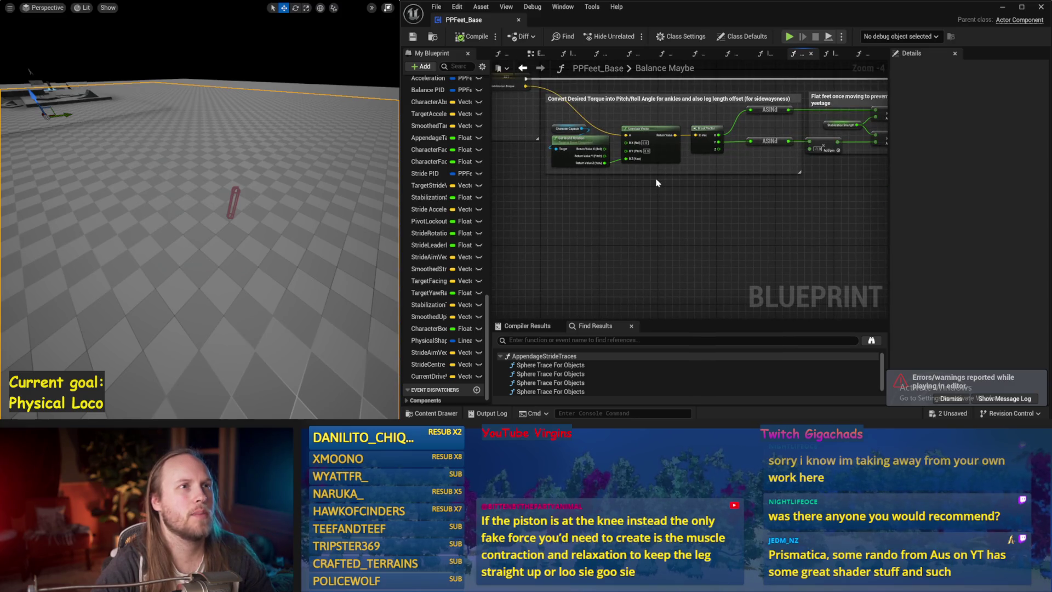
left_click_drag(657, 183, 636, 205)
- Save the blueprint and modified packages, then start a new balance simulation
key("ctrl+s")
left_click(413, 36)
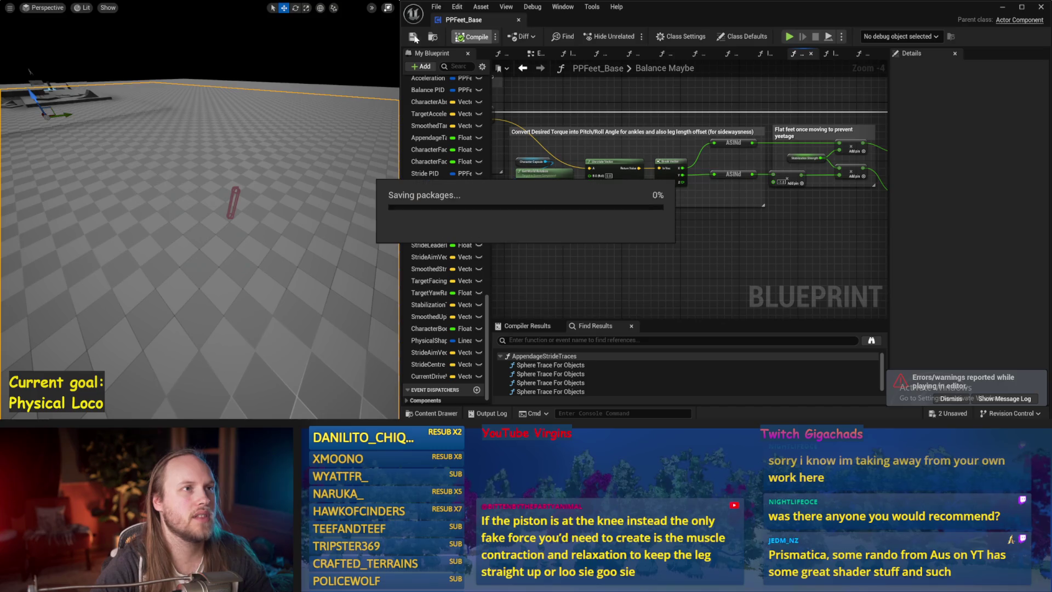
left_click_drag(671, 136, 682, 195)
key("ctrl+s")
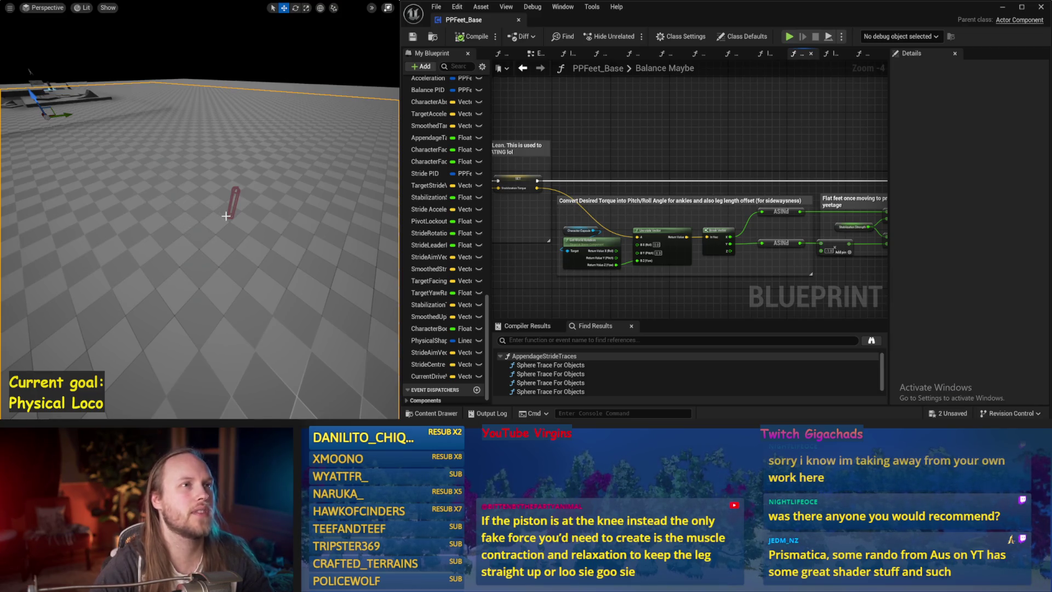
key("alt+s")
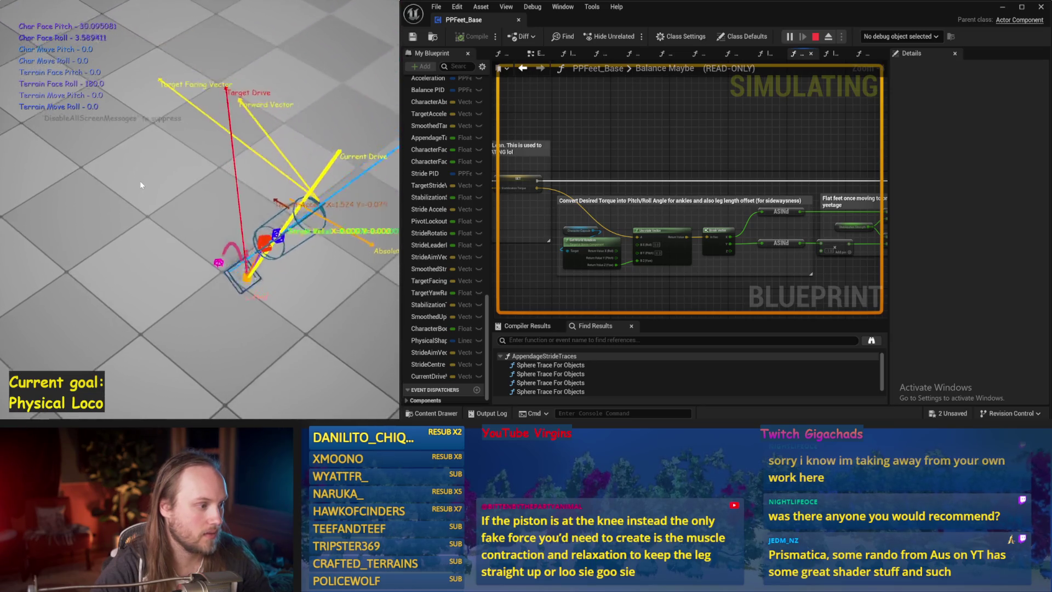
- Restart the simulation with the capsule upright, stop it, and shift the graph view
key("Escape")
key("alt+s")
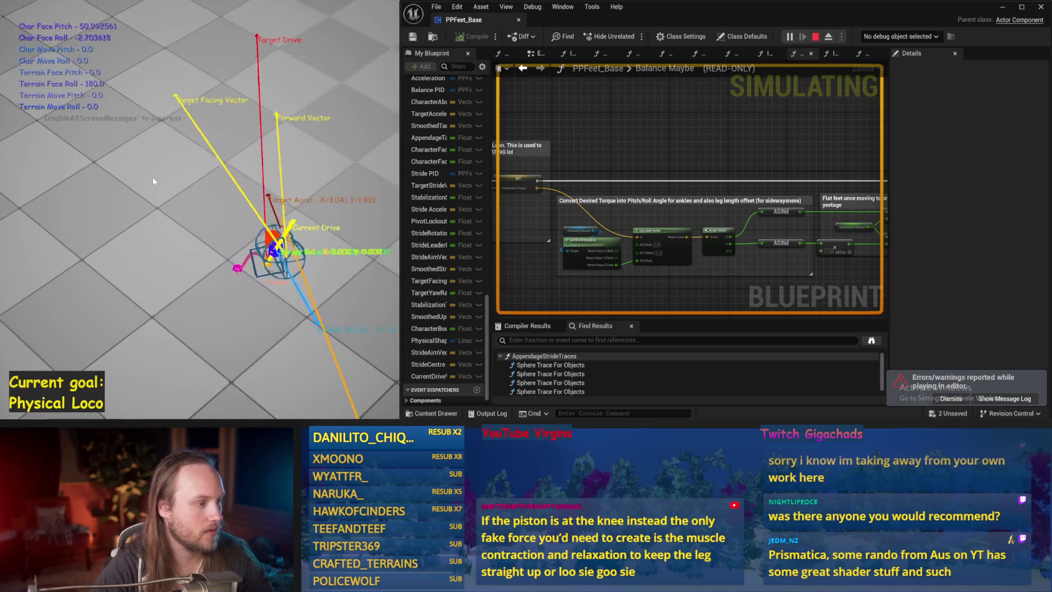
key("Escape")
mouse_move(702, 160)
left_mouse_down()
mouse_move(660, 180)
mouse_move(590, 135)
left_mouse_up()
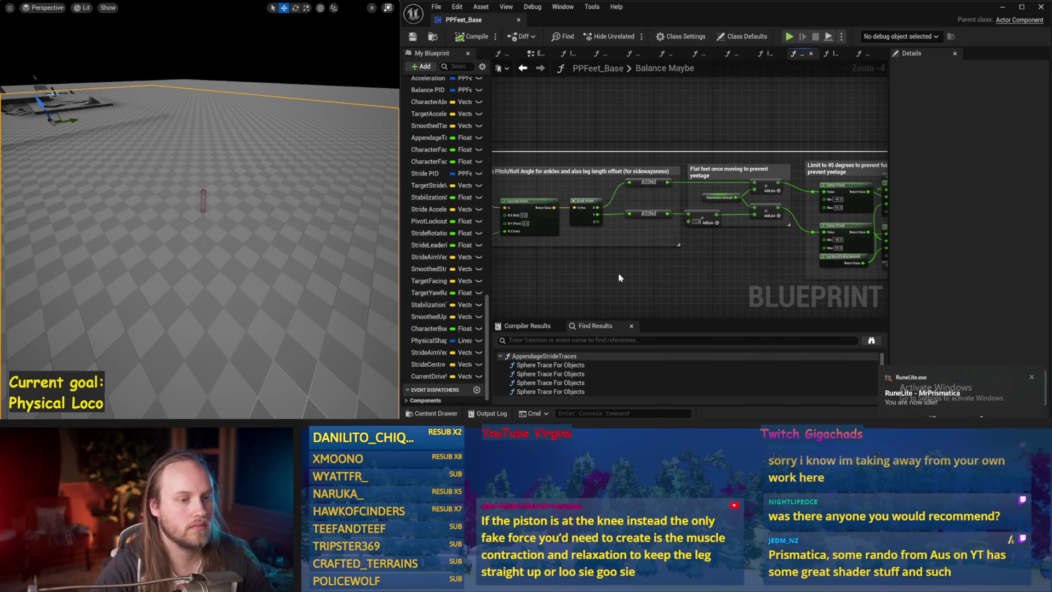
left_click_drag(616, 279, 585, 247)
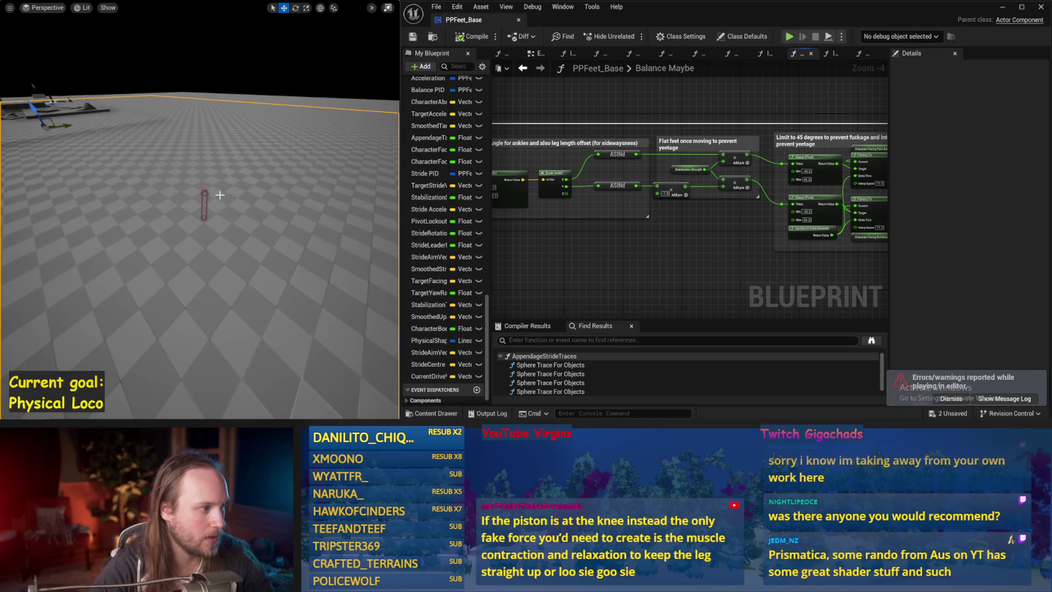
- Select the test player capsule, simulate once more, then show the EventGraph's Sequence and SET nodes
left_click(203, 202)
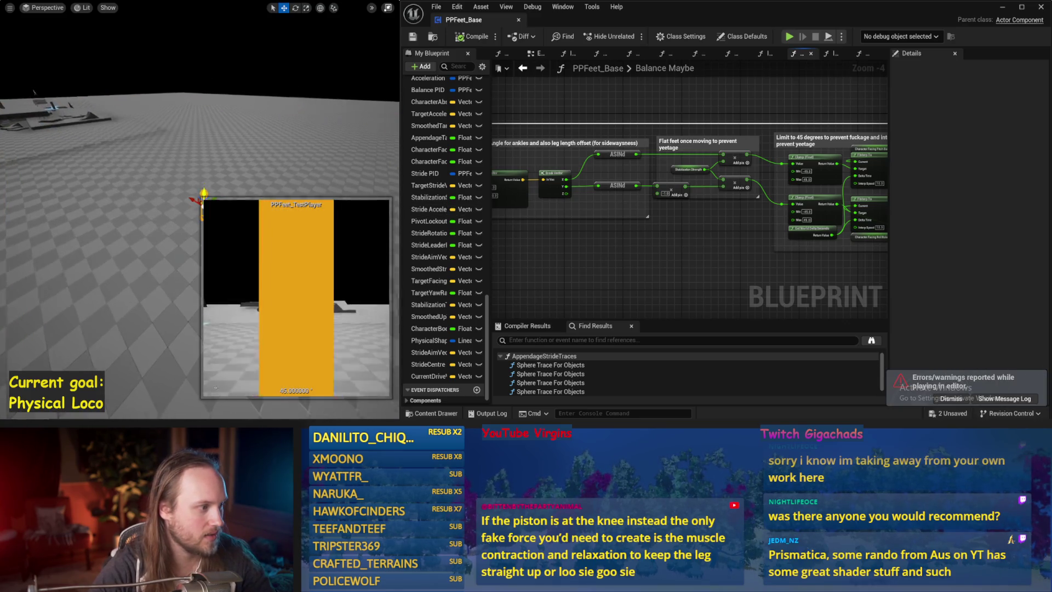
key("alt+s")
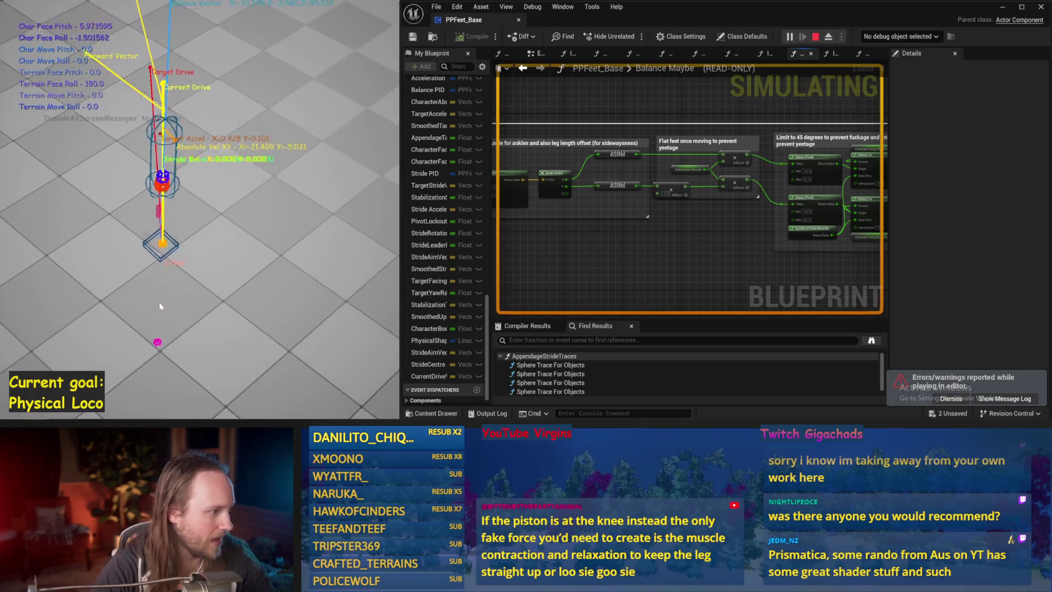
key("Escape")
left_click(531, 53)
left_click_drag(734, 223, 859, 208)
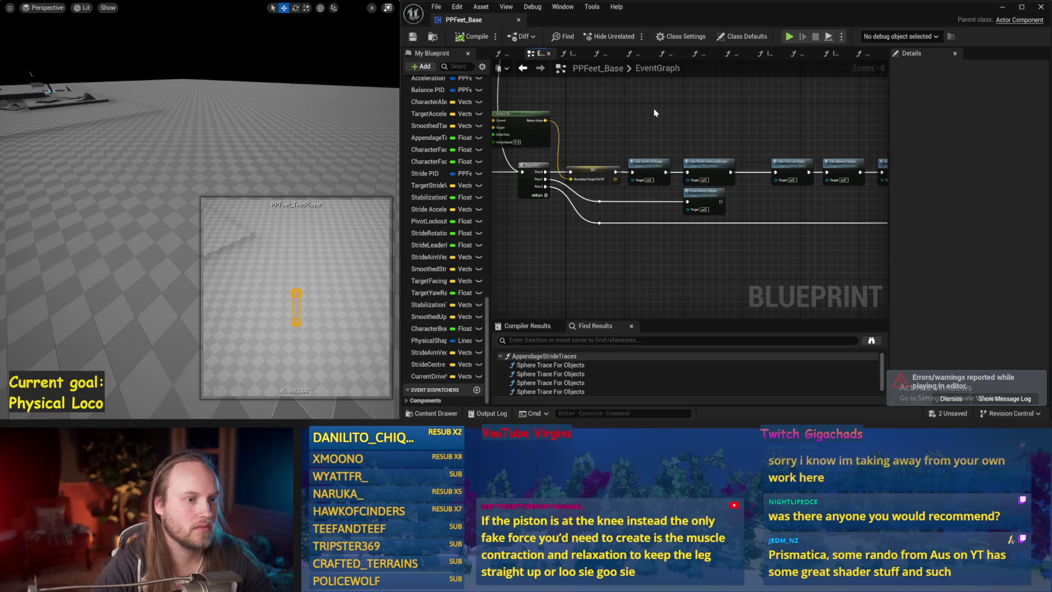
- Run and stop one more PPFeet_Base simulation, then switch to the Paint leg sketches
left_click(181, 125)
key("alt+s")
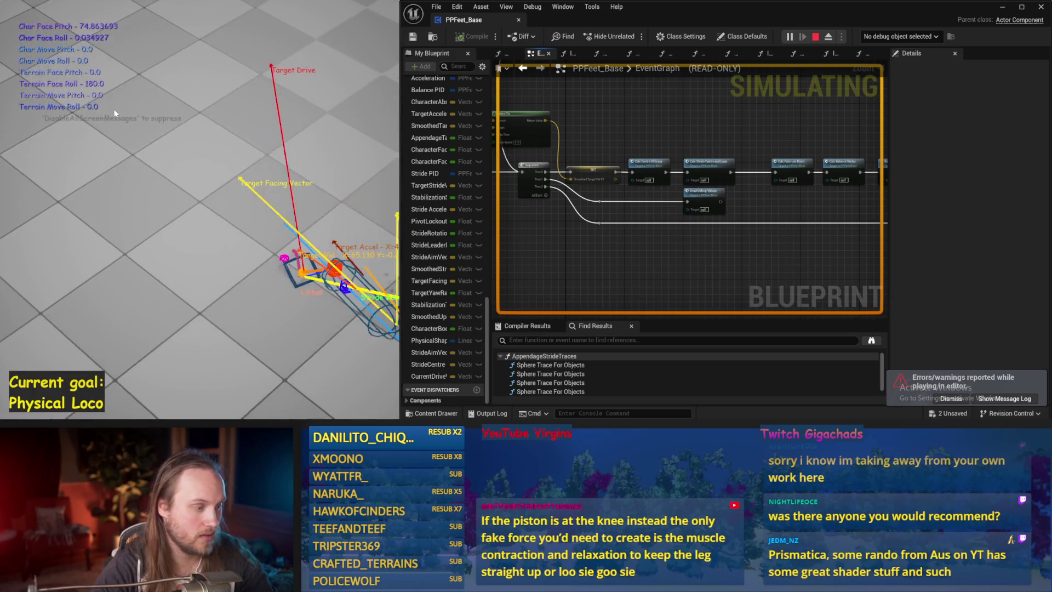
key("Escape")
key("alt+Tab")
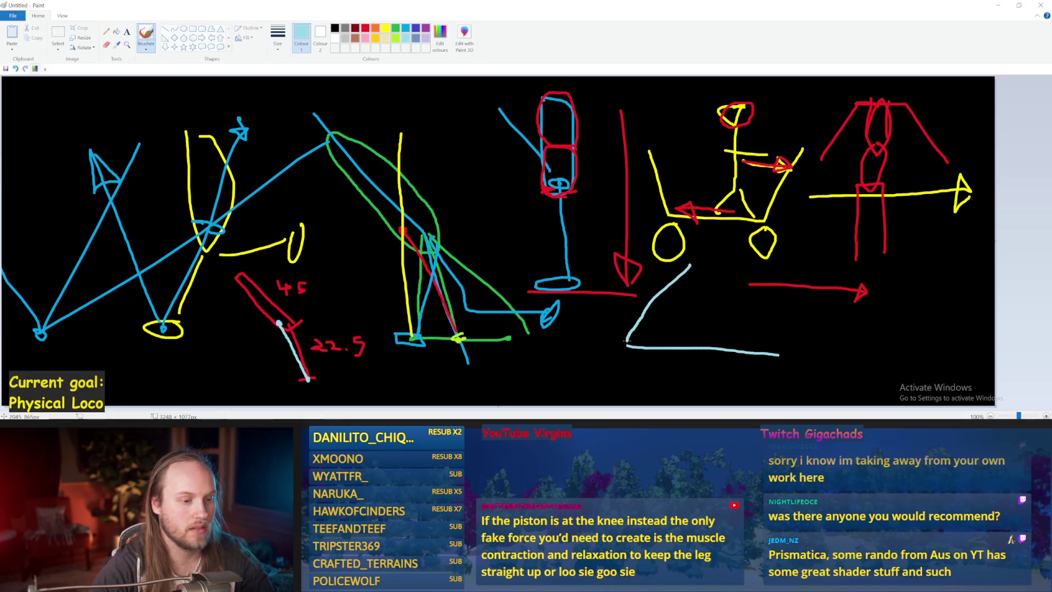
- Sketch a light-blue bent line near the bottom, then return to the Unreal blueprint editor
left_click_drag(685, 302, 695, 324)
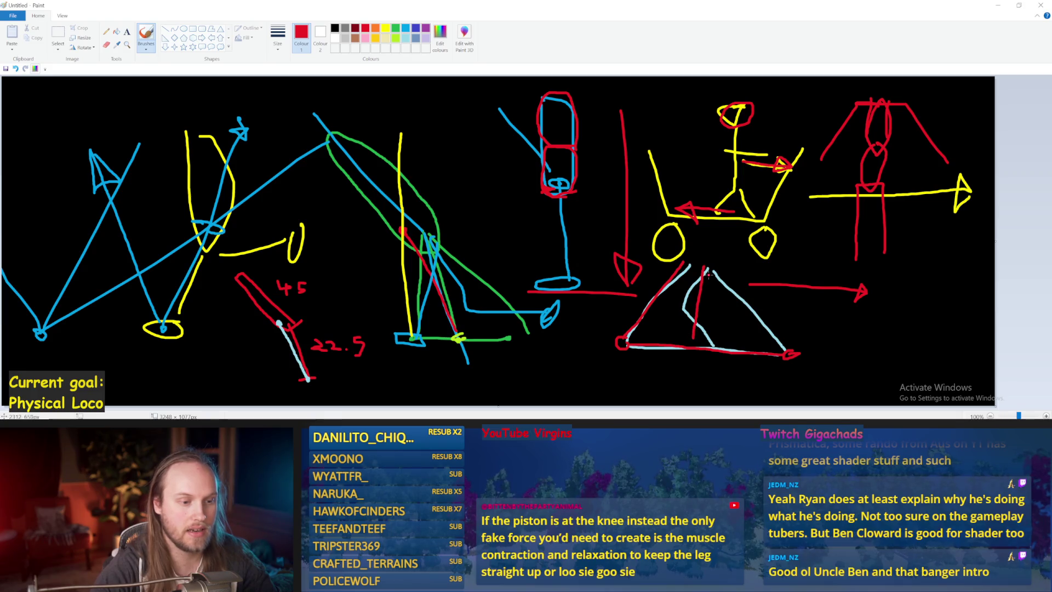
left_click(998, 5)
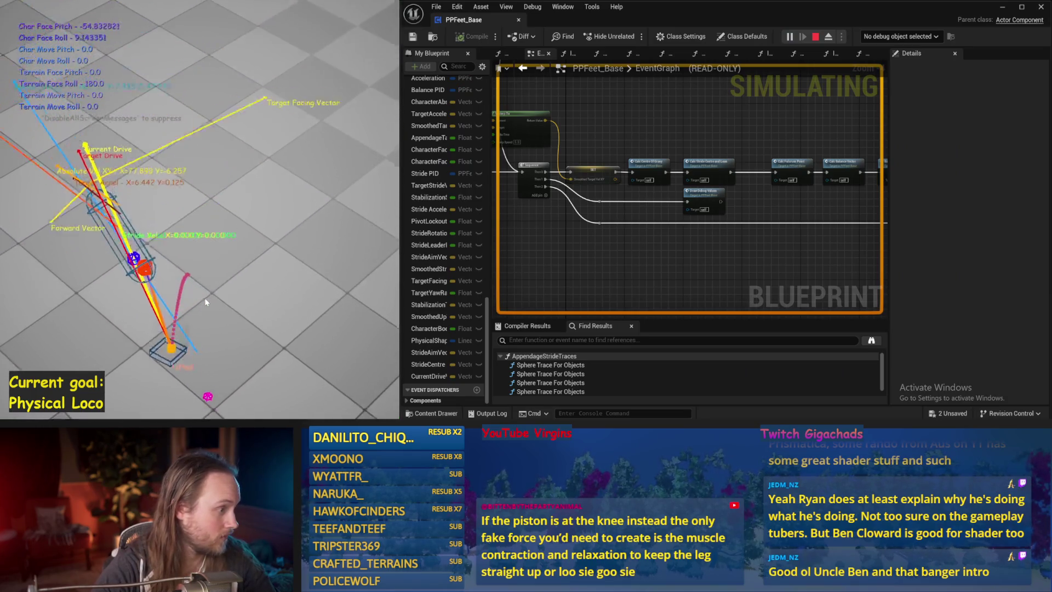
- Pitch the viewport up to the capsule and run two simulations, closing the camera preview between
left_click_drag(248, 248, 267, 163)
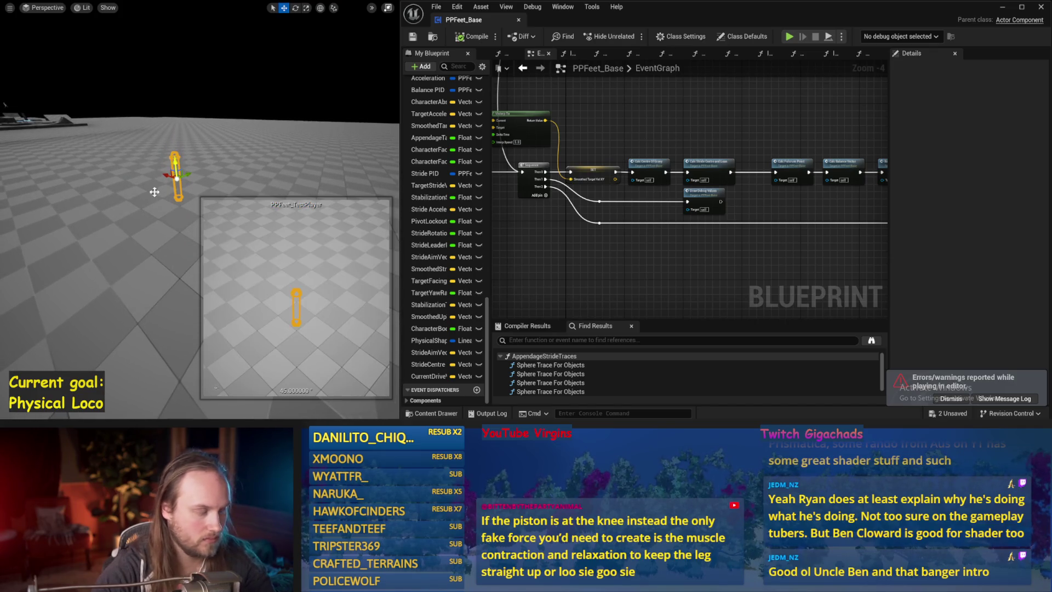
key("alt+s")
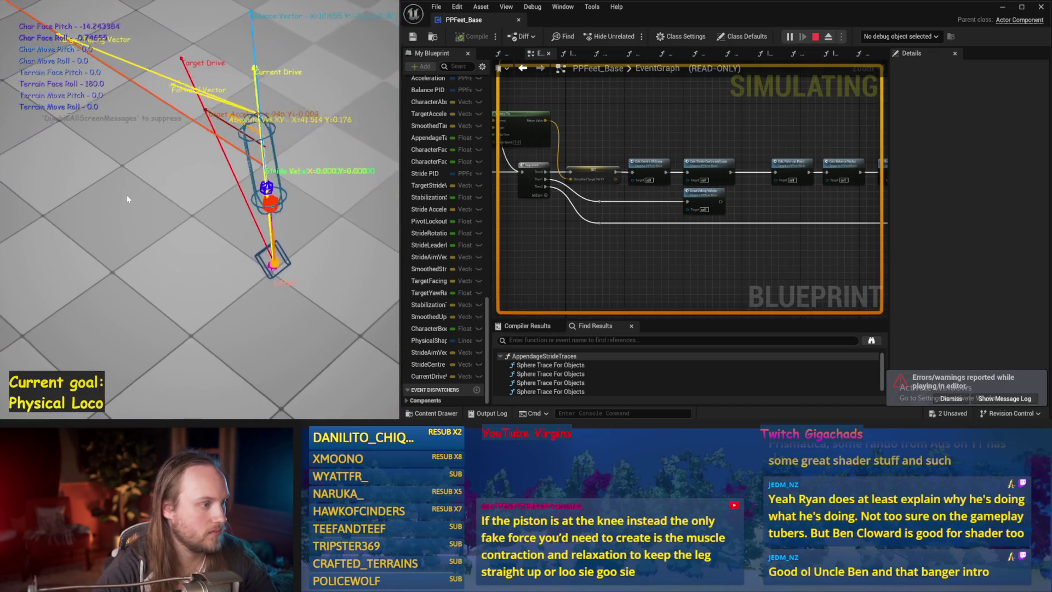
key("Escape")
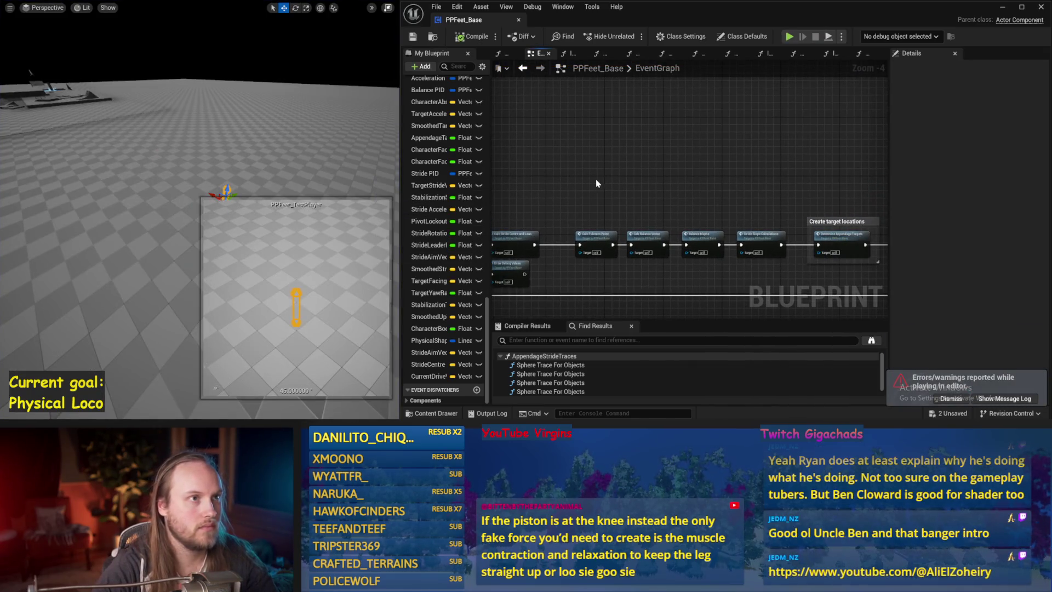
mouse_move(596, 183)
left_mouse_down()
mouse_move(635, 152)
mouse_move(584, 138)
left_mouse_up()
left_click(202, 229)
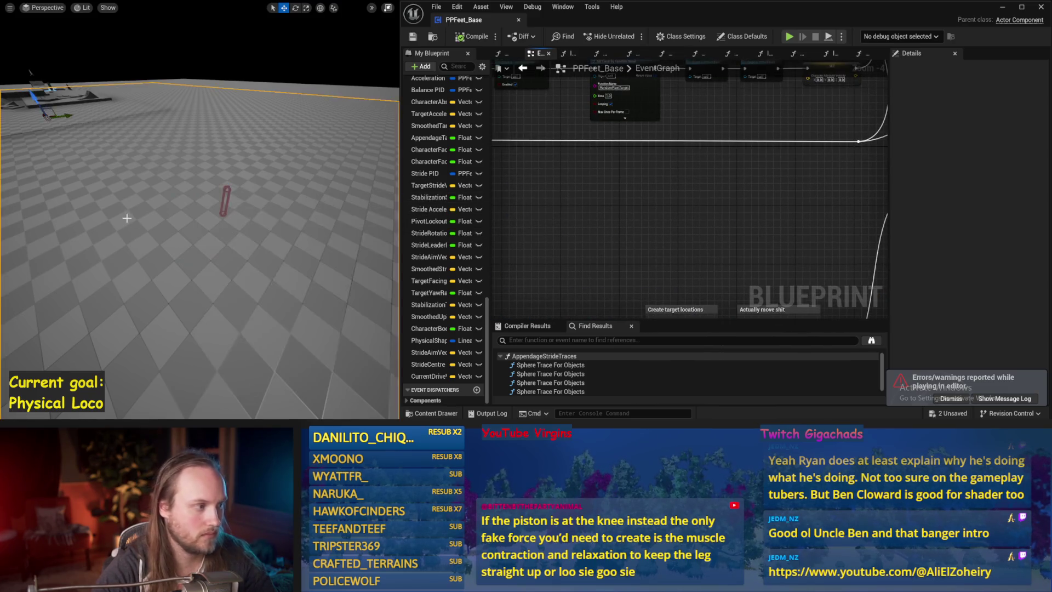
key("alt+s")
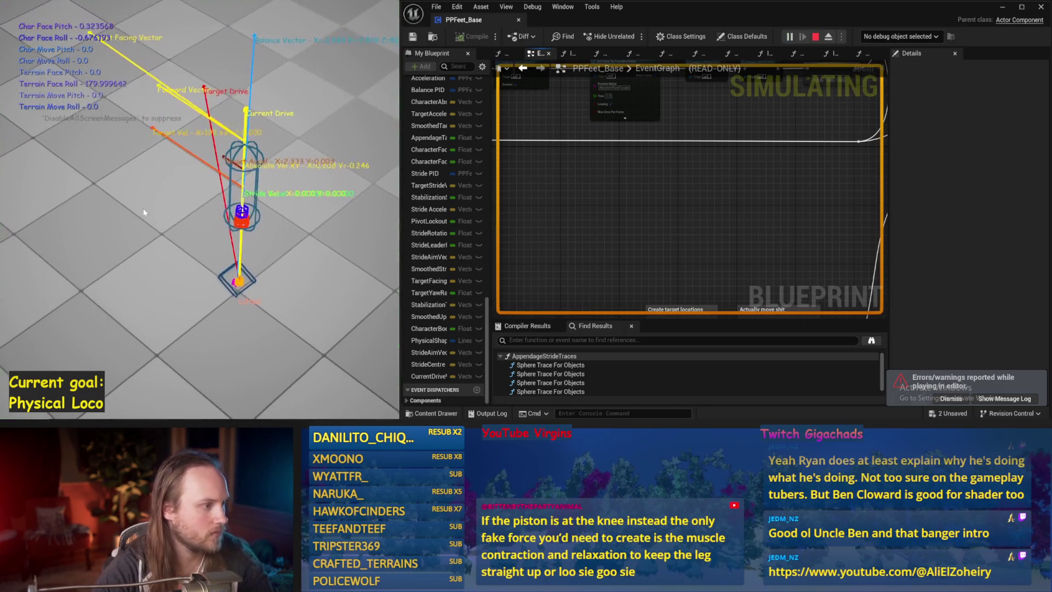
key("Escape")
- Save the PPFeet_Base Blueprint and test level, then run another simulation
key("ctrl+shift+s")
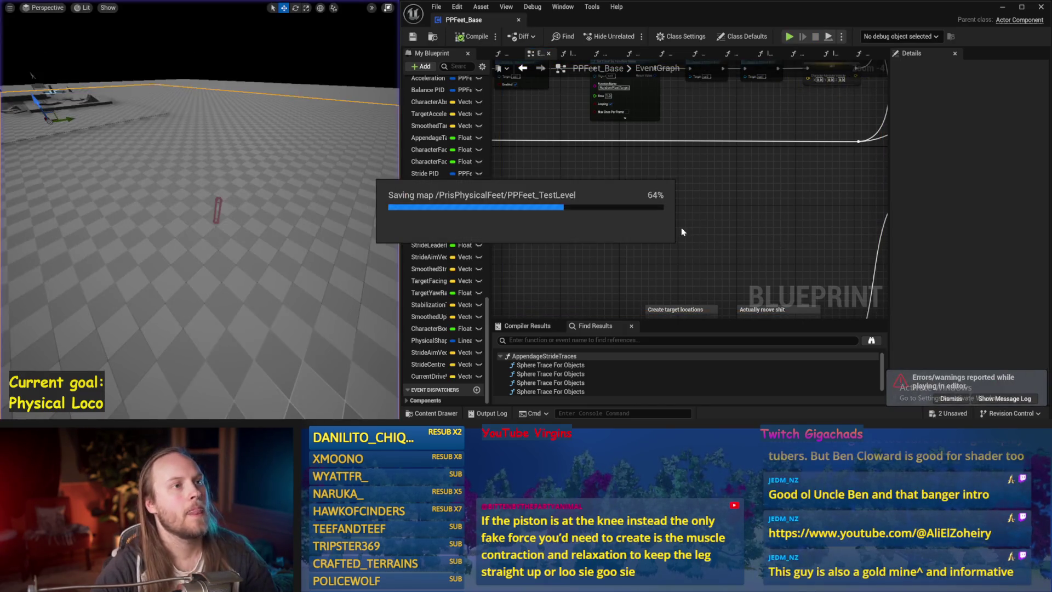
scroll(617, 255, "down", 2)
left_click_drag(617, 256, 758, 164)
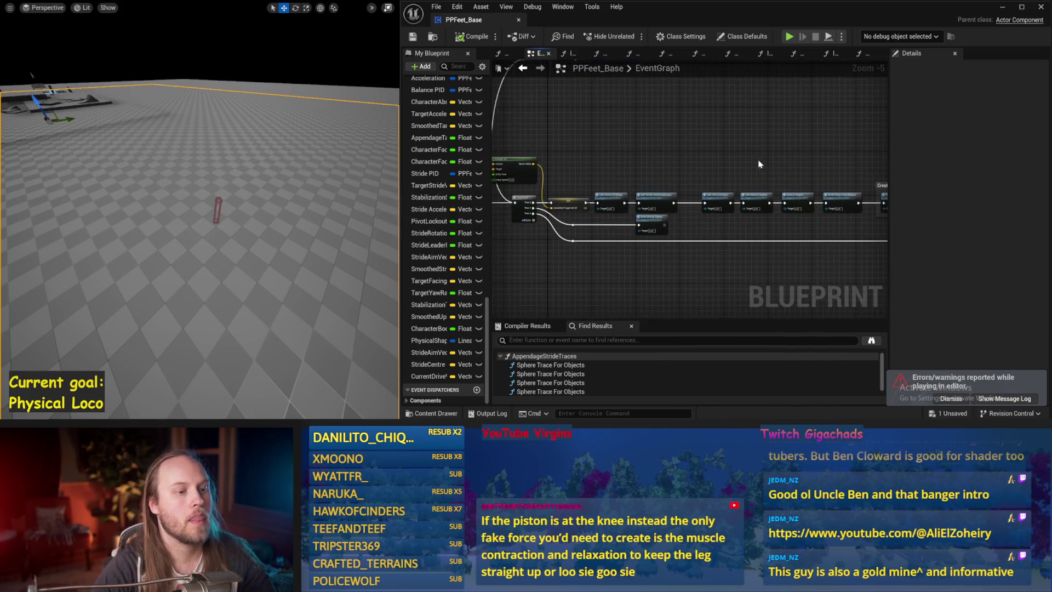
key("alt+s")
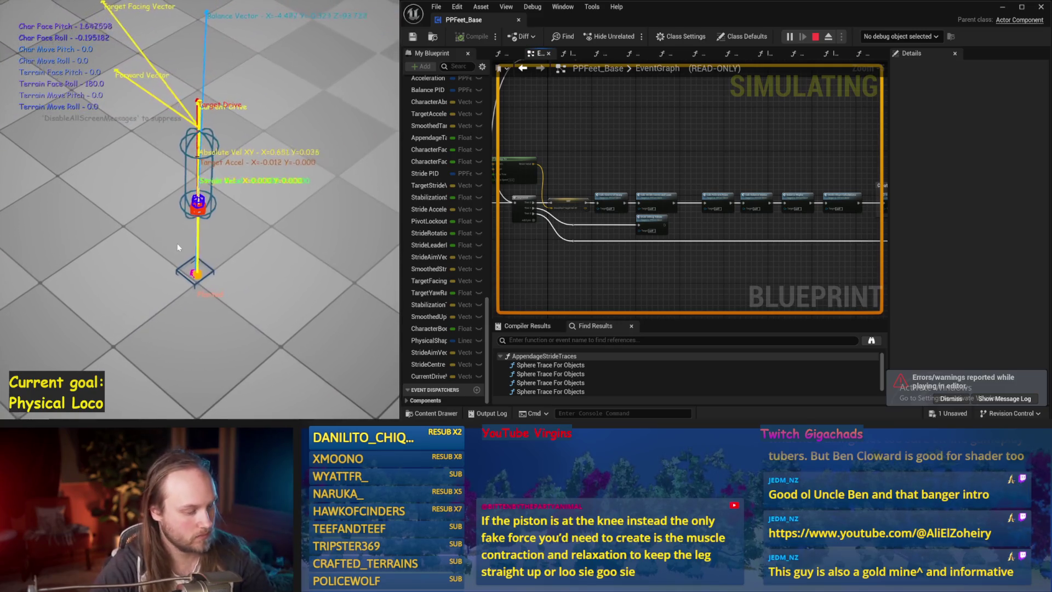
key("Escape")
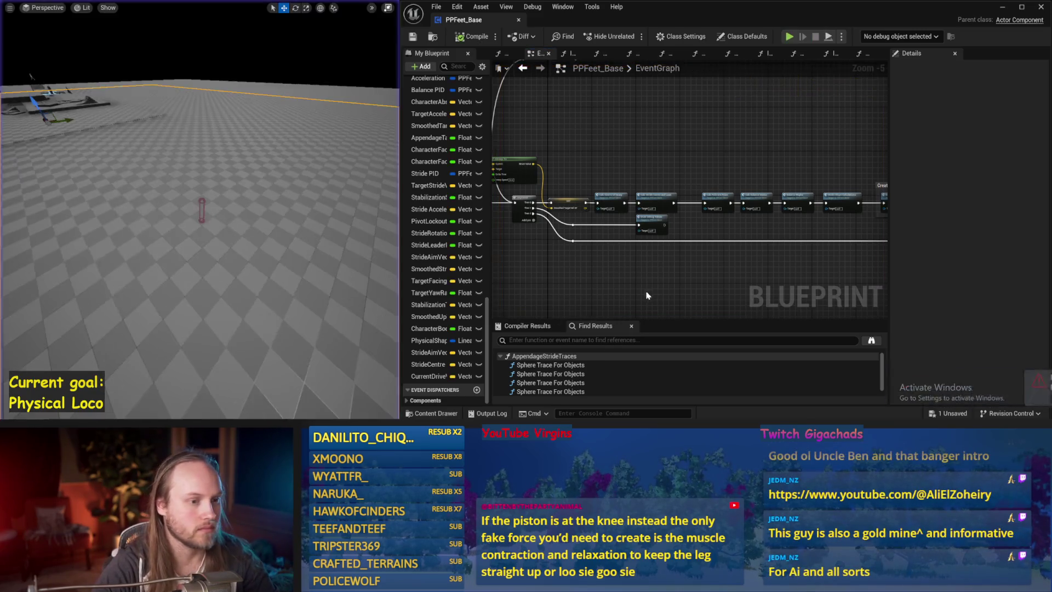
- Open the Balance Maybe function graph from the EventGraph
scroll(669, 268, "up", 3)
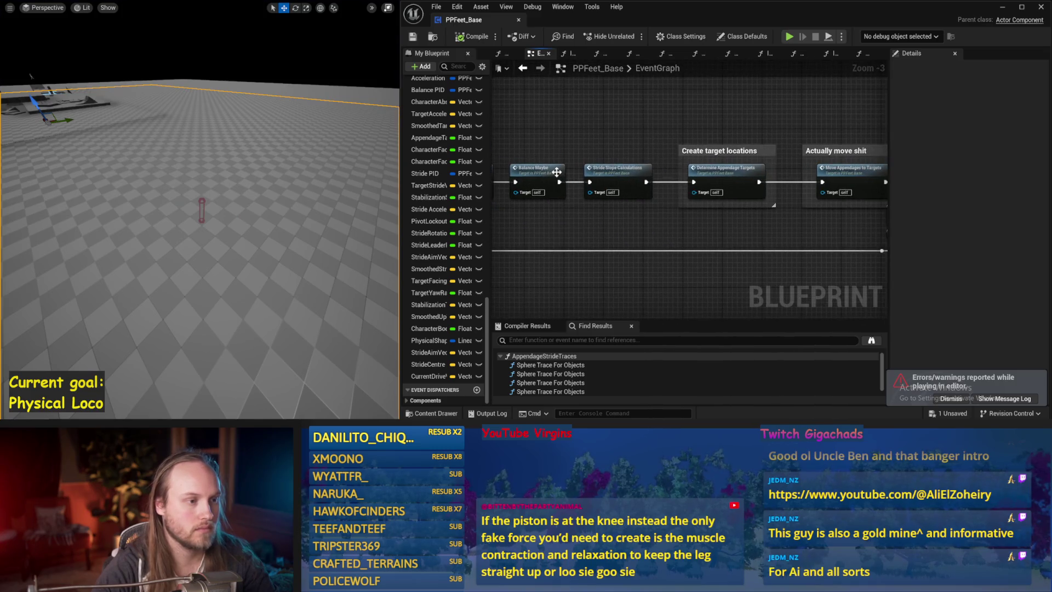
double_click(556, 173)
scroll(667, 280, "down", 2)
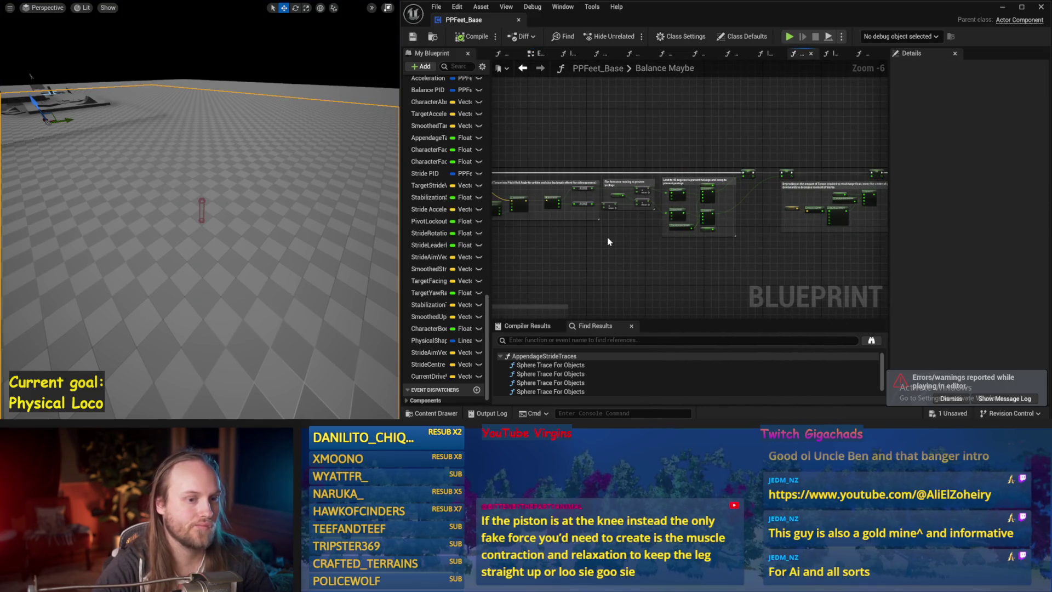
scroll(651, 250, "up", 2)
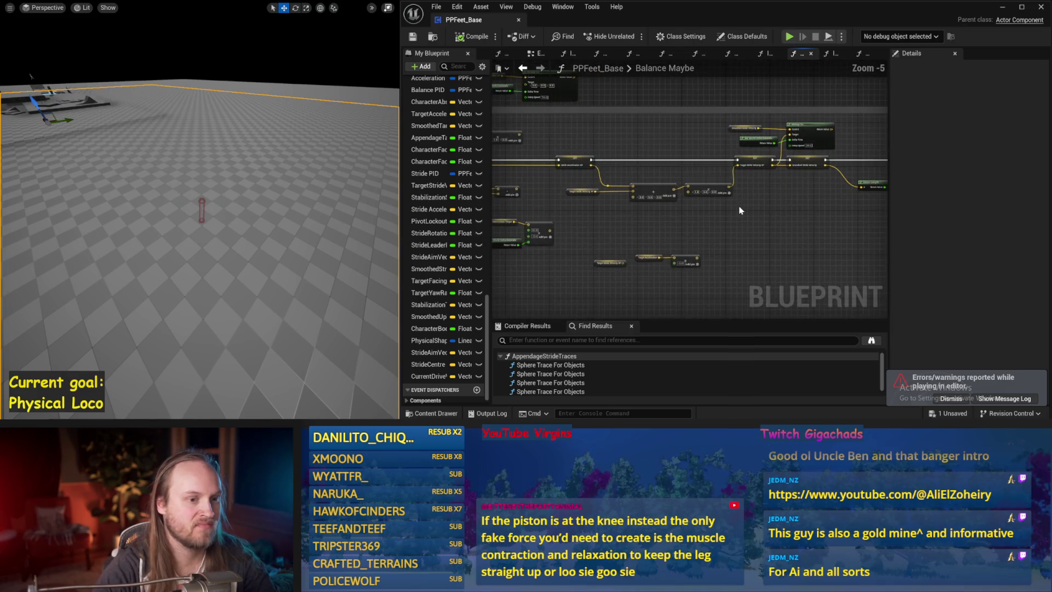
- Rewire the Add node's output in Counteract Torque to another pin and simulate
left_click_drag(782, 236, 625, 212)
left_click_drag(741, 181, 709, 185)
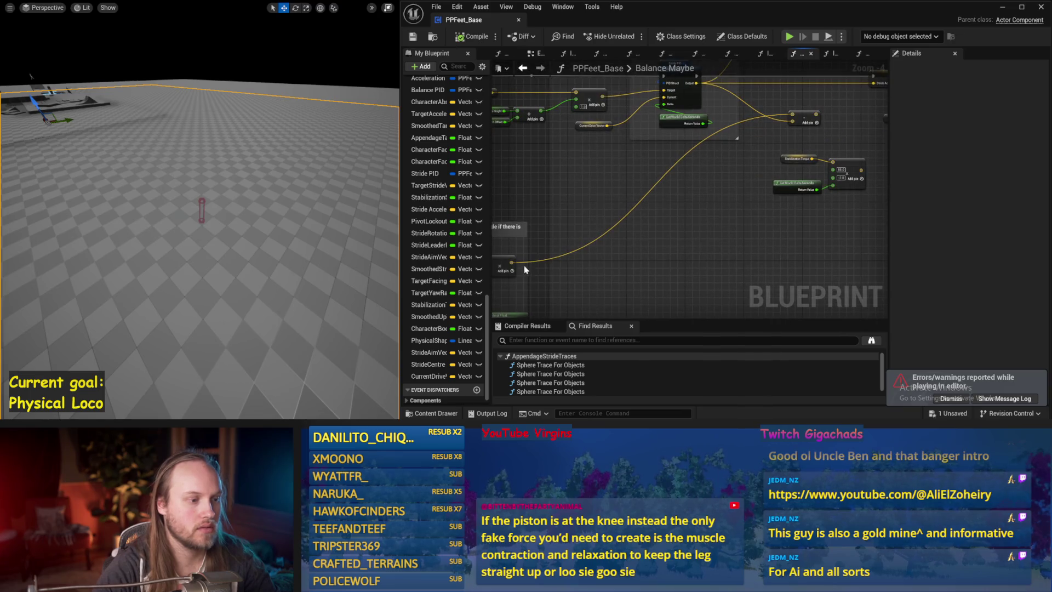
left_click_drag(511, 261, 727, 129)
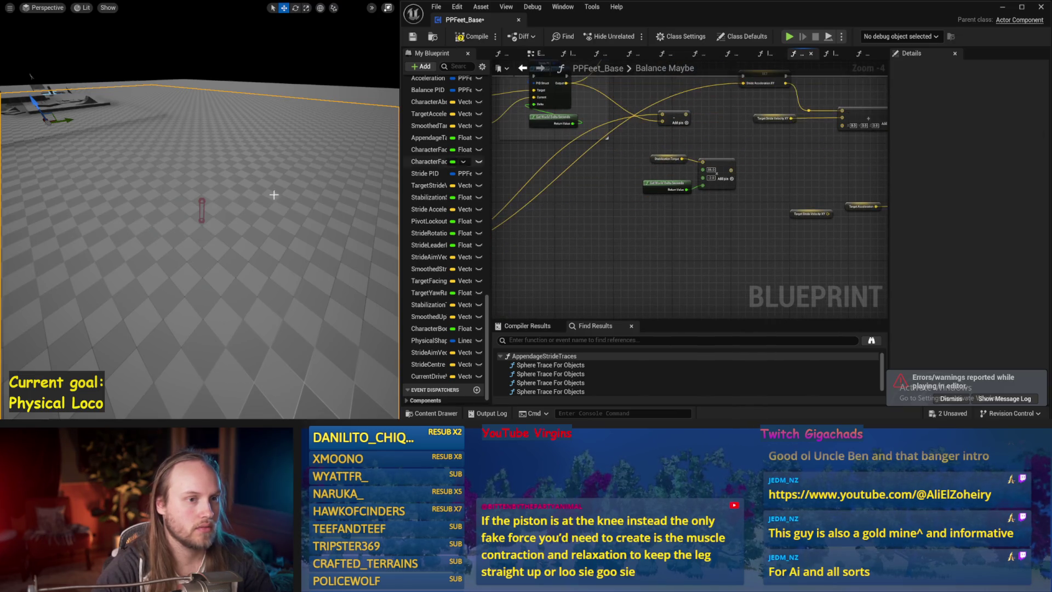
key("alt+s")
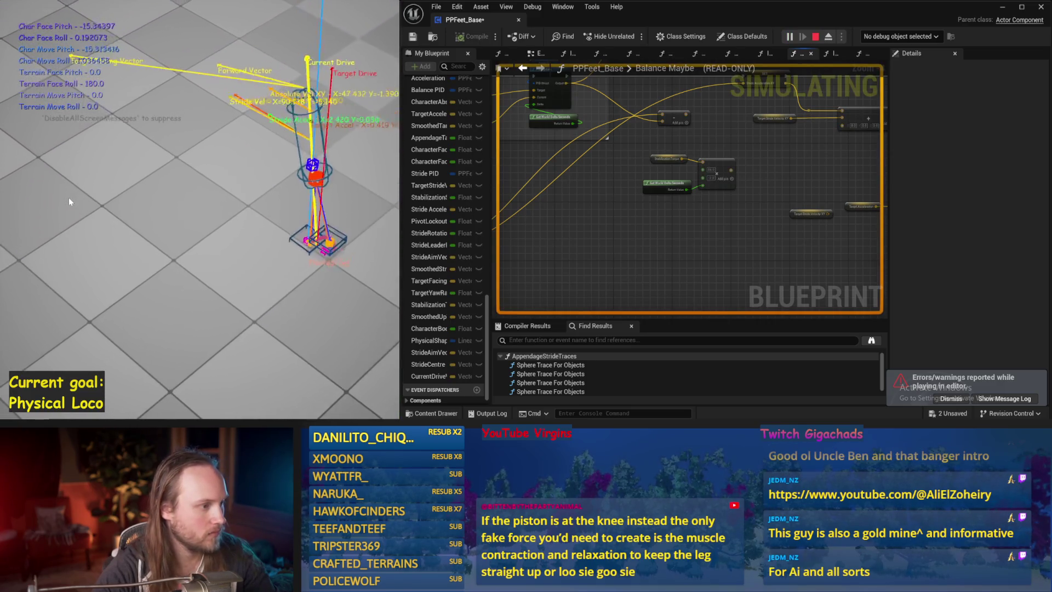
- Restart the simulation twice to watch the rewired capsule, then zoom back into the ACOSd/TANd nodes
key("Escape")
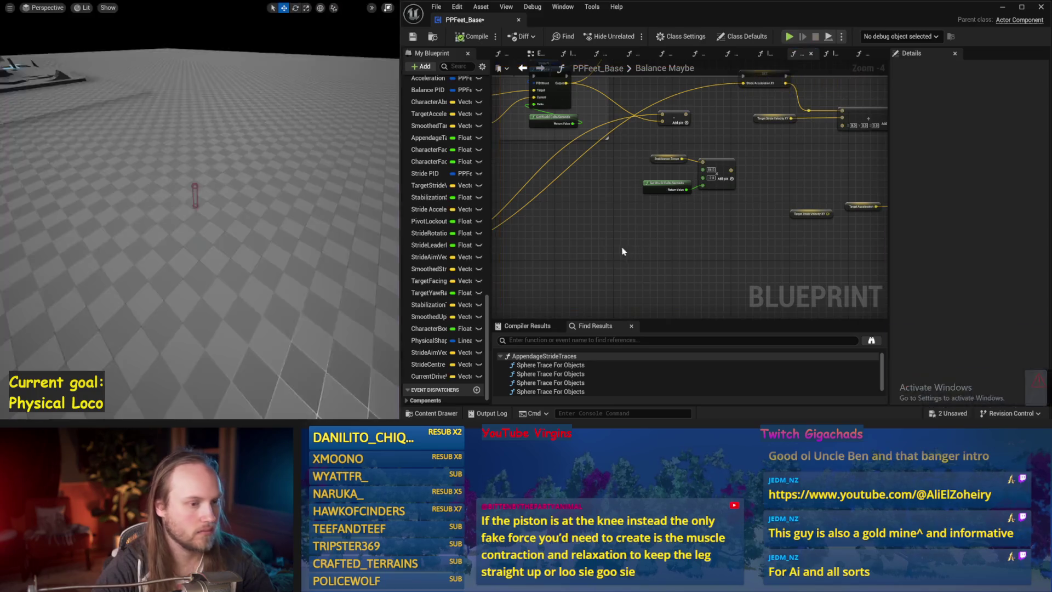
key("alt+s")
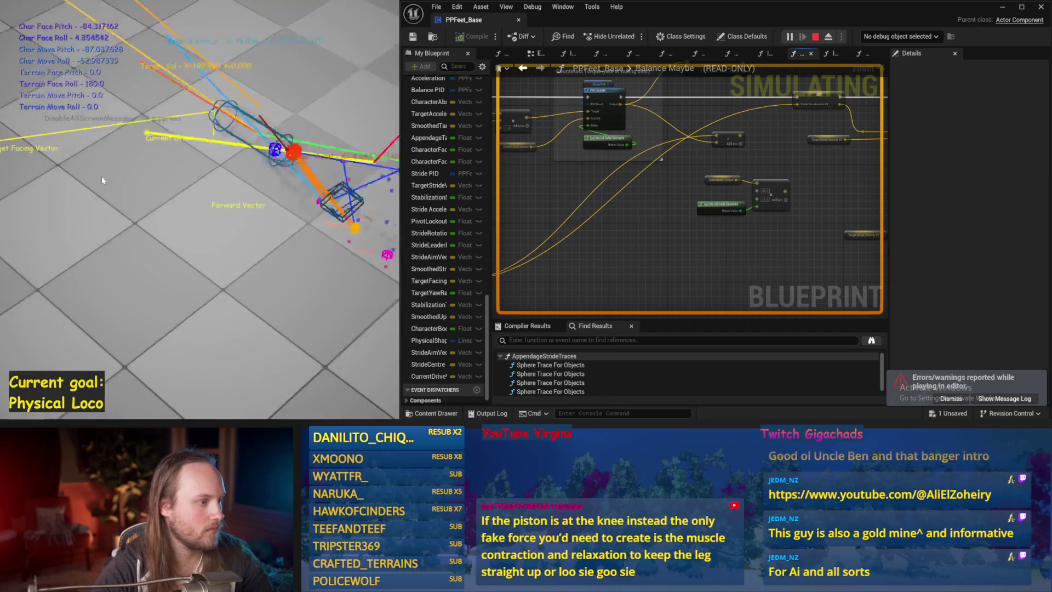
key("Escape")
key("alt+s")
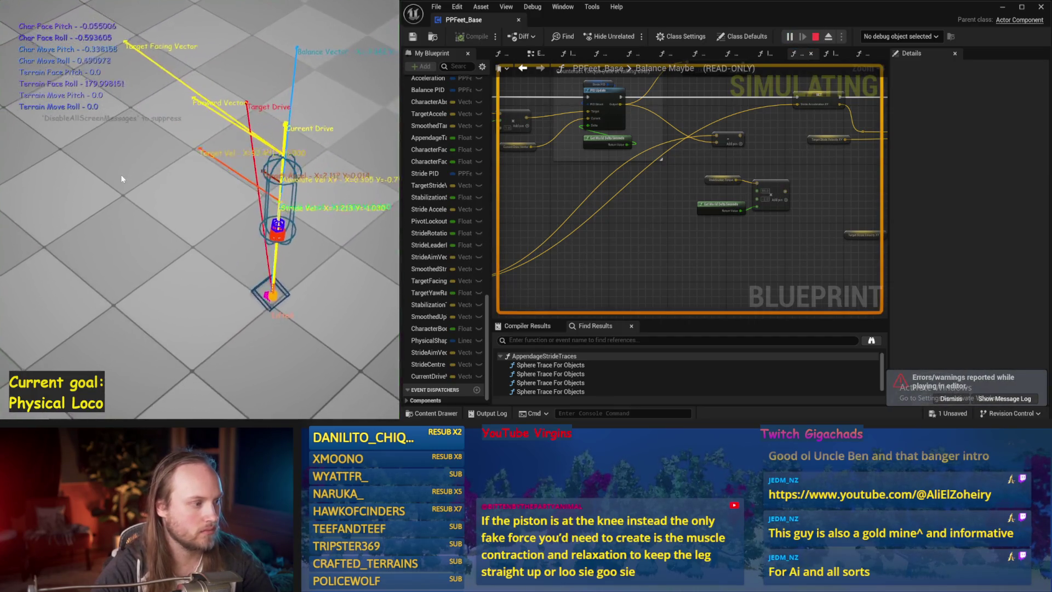
key("Escape")
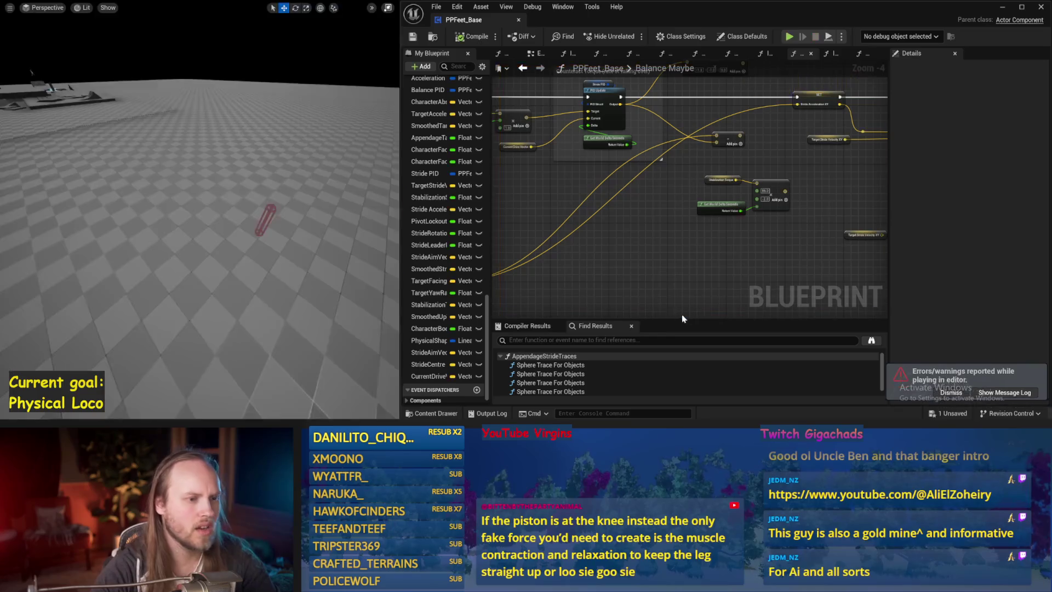
scroll(716, 239, "up", 2)
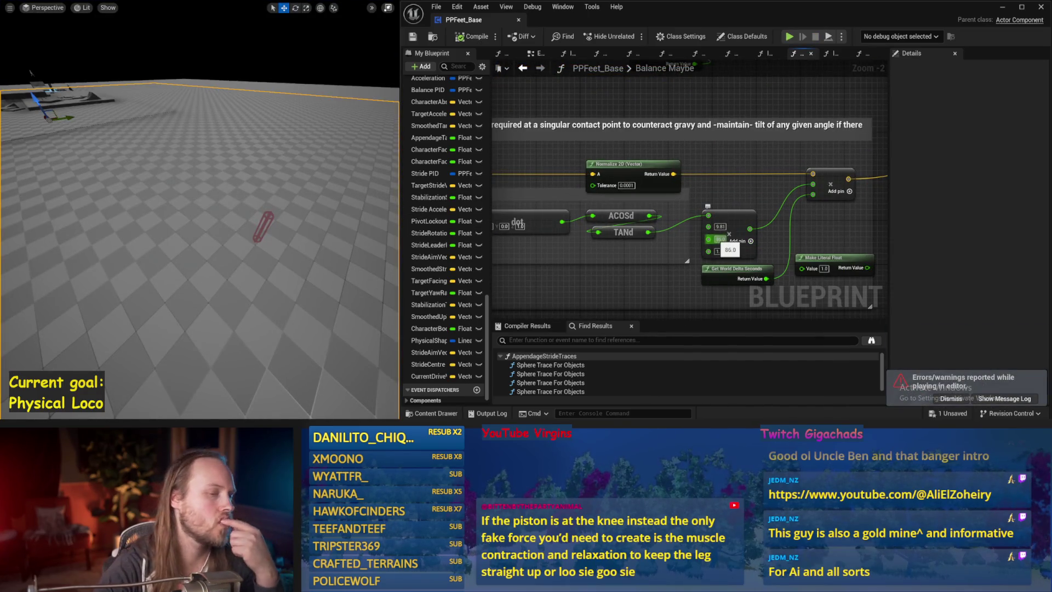
- Add a Distance (Vector) node below the angle nodes
left_click_drag(699, 260, 717, 193)
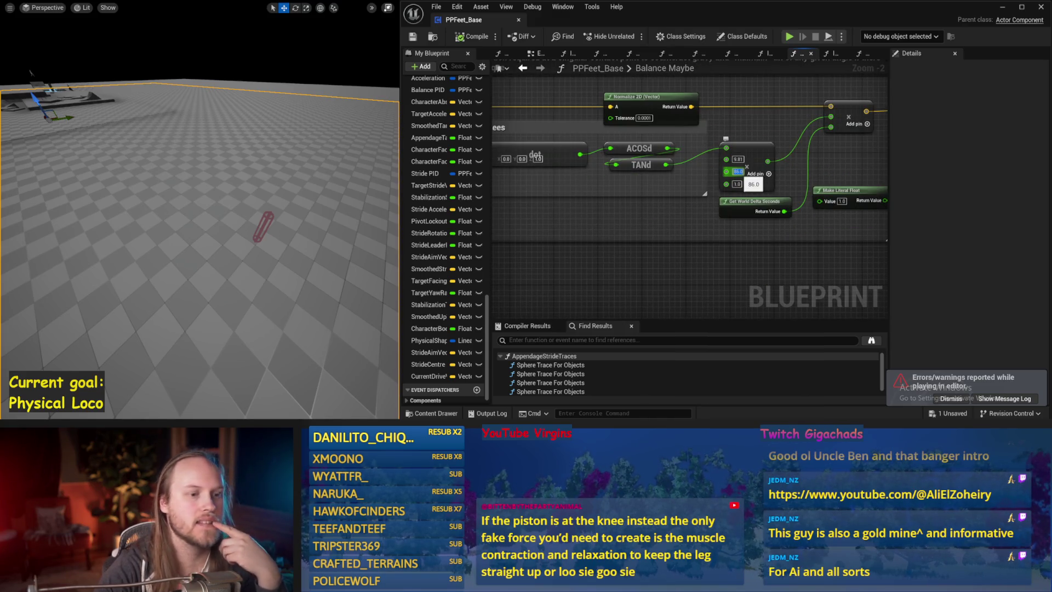
scroll(737, 174, "down", 1)
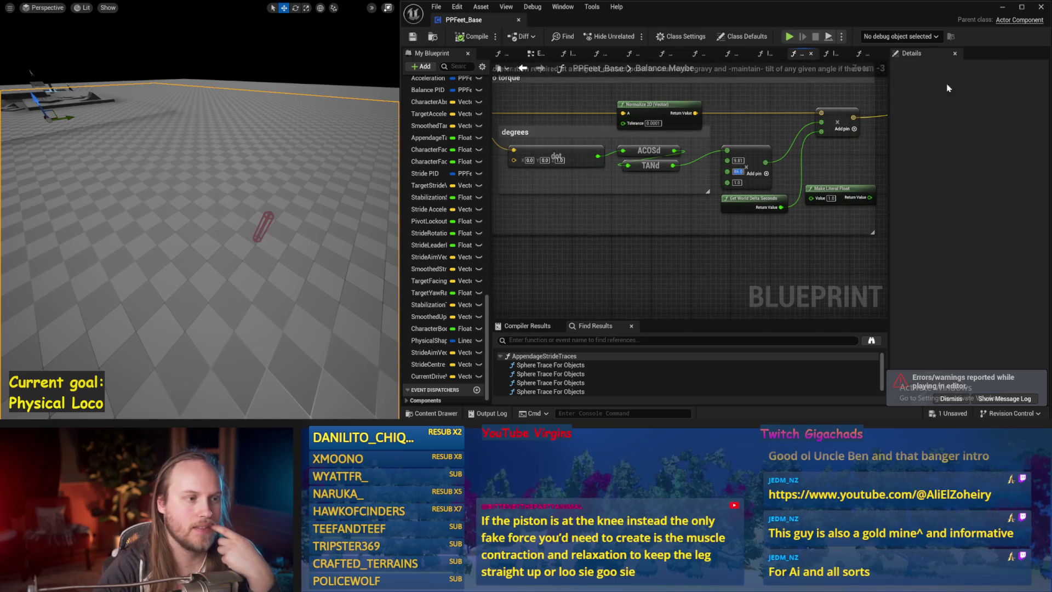
scroll(737, 174, "down", 1)
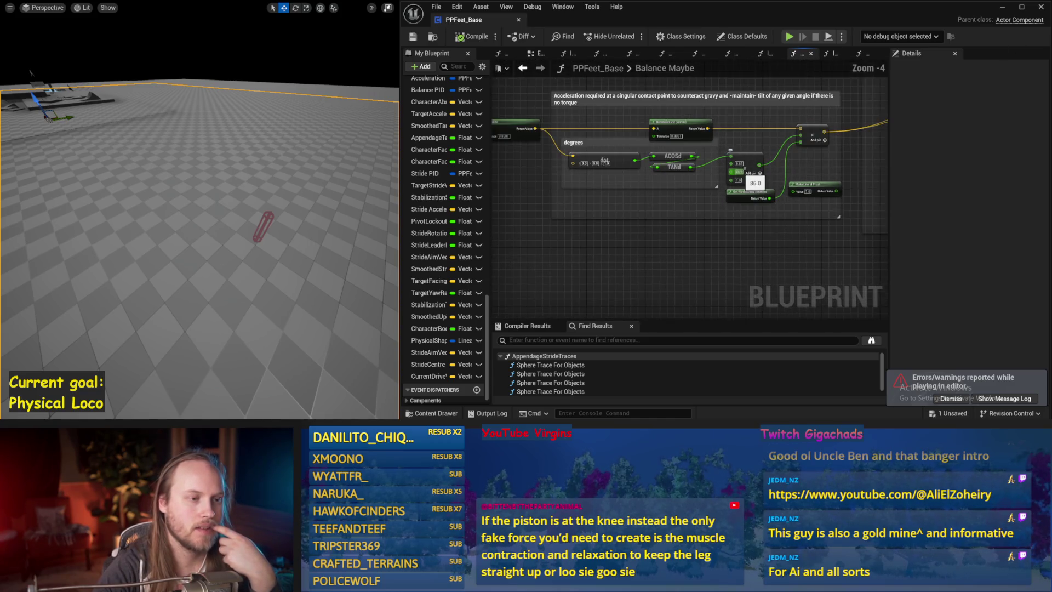
right_click(617, 258)
type("distance")
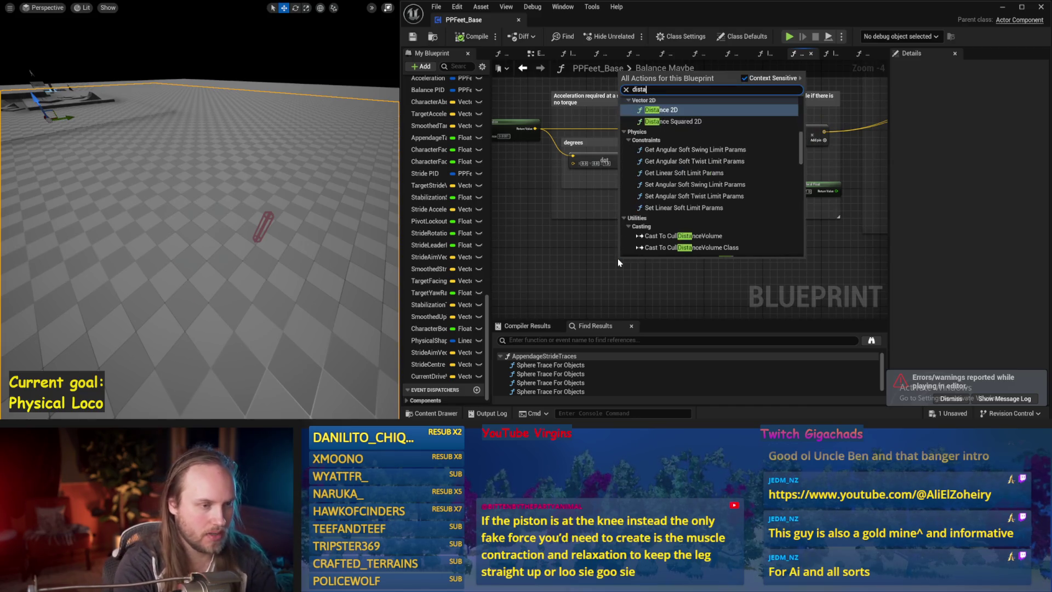
scroll(675, 217, "up", 3)
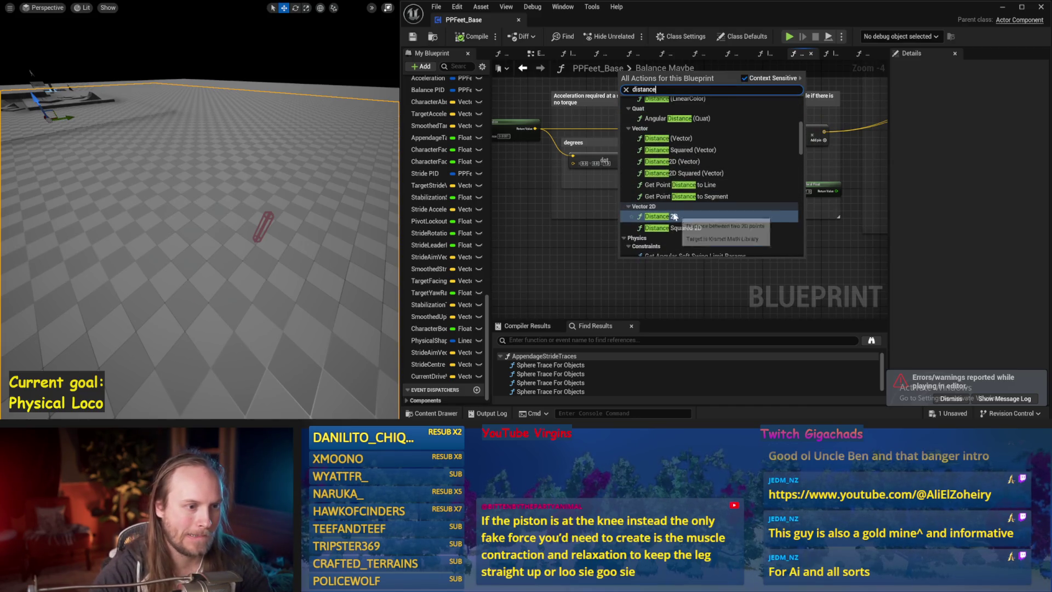
left_click(665, 140)
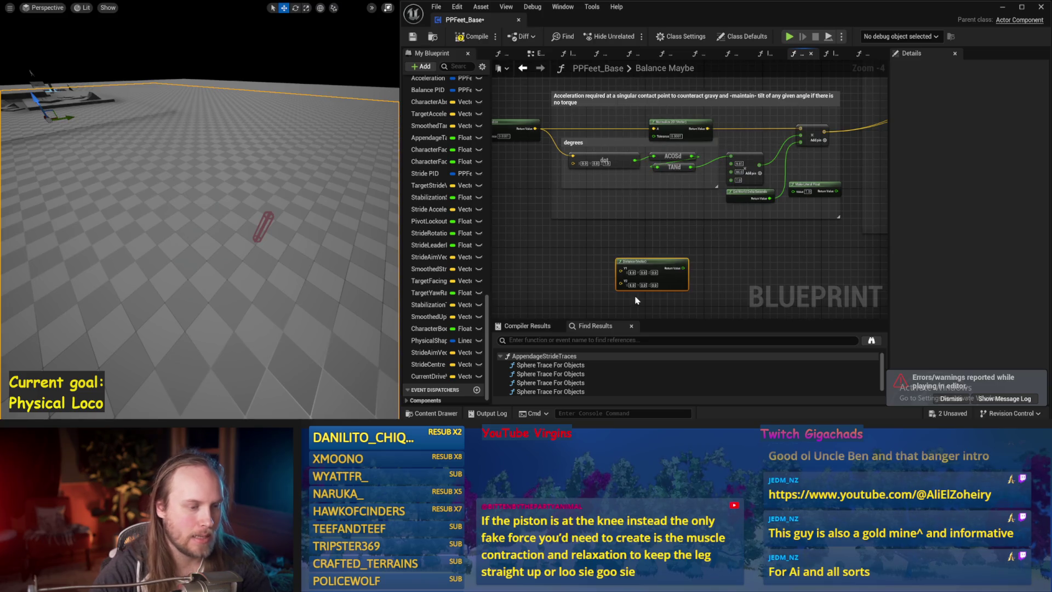
- Add a getter for the Stride Centre variable
right_click(628, 190)
type("stride ")
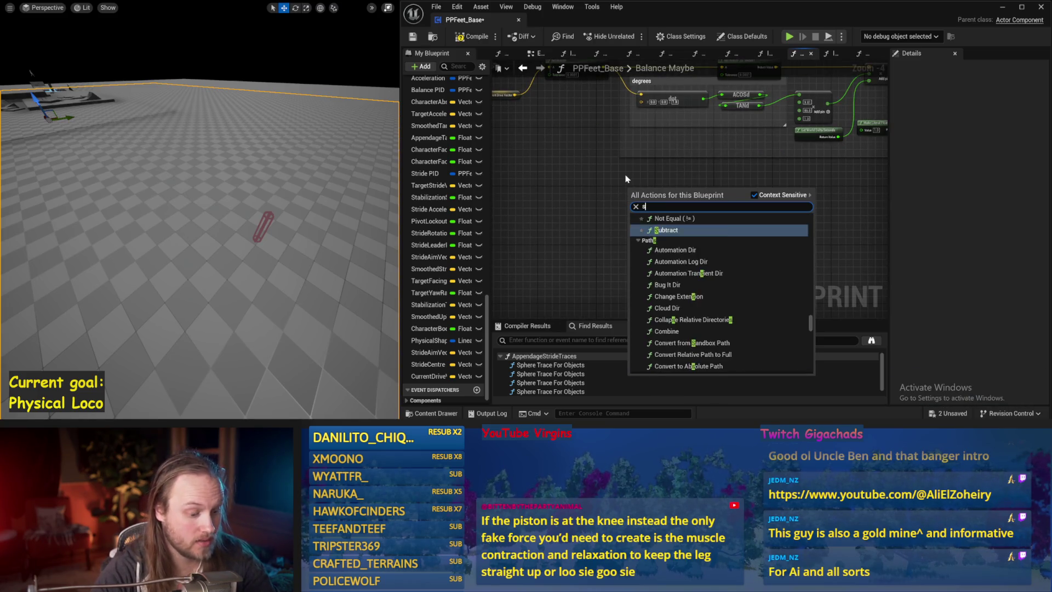
type("cen")
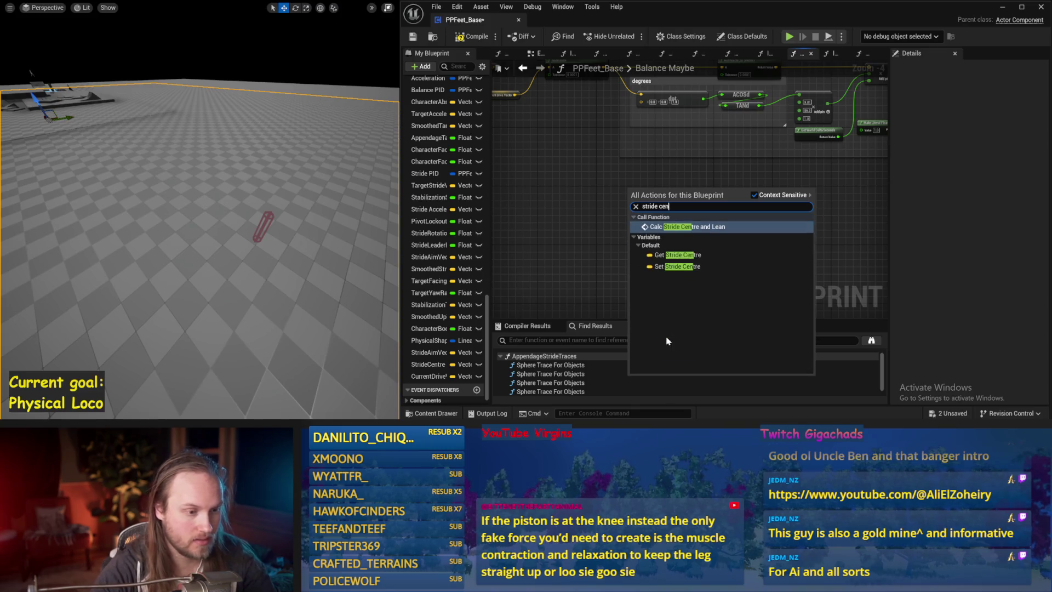
left_click(665, 254)
scroll(670, 303, "up", 1)
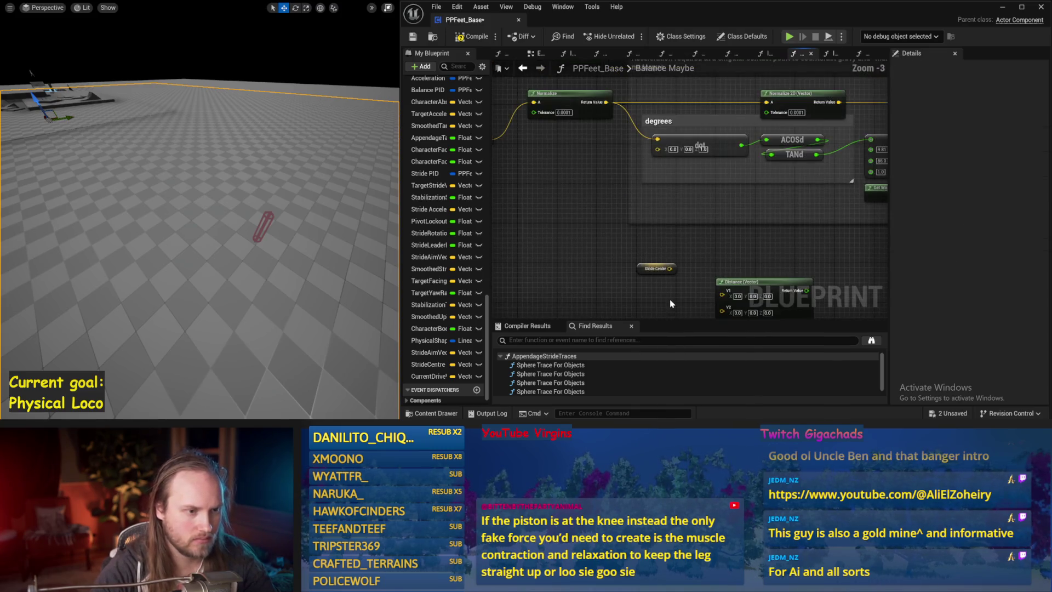
scroll(727, 232, "down", 1)
scroll(597, 198, "up", 1)
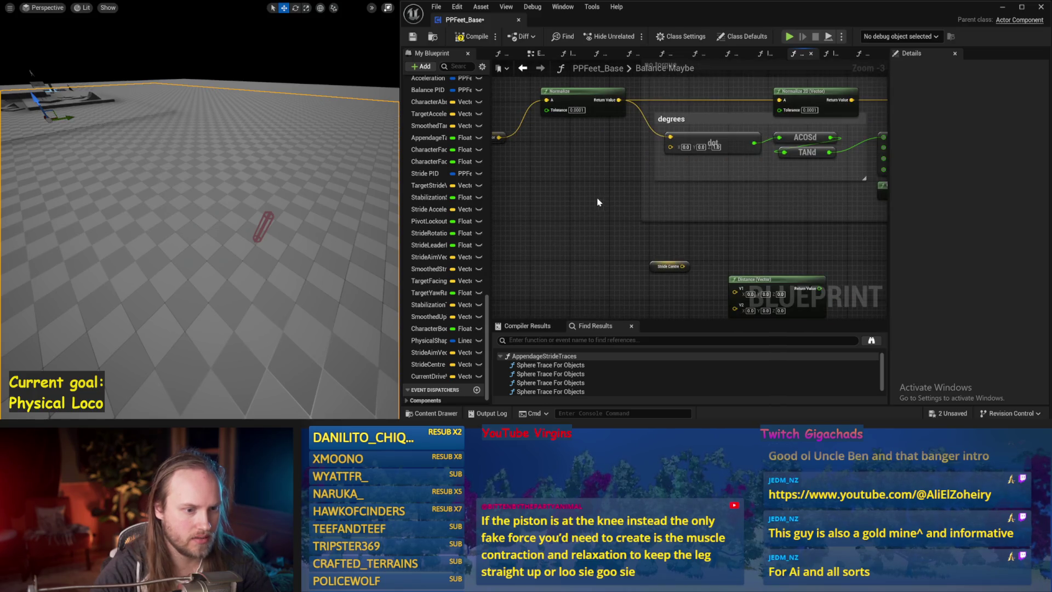
- Place a Current Drive Vector getter near the degrees comment
left_click_drag(597, 198, 688, 283)
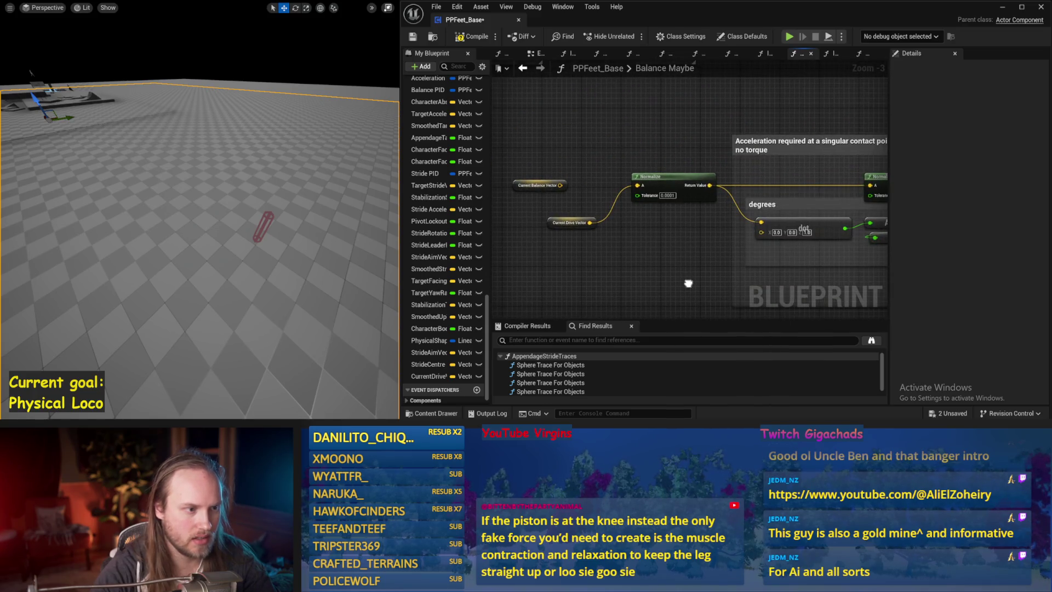
left_click(590, 230)
left_click_drag(590, 230, 601, 130)
key("ctrl+c")
key("ctrl+v")
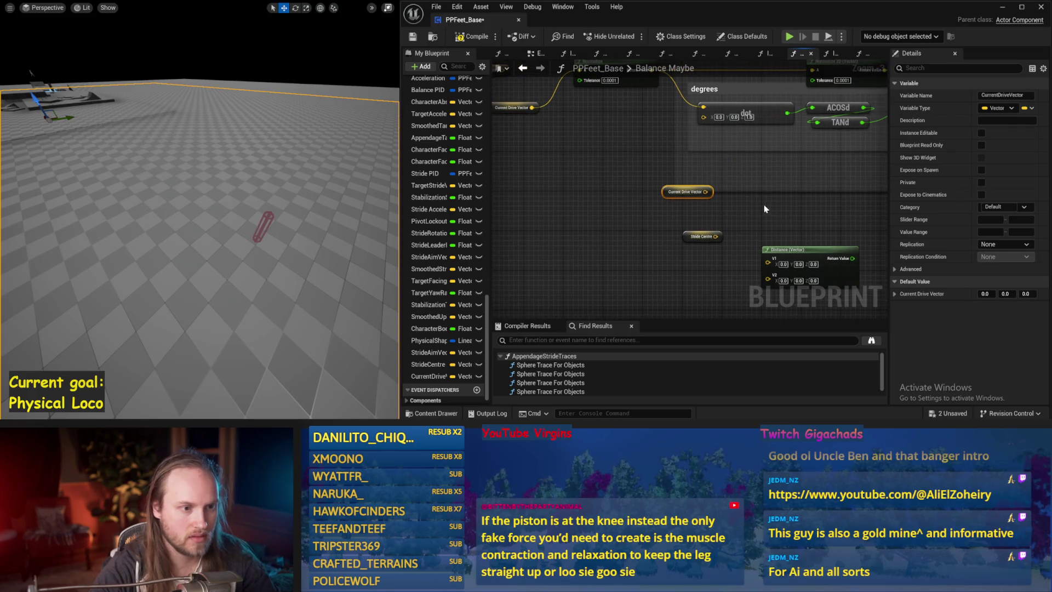
- Wire Current Drive Vector's Vector Length into the multiply node and save PPFeet_Base
left_click_drag(706, 192, 742, 214)
type("length")
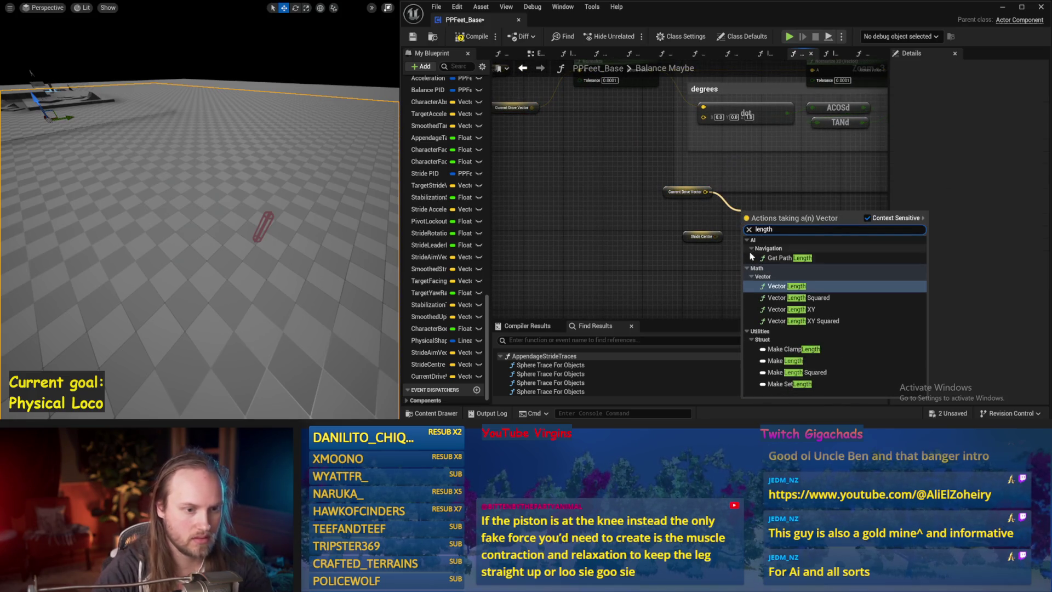
left_click(785, 286)
left_click_drag(784, 228, 652, 259)
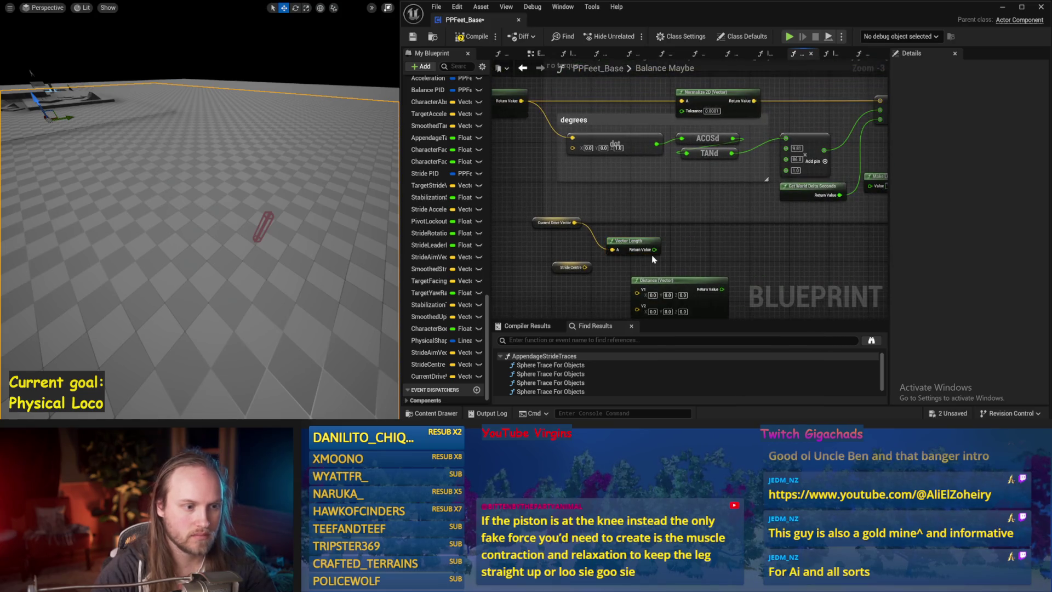
left_click_drag(788, 254, 697, 279)
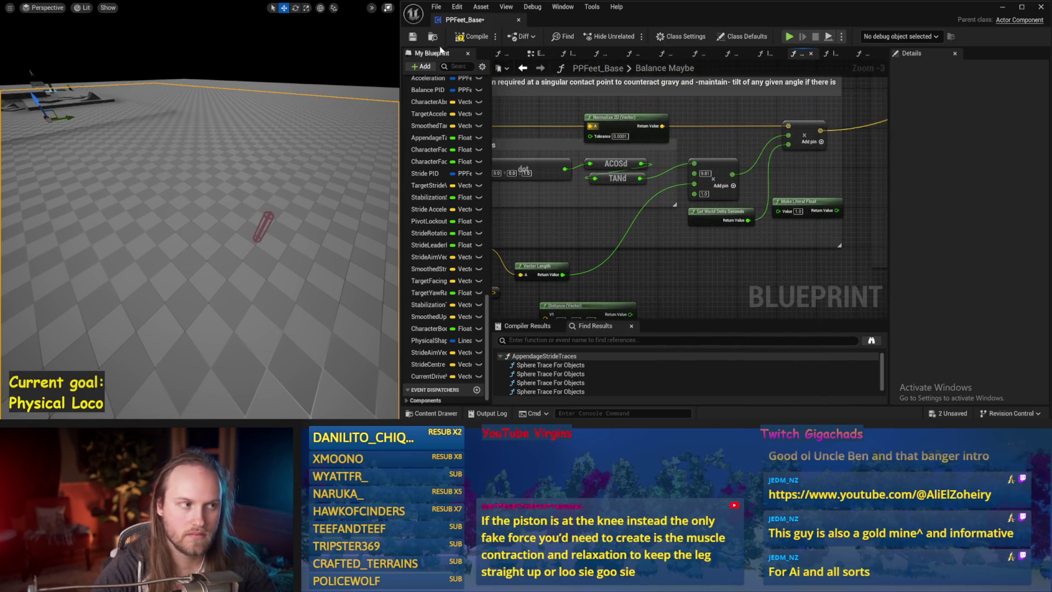
left_click(413, 36)
key("alt+p")
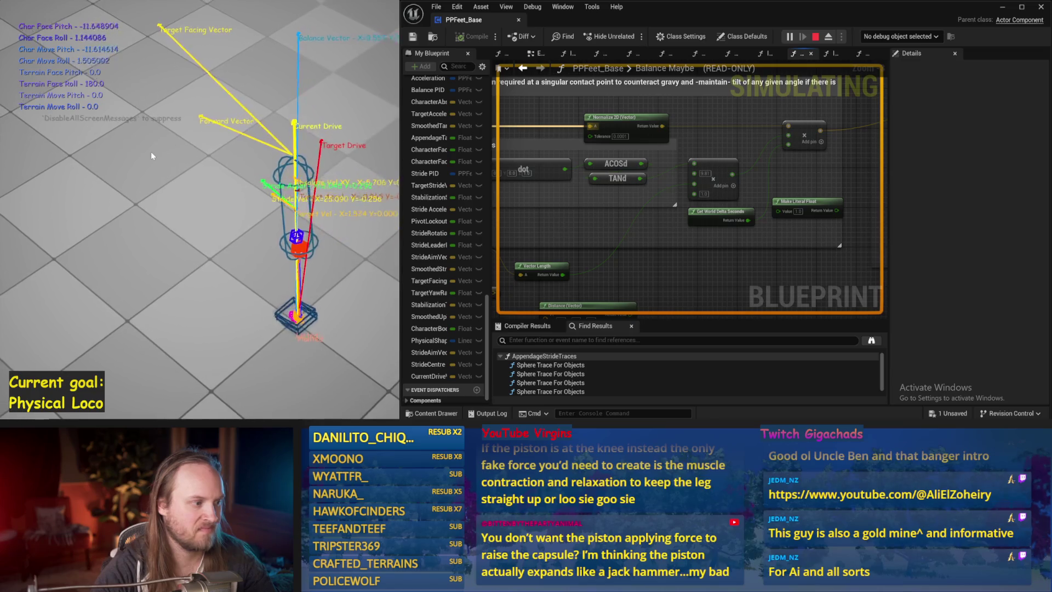
key("Escape")
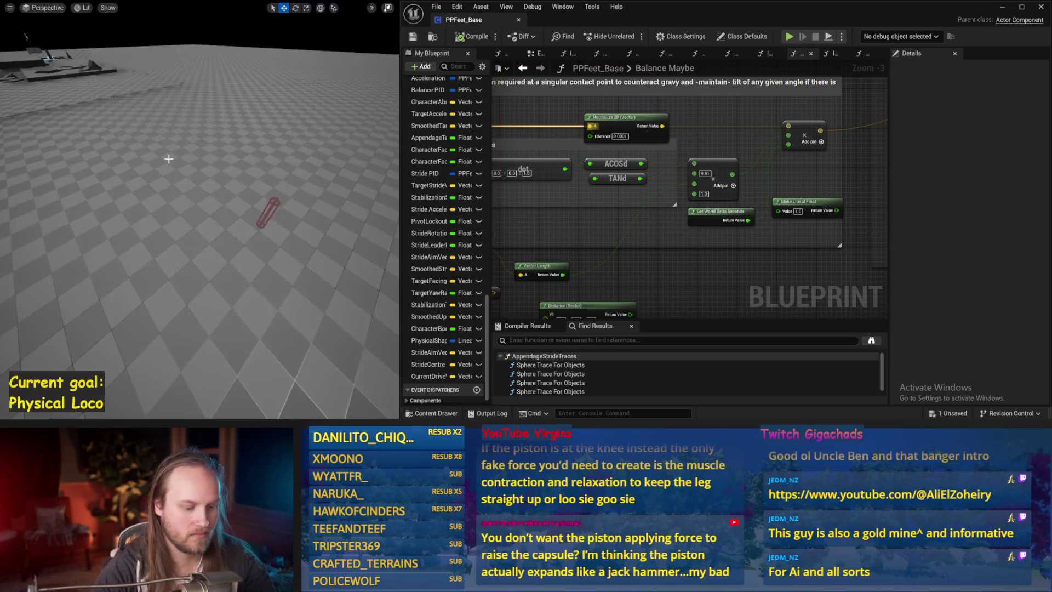
key("alt+p")
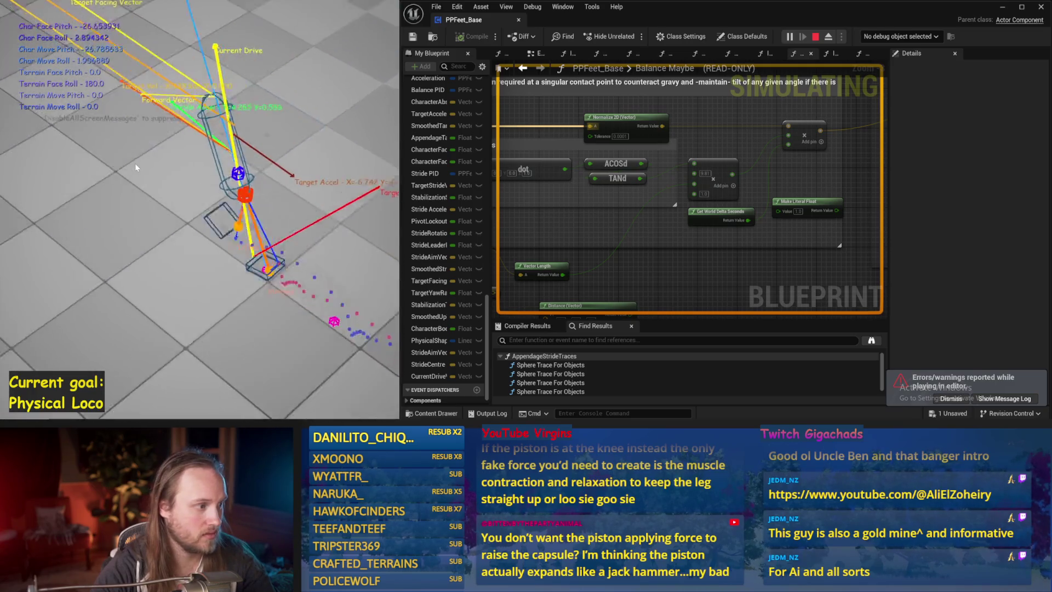
key("Escape")
left_click_drag(527, 279, 604, 247)
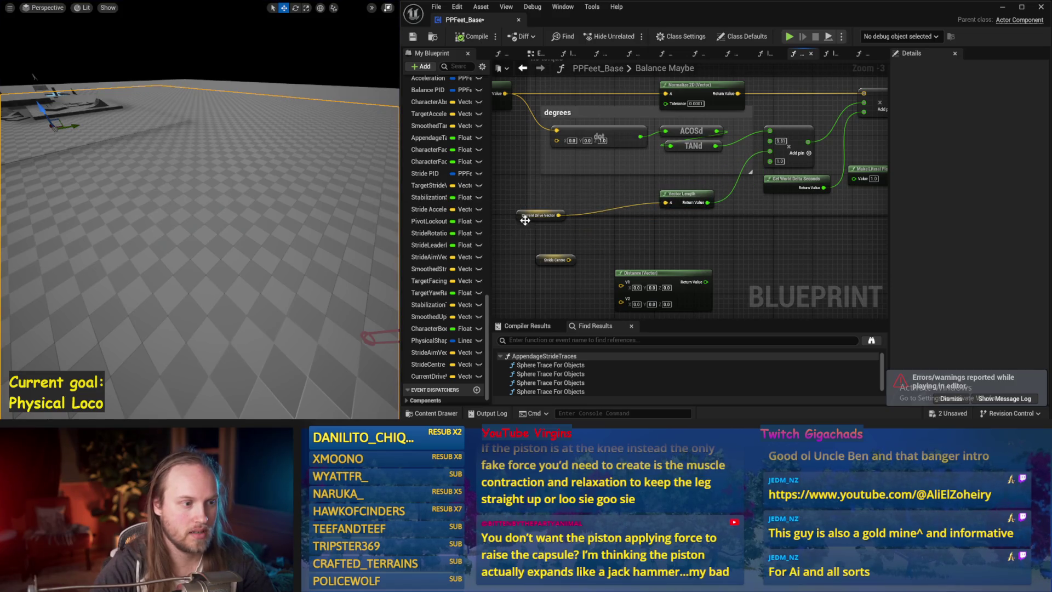
- Save the blueprint and connect the scaled multiply output to SET Stride Acceleration XY
key("ctrl+s")
mouse_move(867, 165)
left_mouse_down()
mouse_move(728, 196)
mouse_move(876, 223)
left_mouse_up()
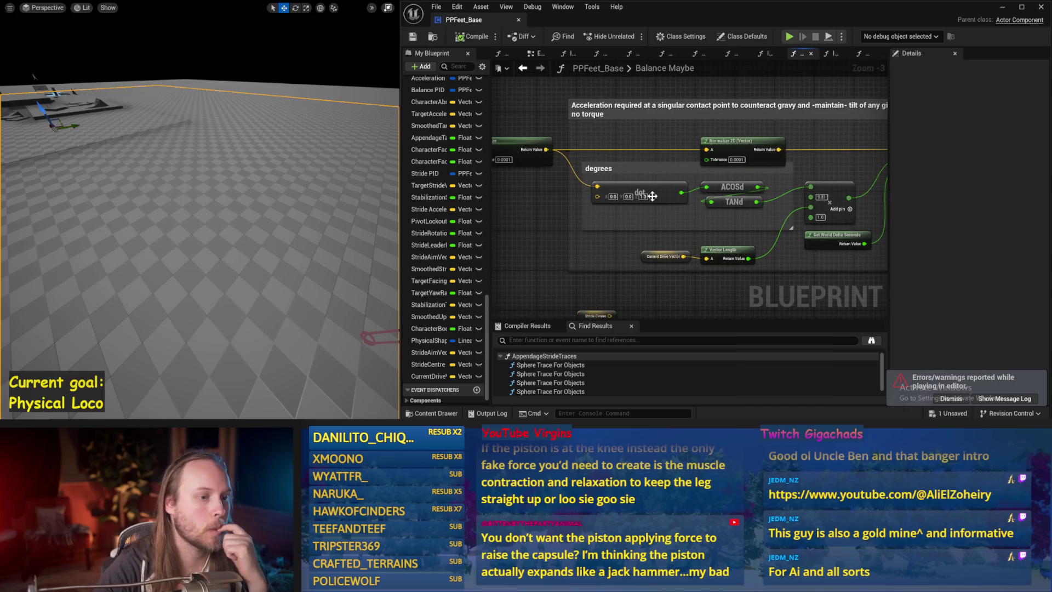
left_click_drag(605, 157, 664, 135)
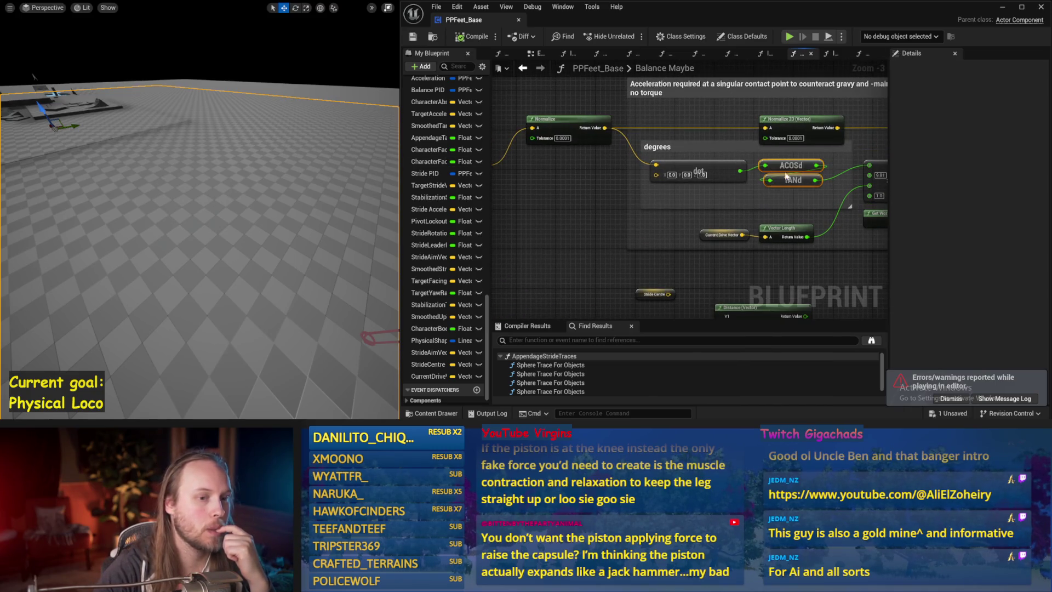
mouse_move(691, 171)
left_mouse_down()
mouse_move(605, 183)
mouse_move(642, 159)
left_mouse_up()
left_click(643, 169)
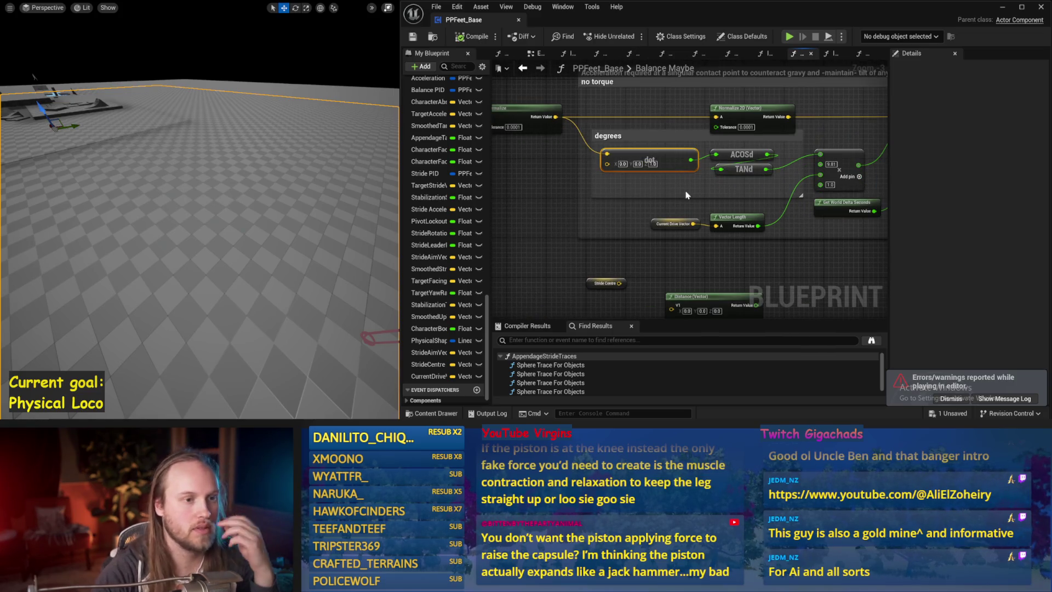
left_click_drag(686, 195, 596, 151)
left_click_drag(658, 161, 539, 172)
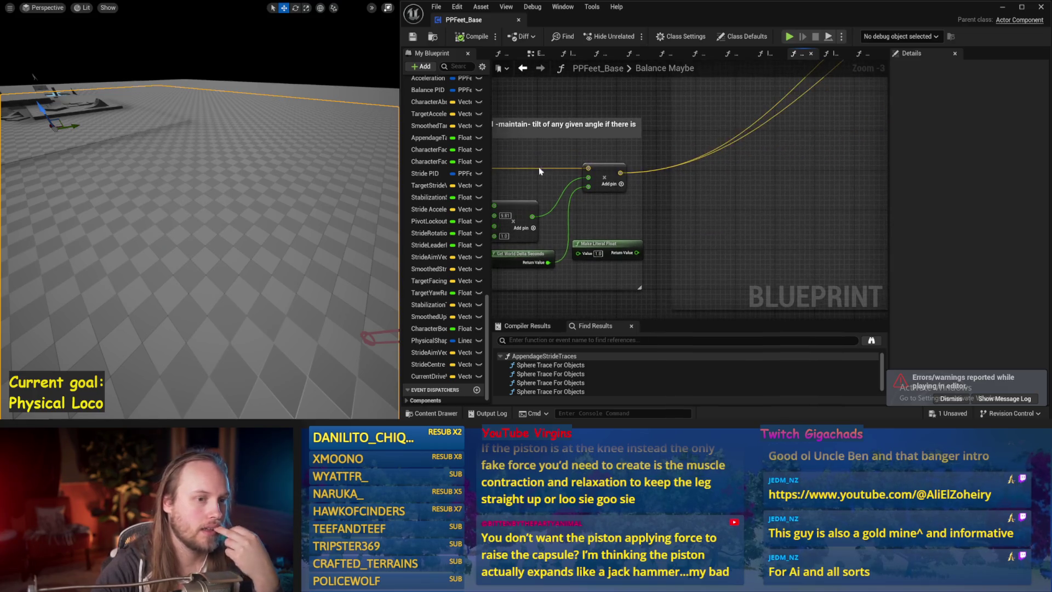
left_click_drag(606, 166, 759, 201)
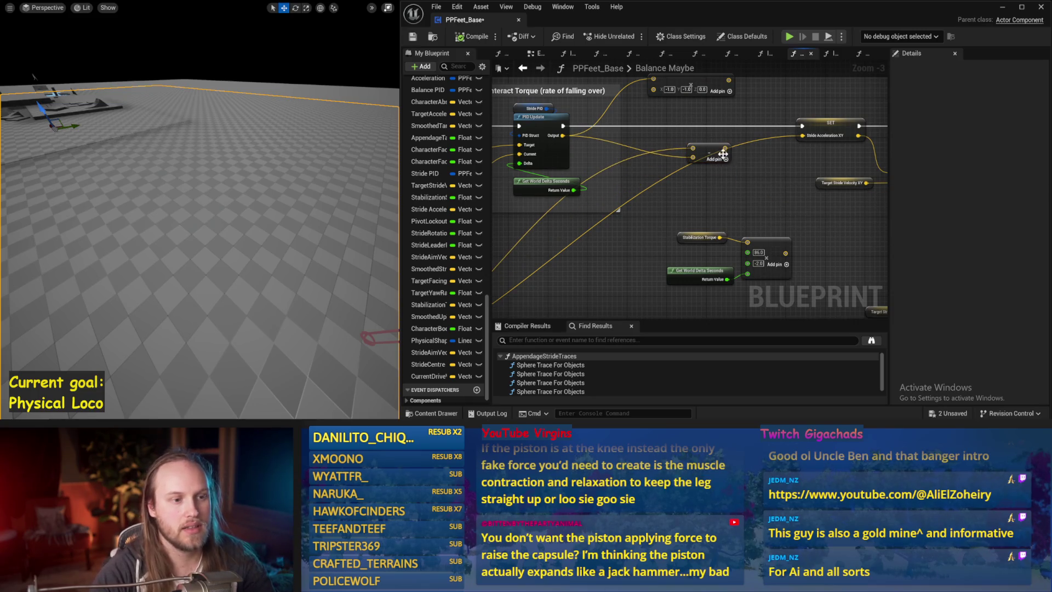
left_click_drag(805, 141, 805, 141)
- Run a brief simulation to watch the capsule, then bring up Stride PID's default values
left_click_drag(493, 189, 634, 201)
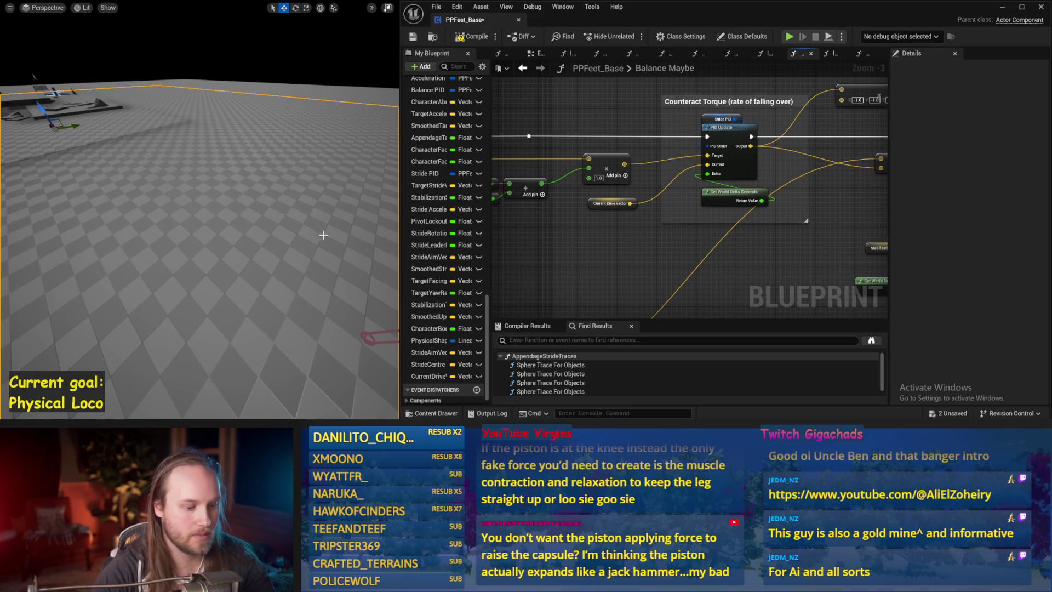
scroll(323, 235, "up", 1)
key("alt+s")
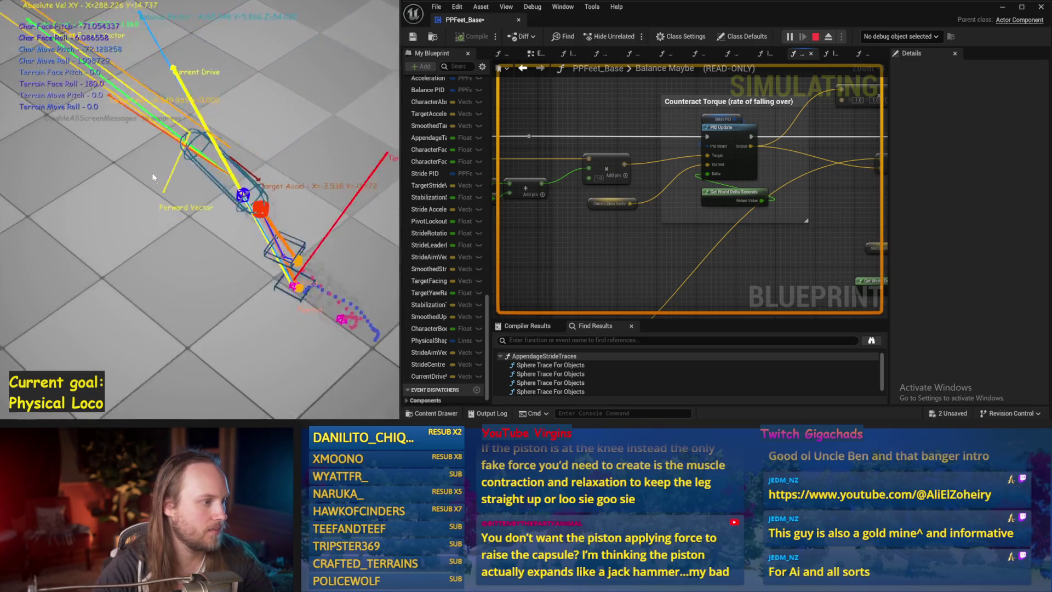
key("Escape")
left_click(708, 120)
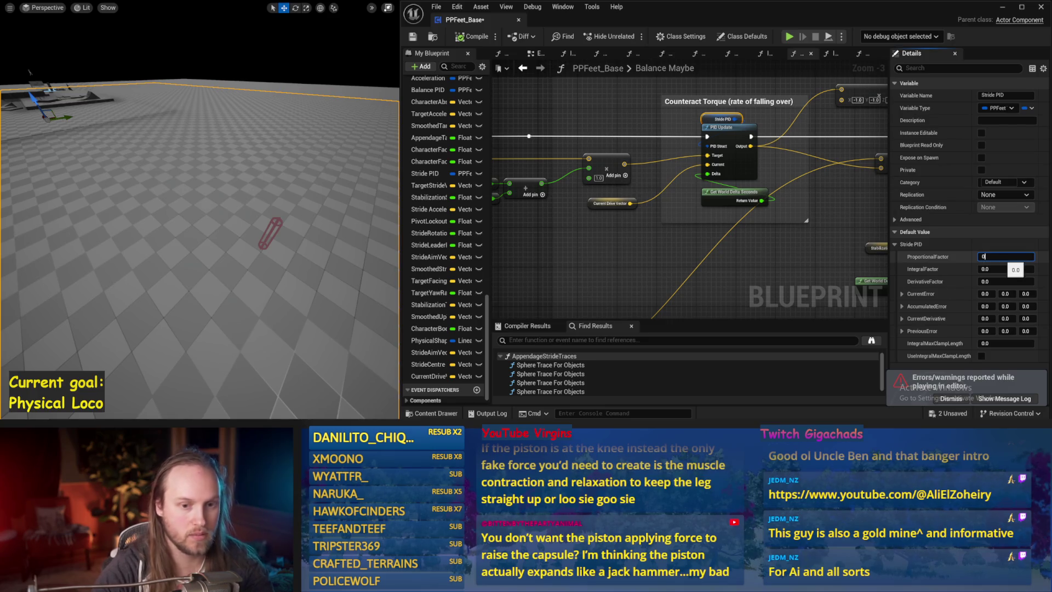
- Try Stride PID ProportionalFactor 0.1 and DerivativeFactor 0.1, simulating after each change
left_click_drag(340, 225, 318, 221)
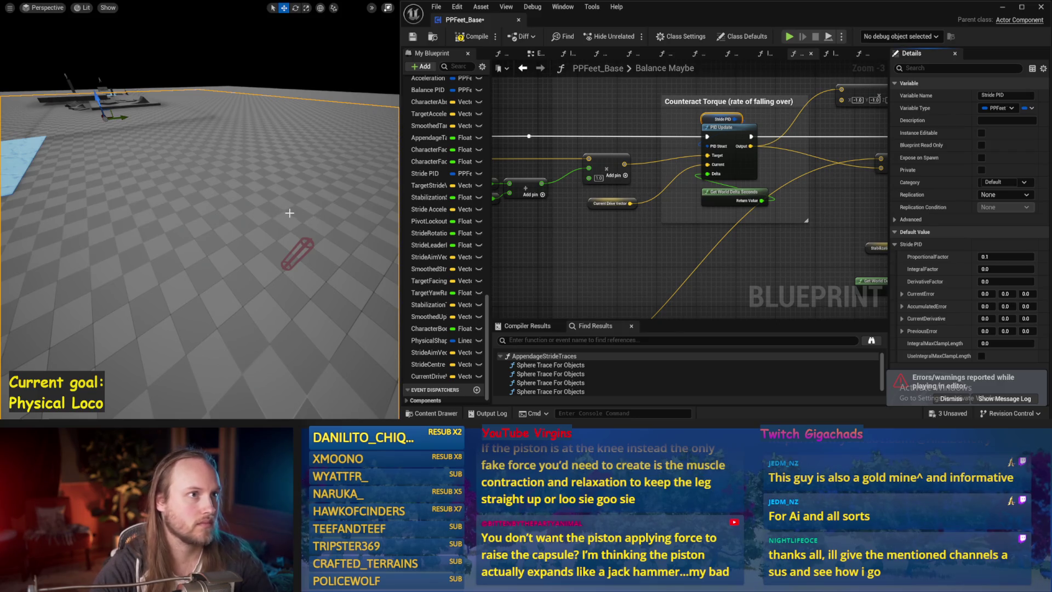
key("alt+s")
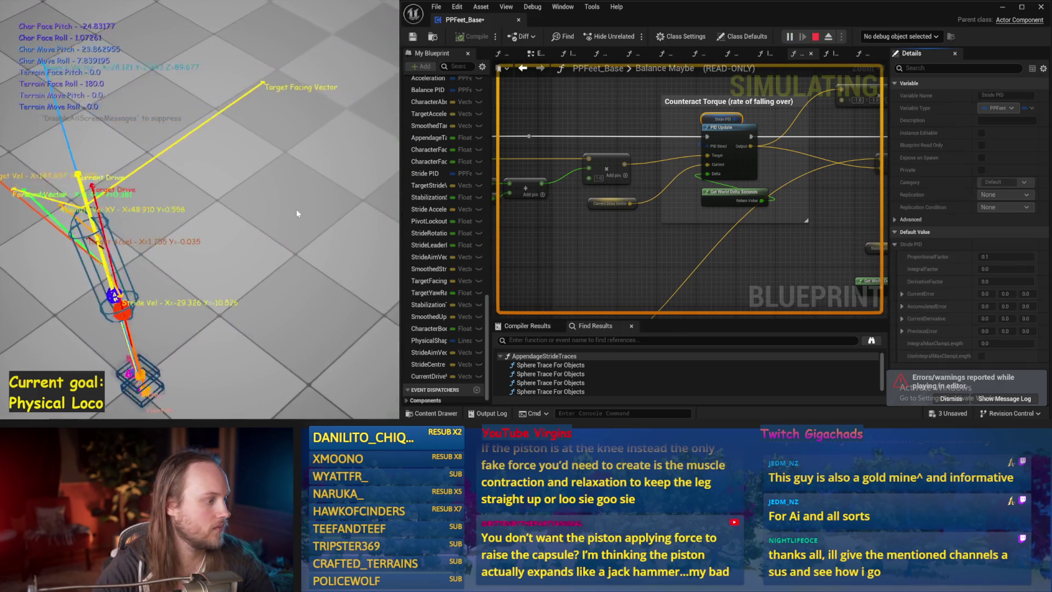
key("Escape")
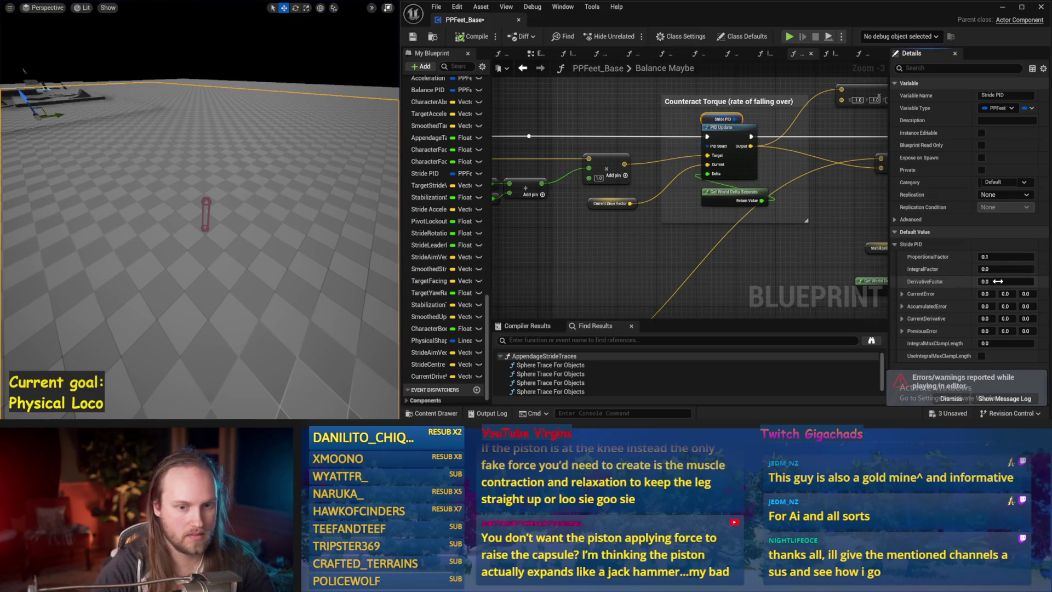
left_click_drag(104, 187, 118, 184)
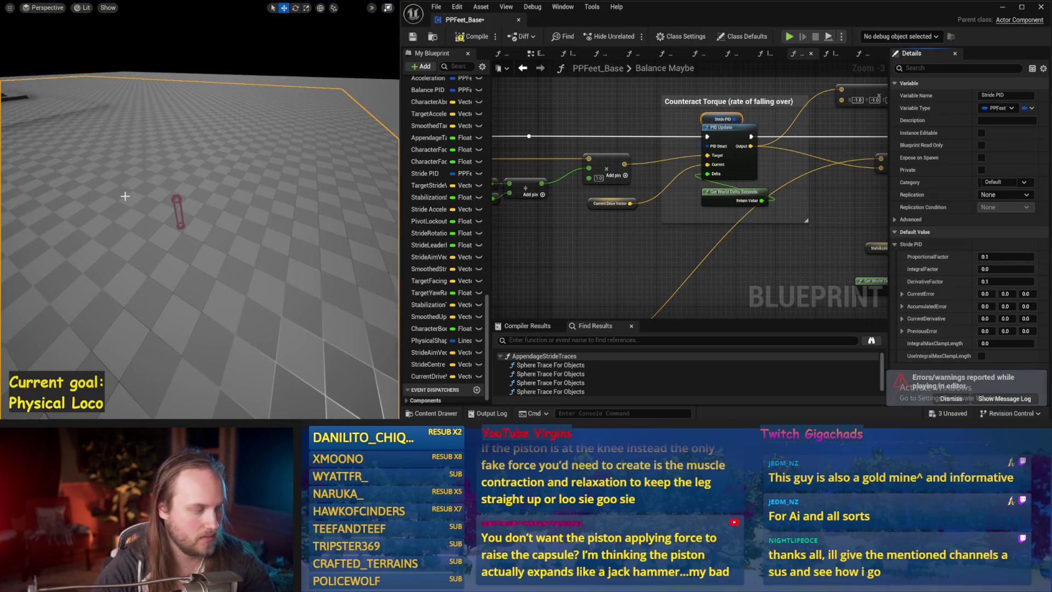
key("alt+s")
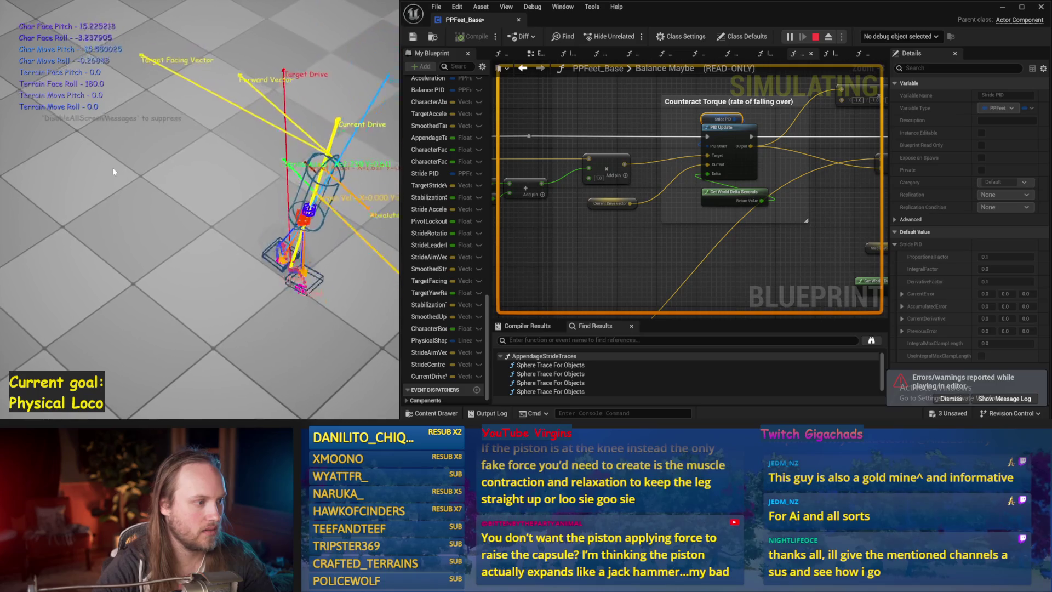
key("Escape")
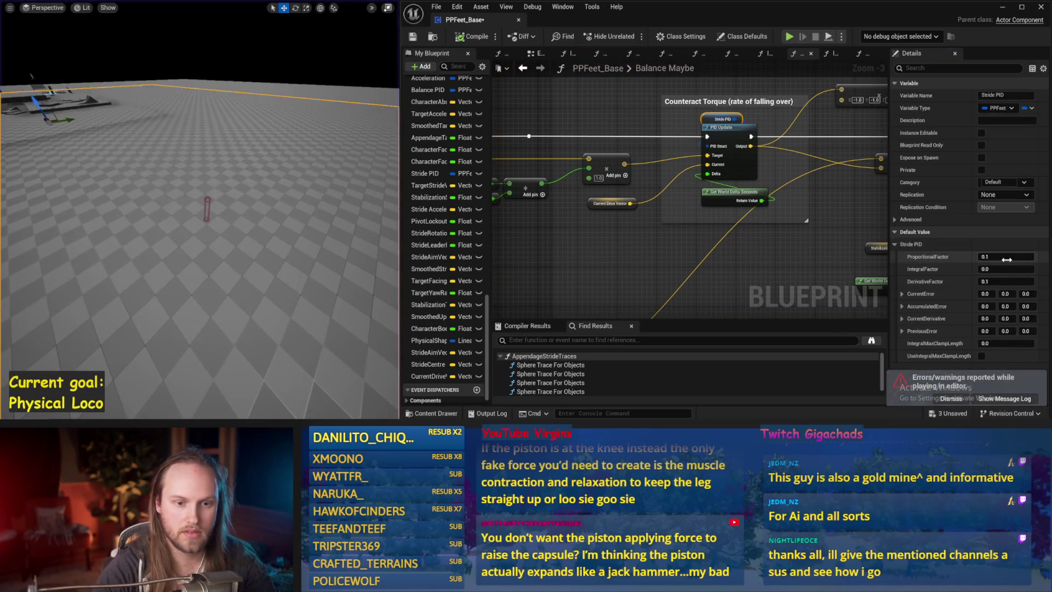
left_click(1017, 254)
type("0.01")
- Lower ProportionalFactor to 0.01 and DerivativeFactor to 0.05, testing the capsule in simulation after each
key("Return")
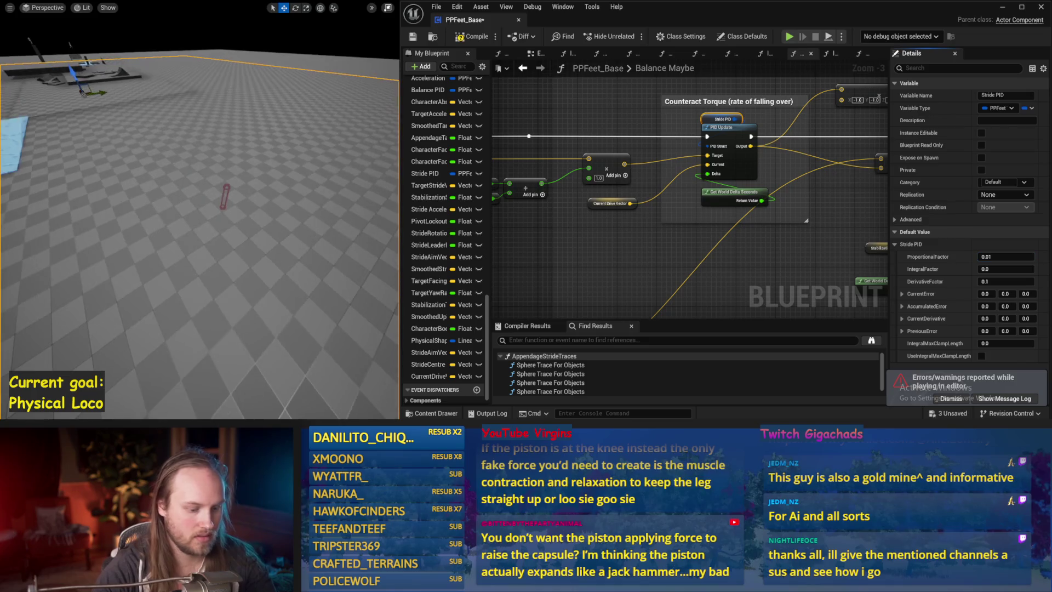
key("alt+s")
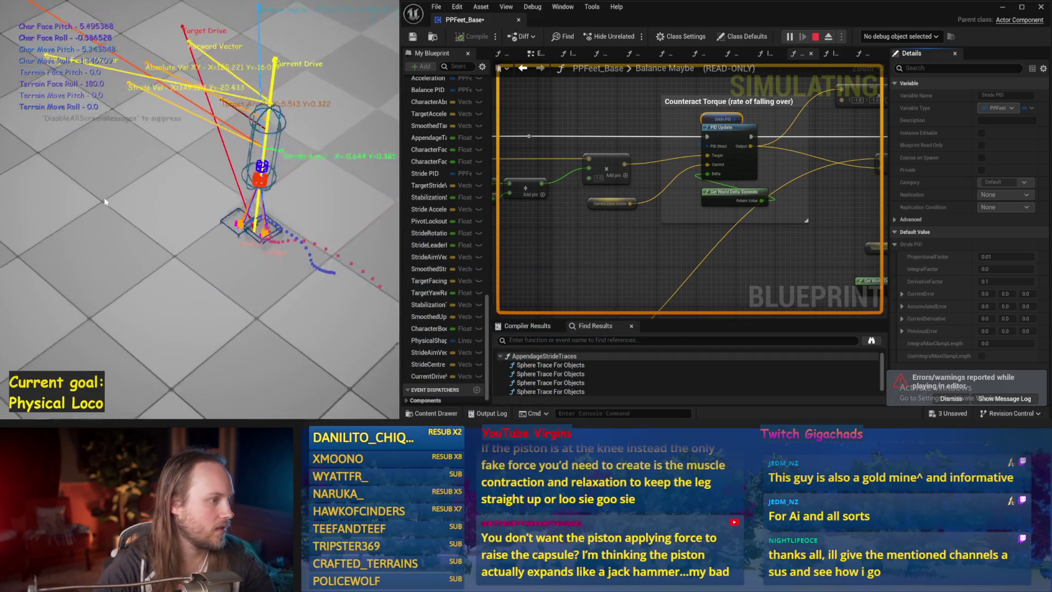
key("Escape")
left_click(986, 281)
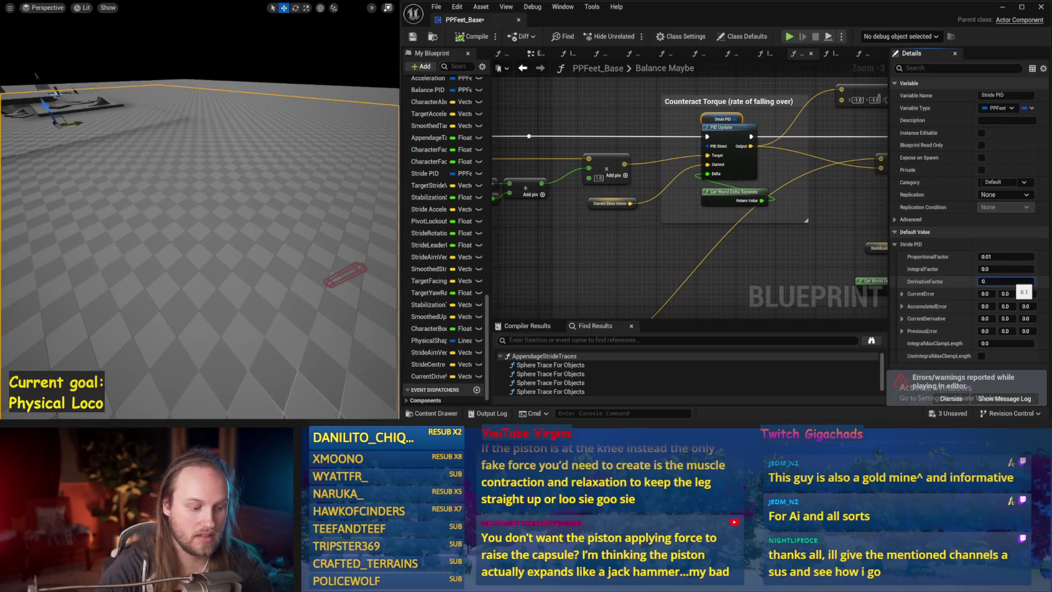
type("05")
left_click_drag(351, 228, 347, 229)
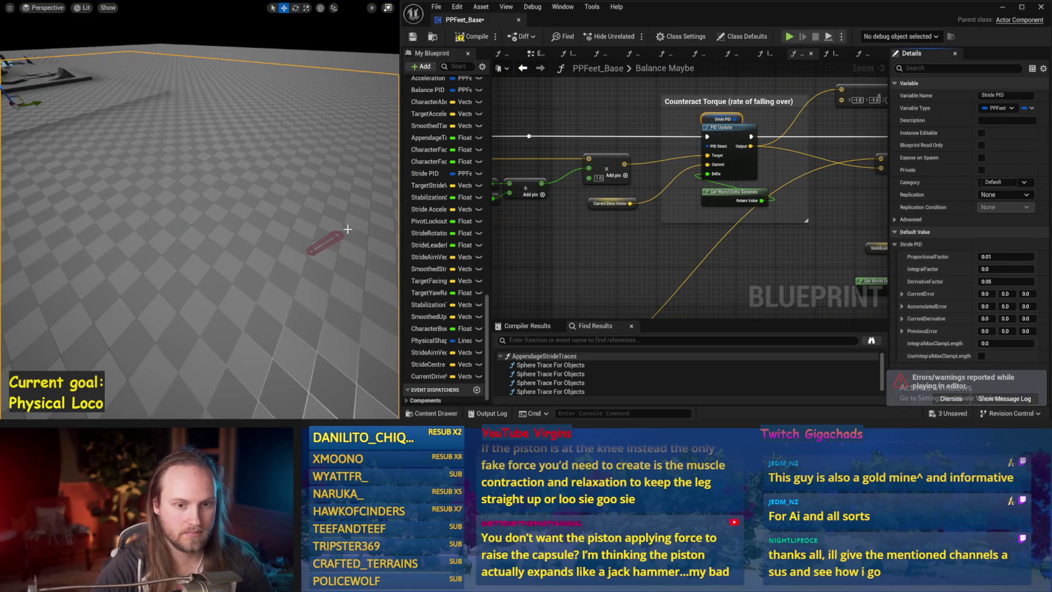
key("alt+s")
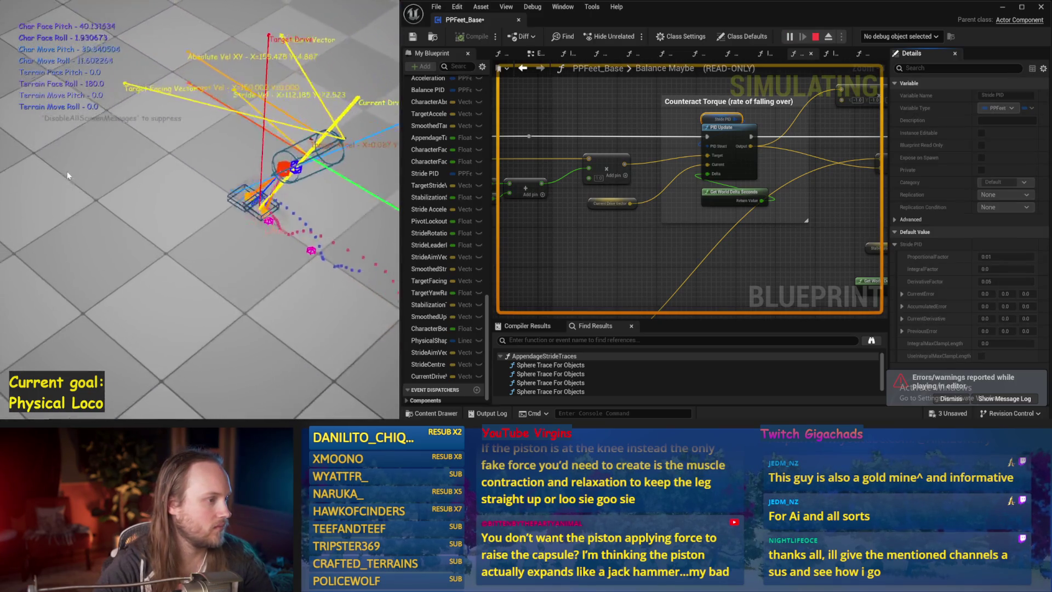
key("Escape")
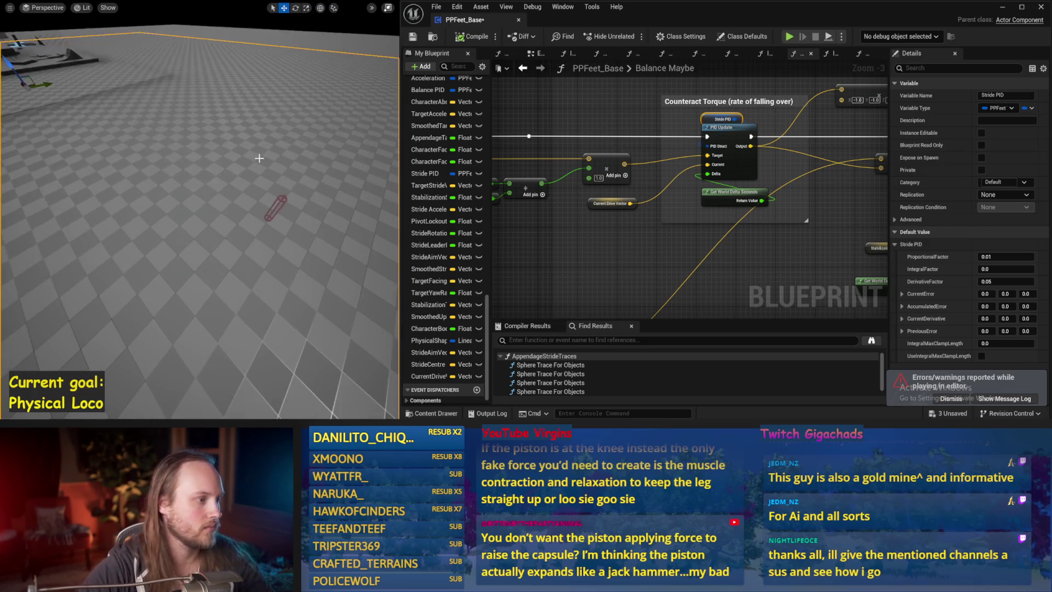
key("alt+p")
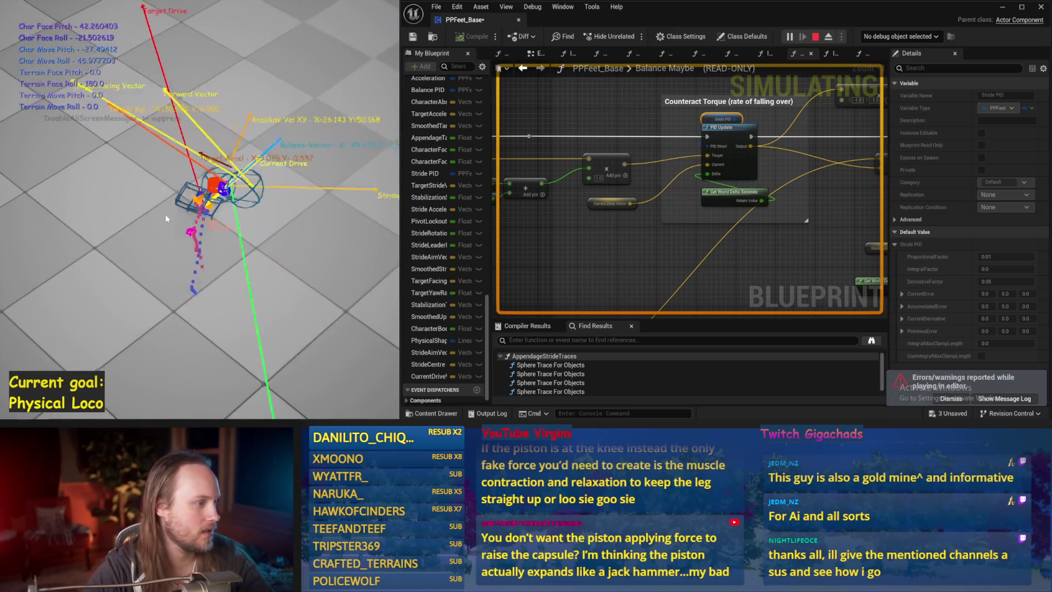
key("Escape")
- Save PPFeet_Base and pan to the PID Update and Counteract Torque nodes
left_click_drag(859, 171, 882, 116)
key("ctrl+s")
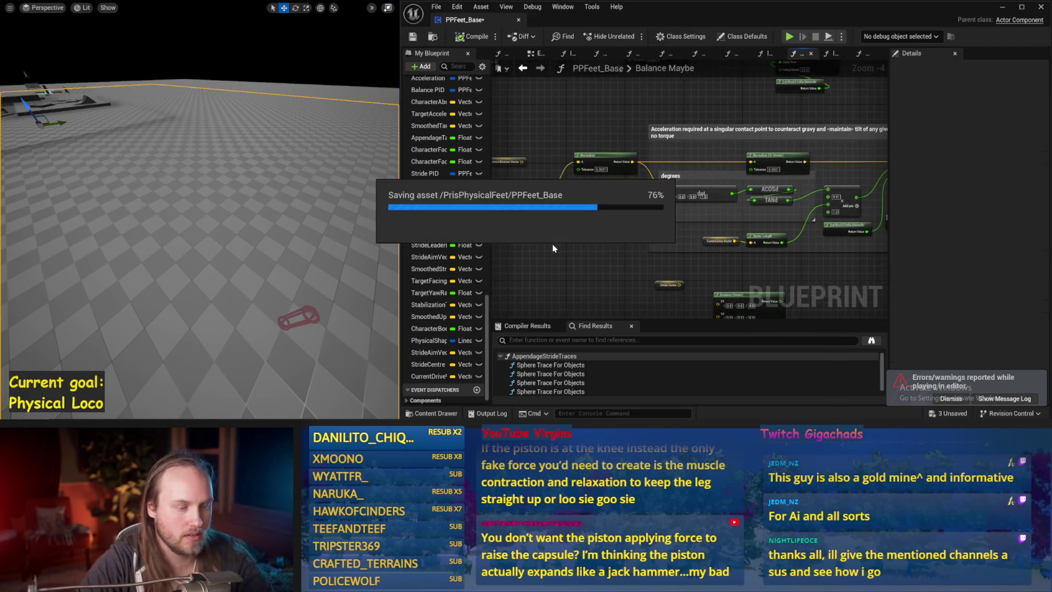
left_click_drag(876, 258, 750, 267)
left_click_drag(735, 280, 664, 233)
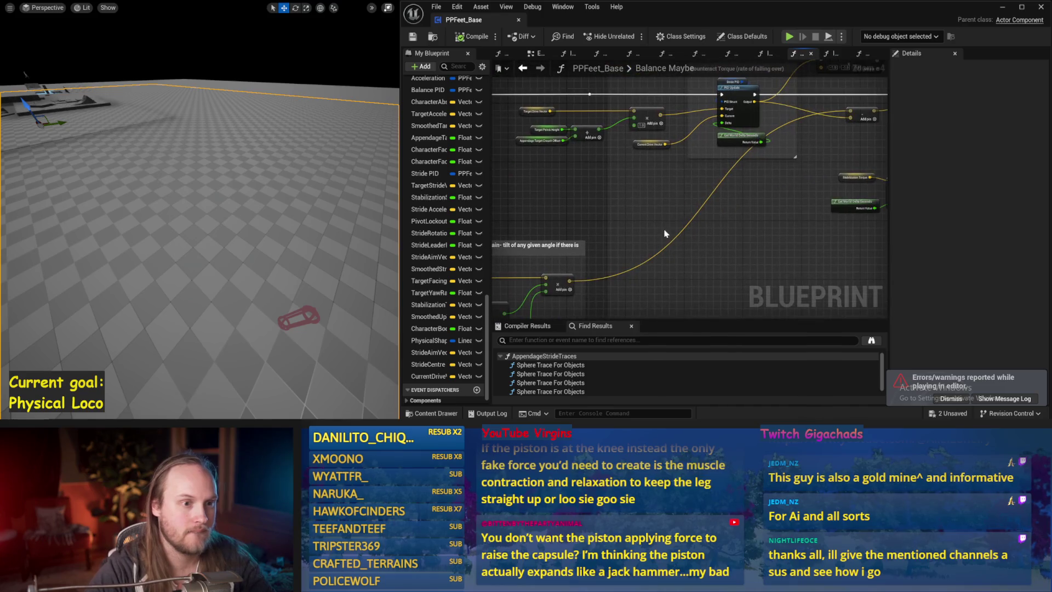
left_click_drag(686, 199, 703, 200)
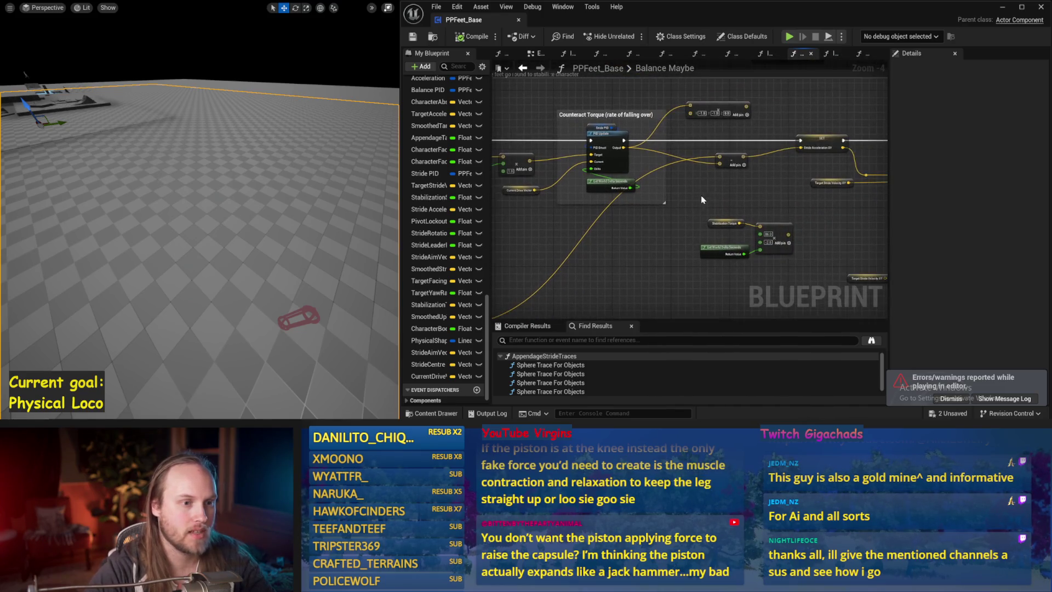
- Inspect the torque inputs, save again, and run a quick balance simulation
scroll(707, 161, "up", 2)
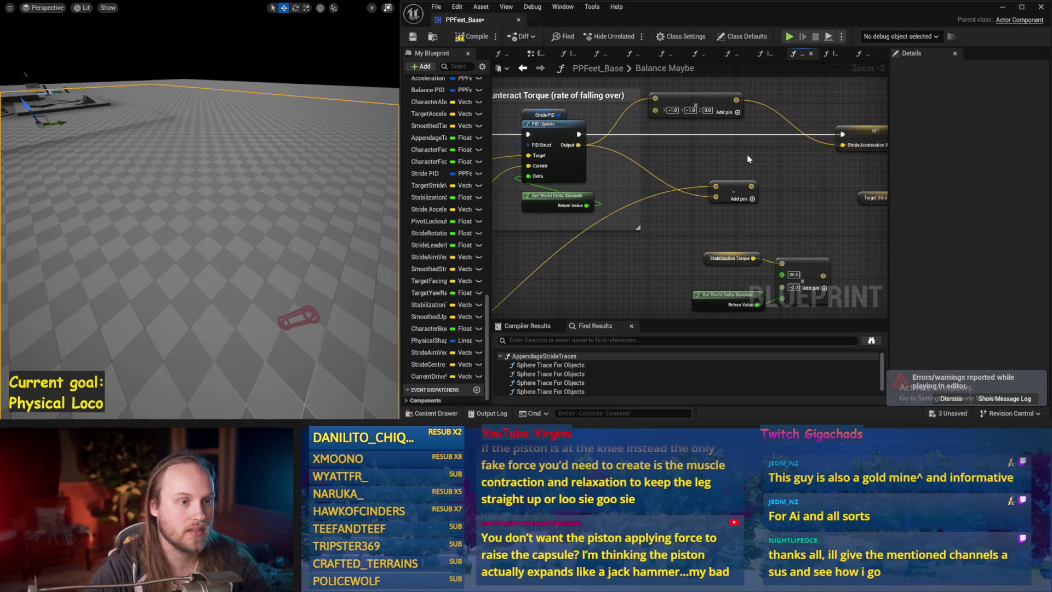
scroll(729, 150, "down", 1)
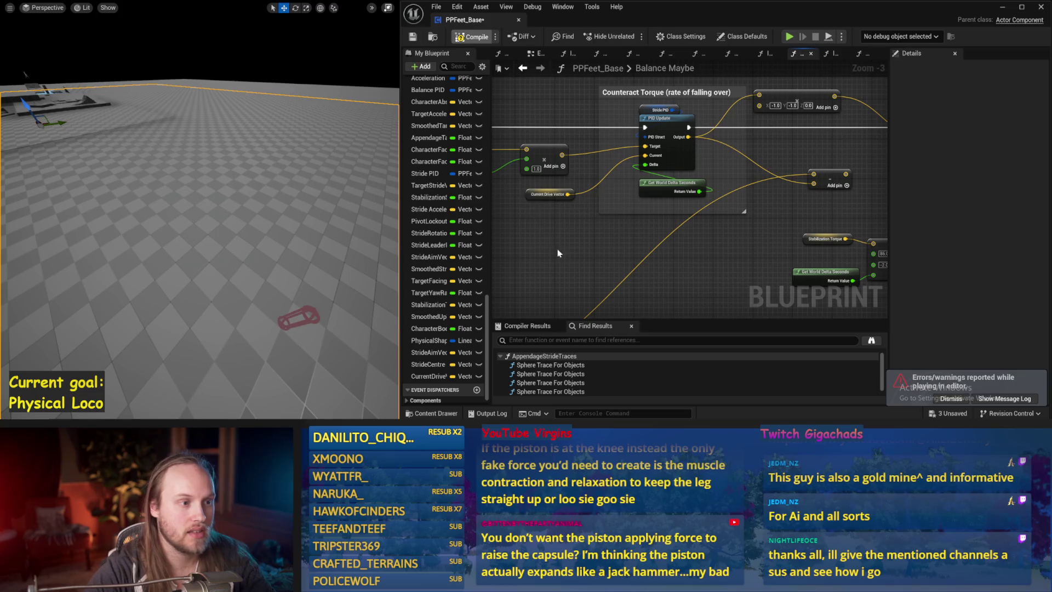
left_click_drag(557, 253, 692, 273)
key("ctrl+s")
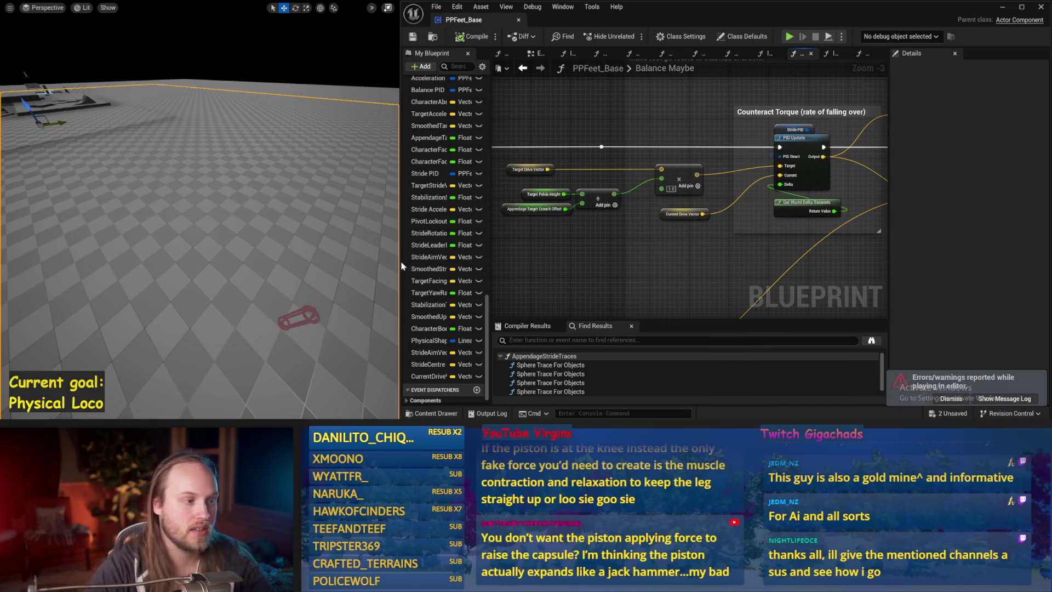
key("alt+p")
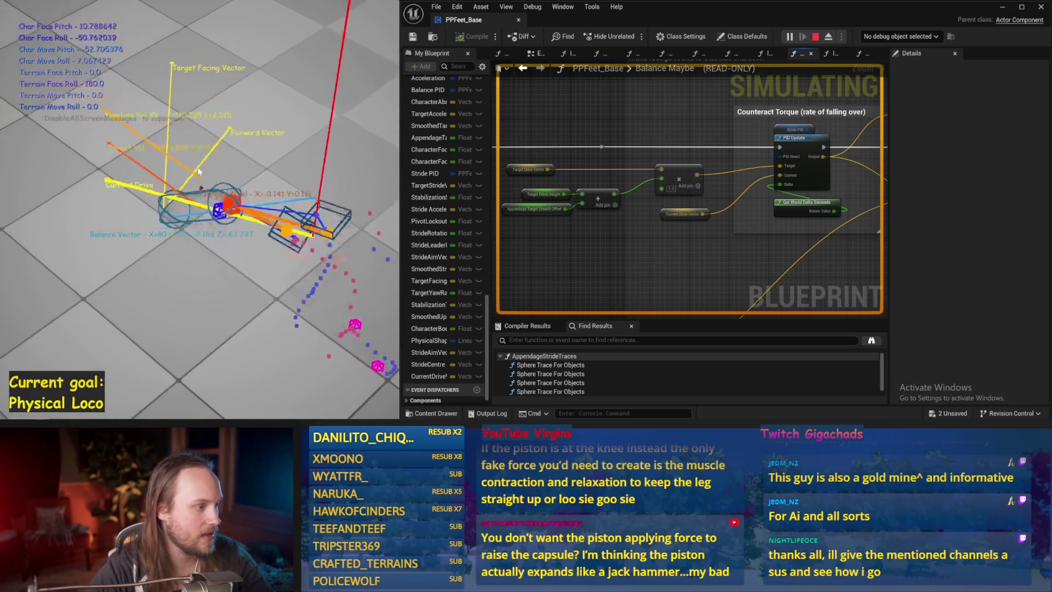
key("Escape")
- Test Stride PID ProportionalFactor 1.0 and then 0.5, simulating after each value
left_click(791, 124)
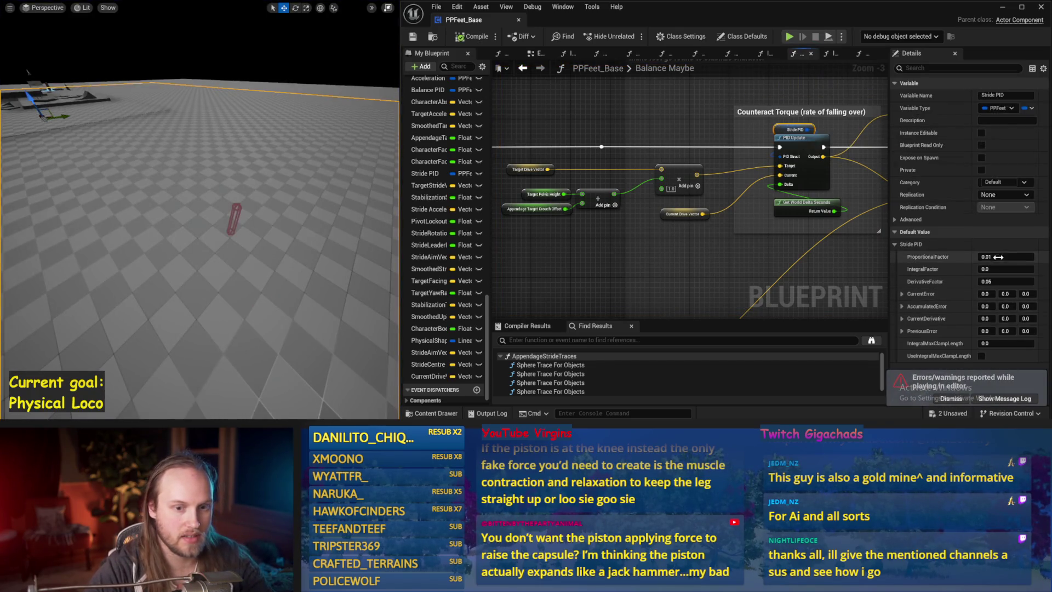
left_click_drag(239, 214, 240, 214)
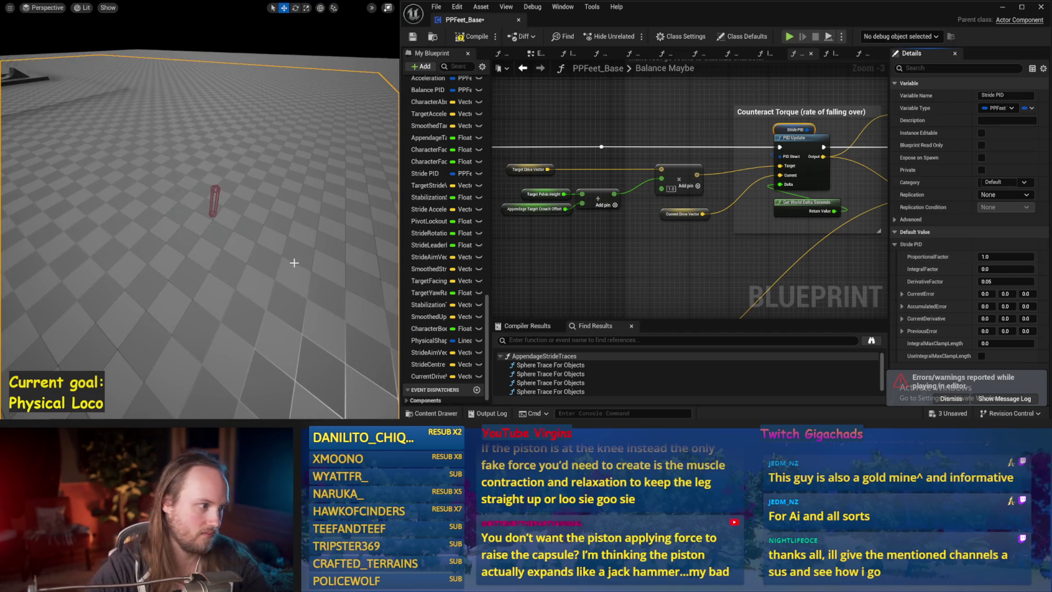
key("alt+p")
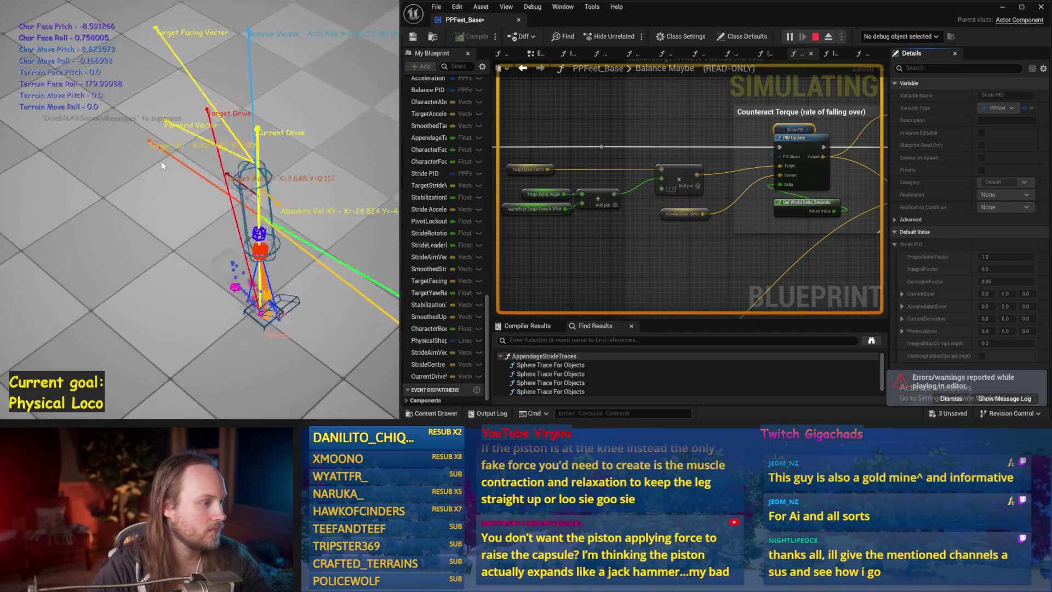
key("Escape")
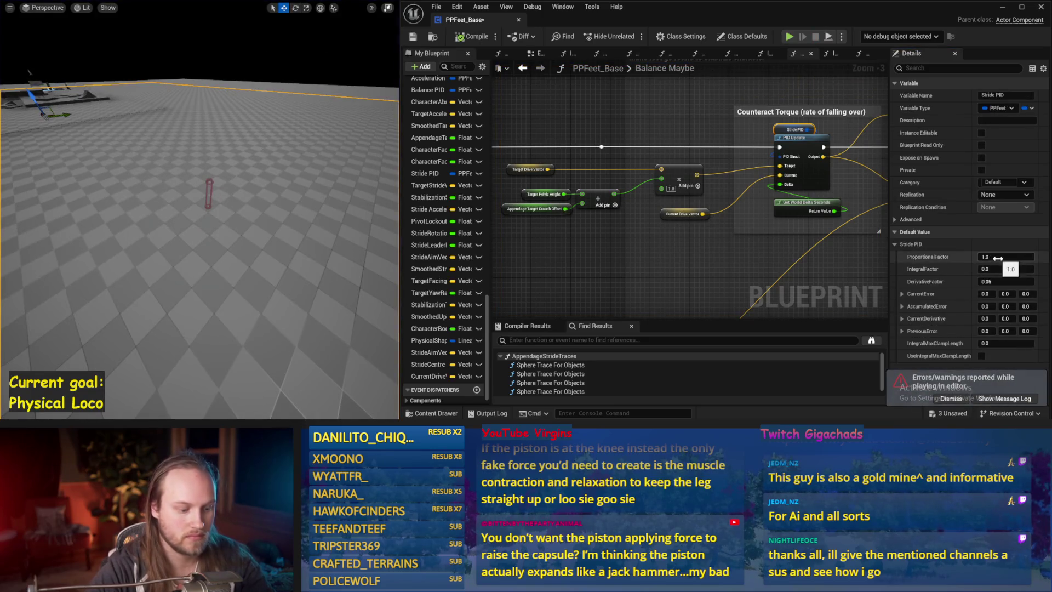
left_click_drag(226, 195, 228, 202)
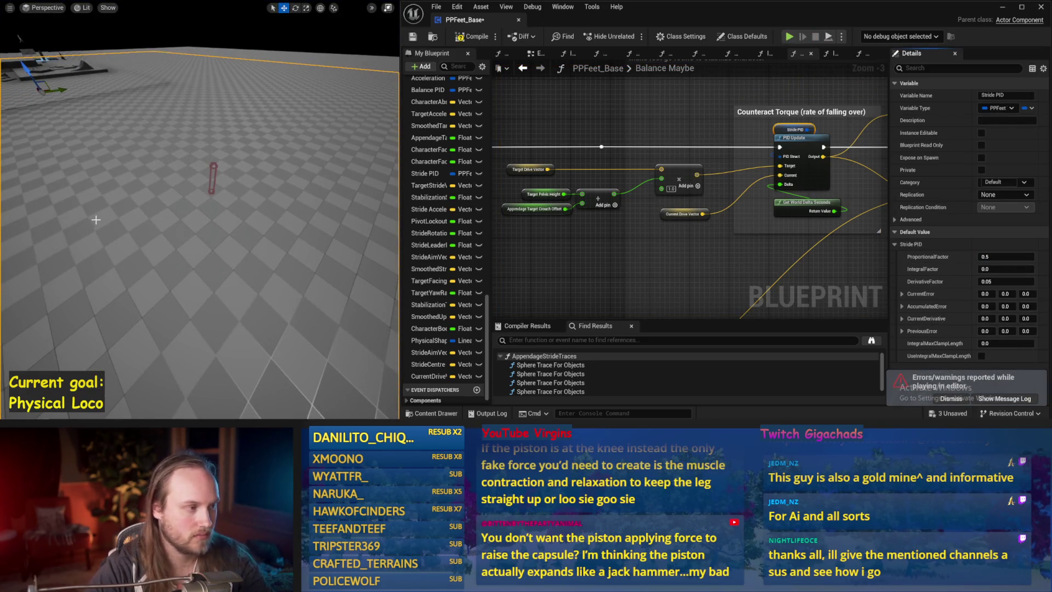
key("alt+p")
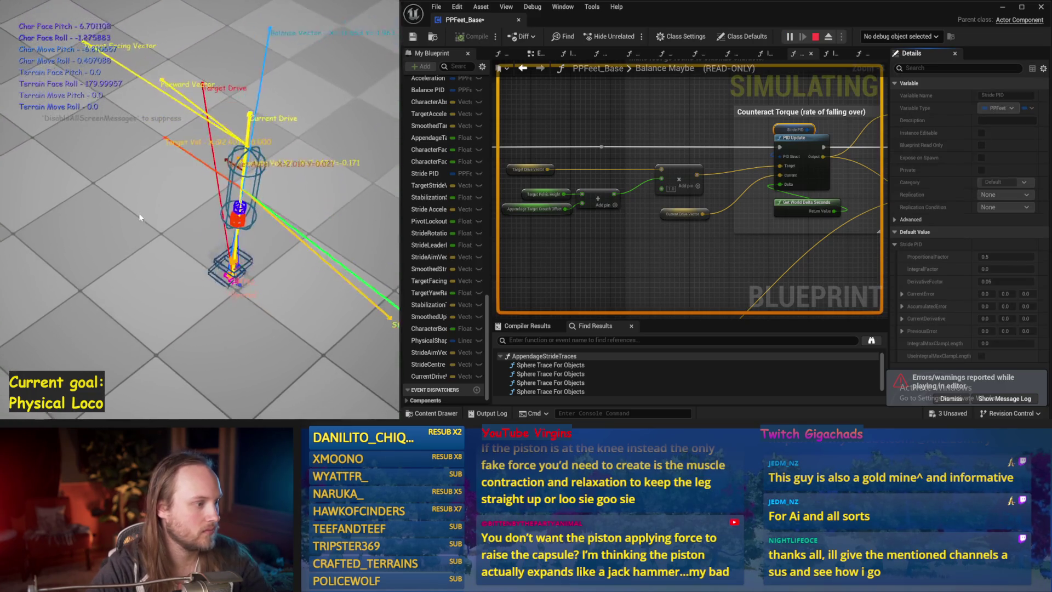
key("Escape")
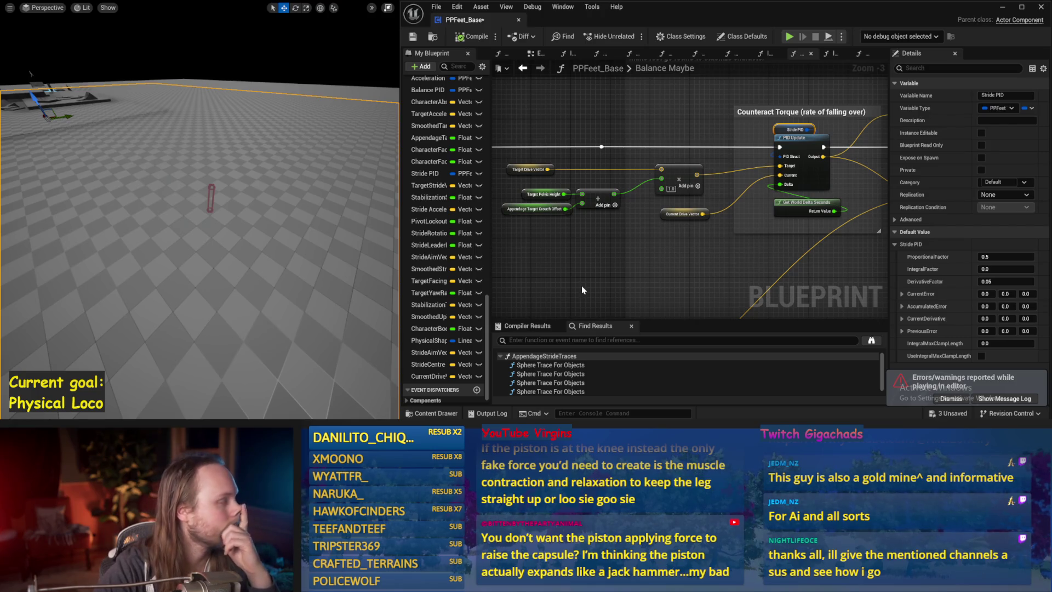
- Survey the balance graph around PID Update's Target wiring
scroll(582, 291, "down", 1)
left_click_drag(582, 291, 678, 221)
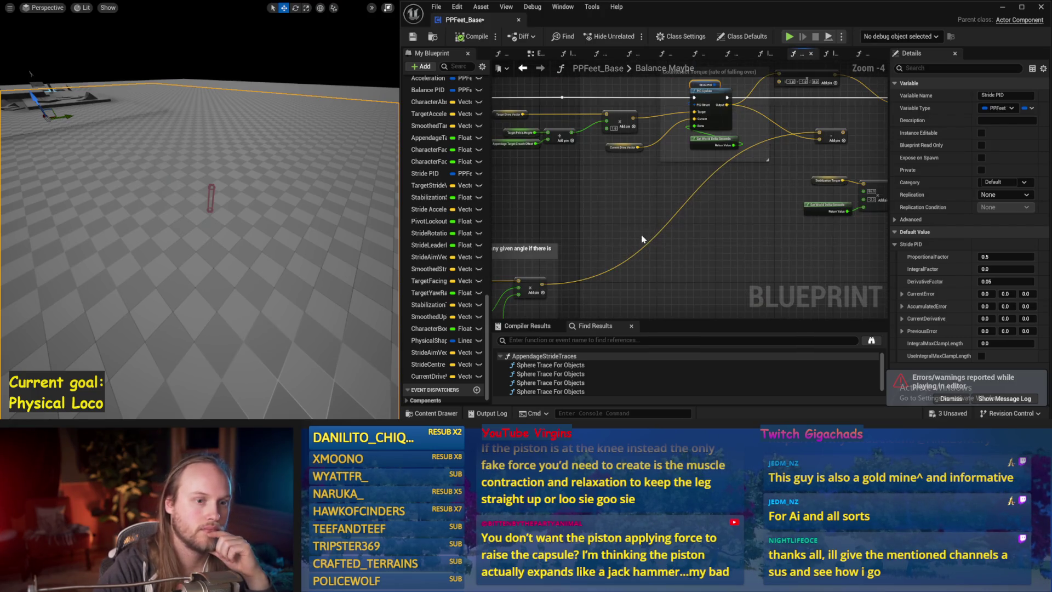
scroll(677, 220, "up", 2)
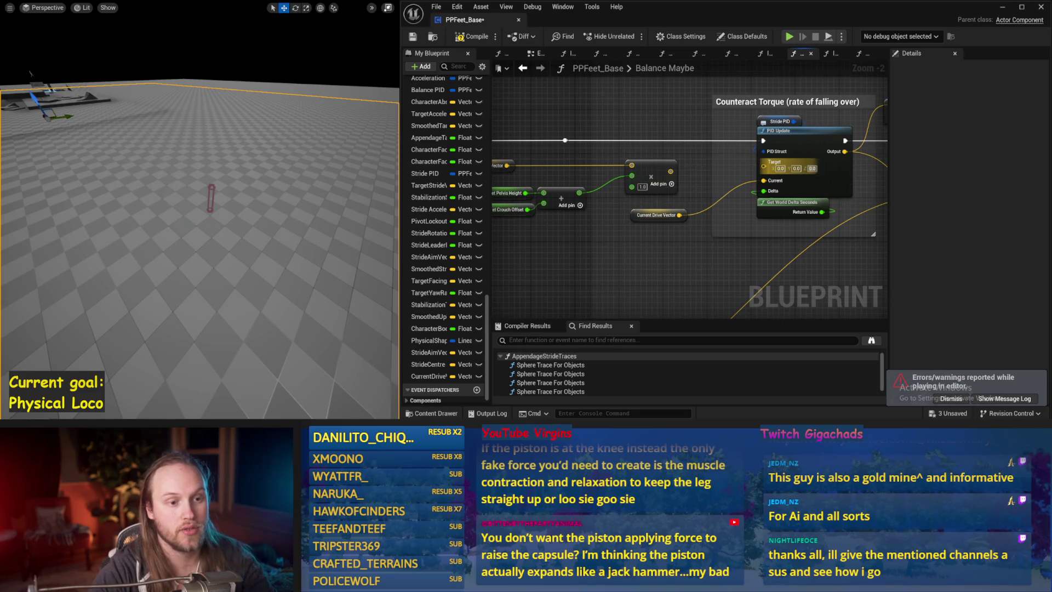
type("1")
- Confirm PID Update's Target Z of 1.0 and simulate with the fixed target
key("Return")
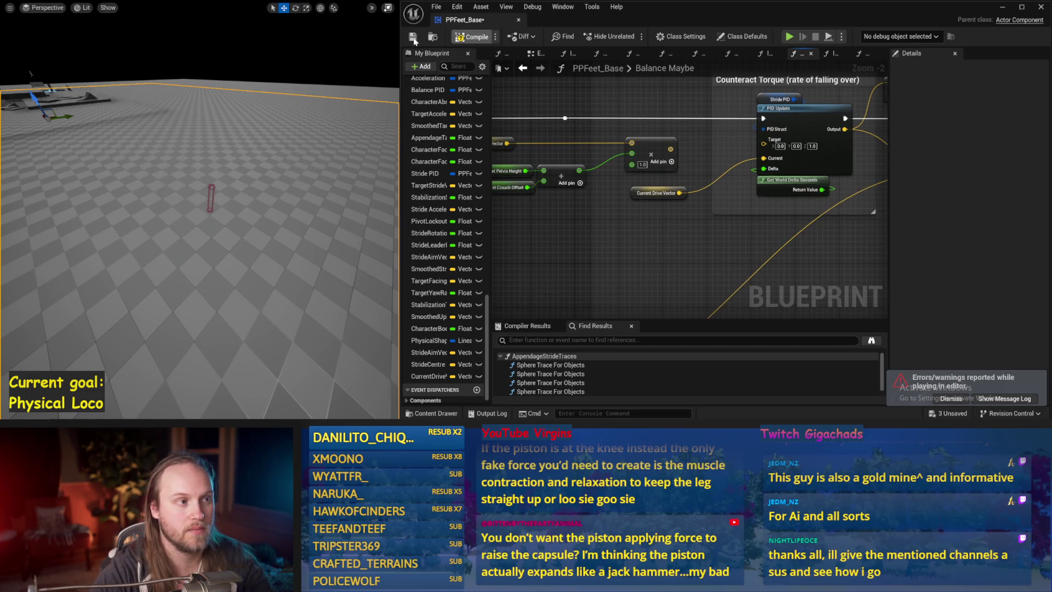
key("alt+p")
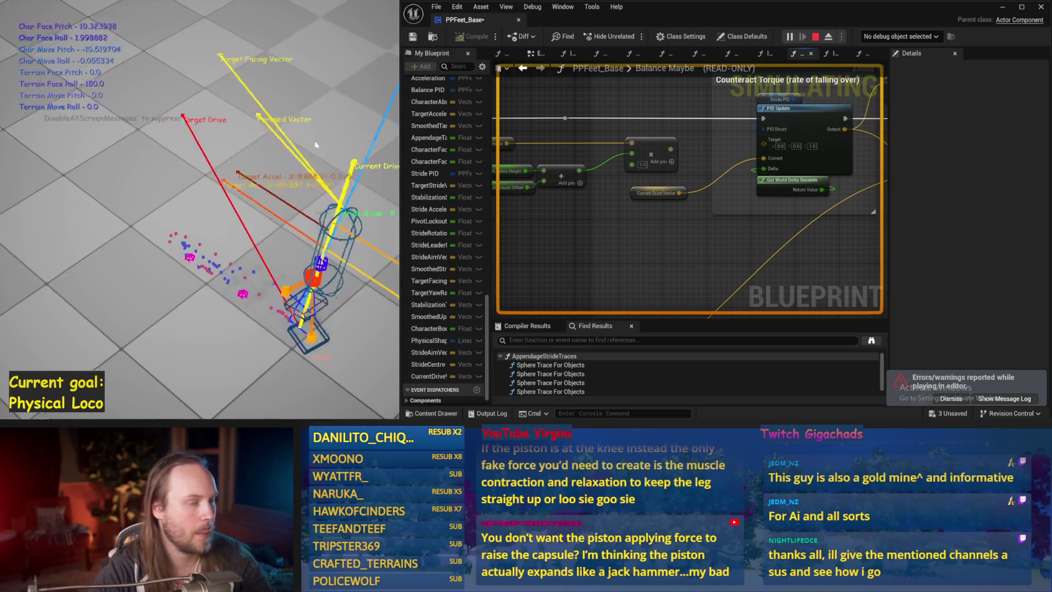
key("Escape")
- Set Stride PID ProportionalFactor to 0.0 and run the simulation twice
left_click(789, 102)
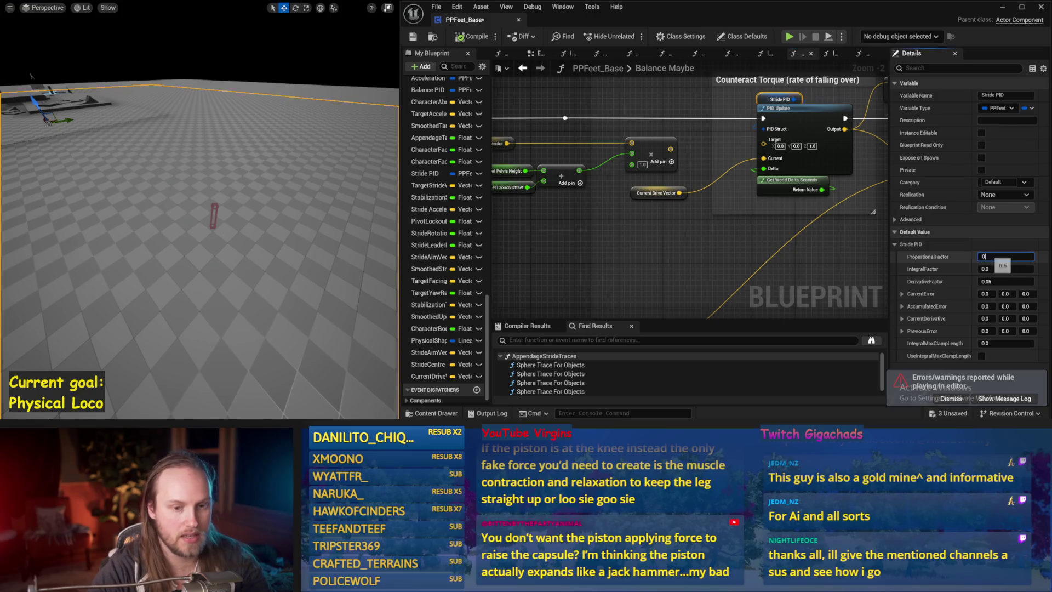
left_click_drag(308, 217, 307, 222)
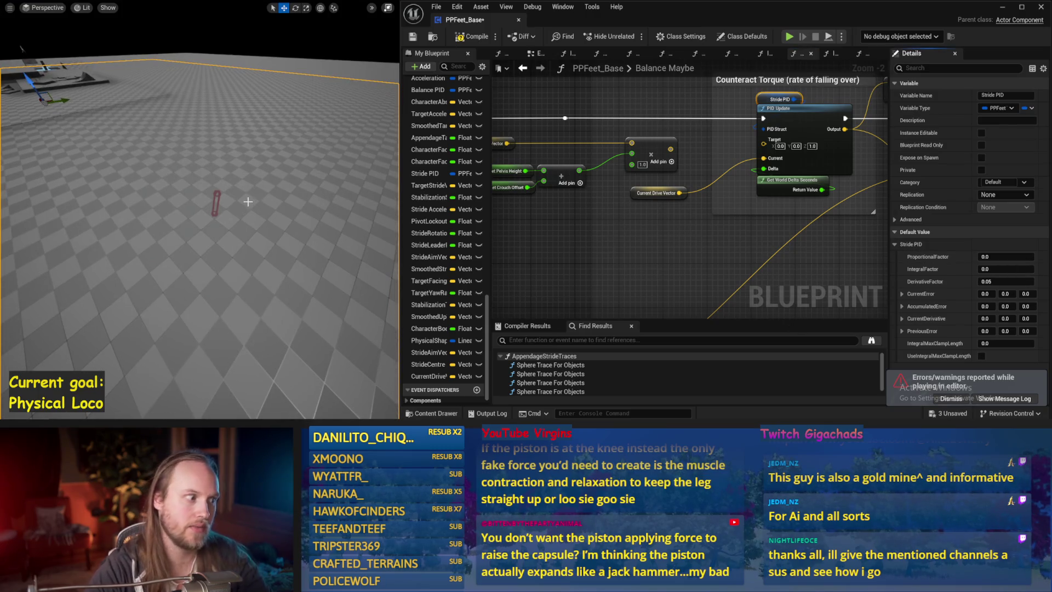
key("alt+p")
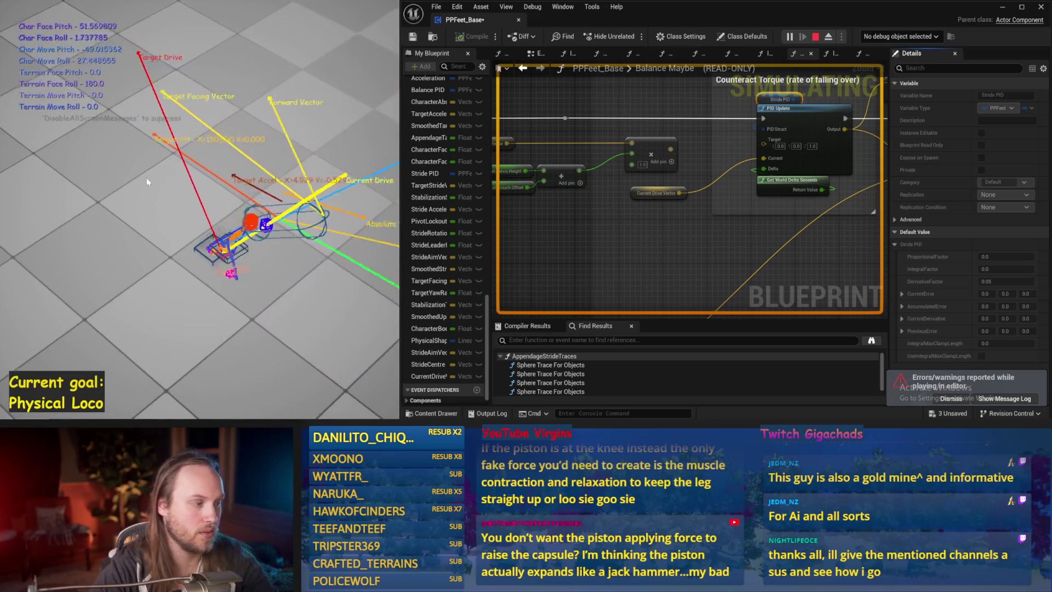
key("Escape")
key("alt+p")
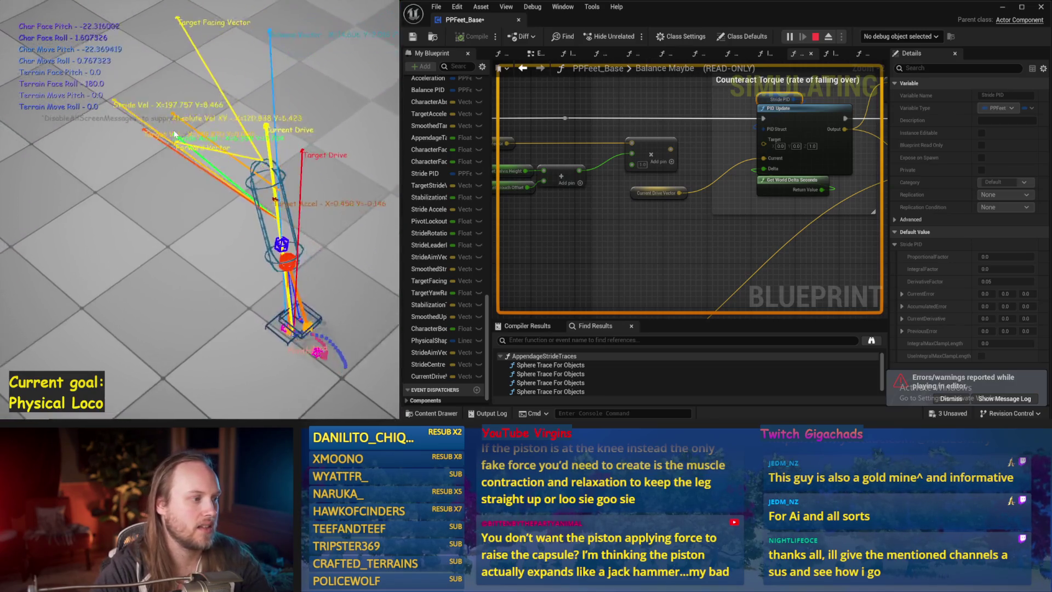
key("Escape")
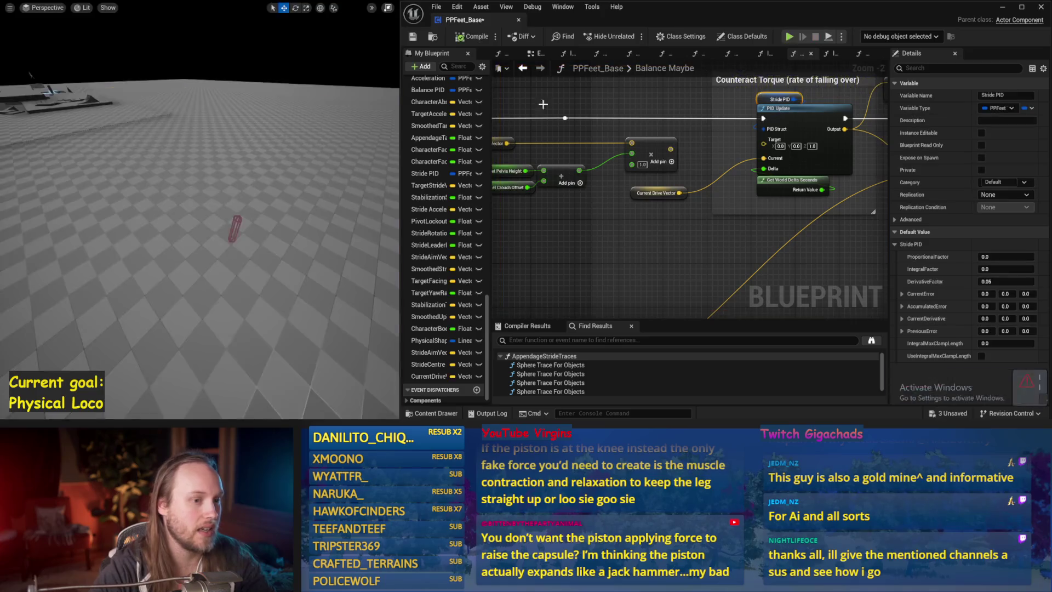
- Reconnect the computed target wire into PID Update and simulate again
left_click_drag(777, 151, 851, 143)
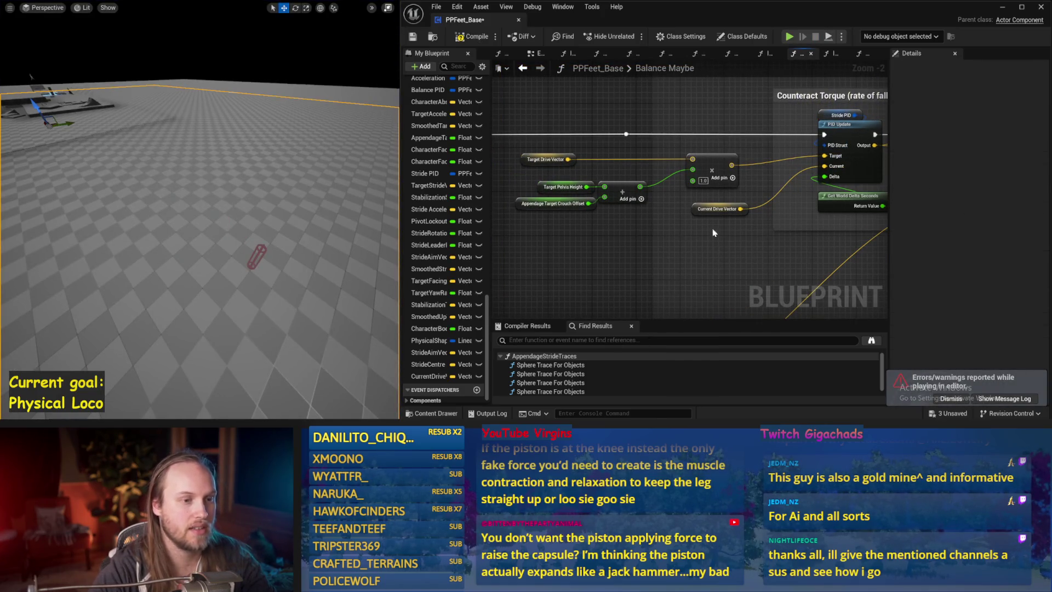
left_click_drag(299, 210, 300, 209)
key("alt+s")
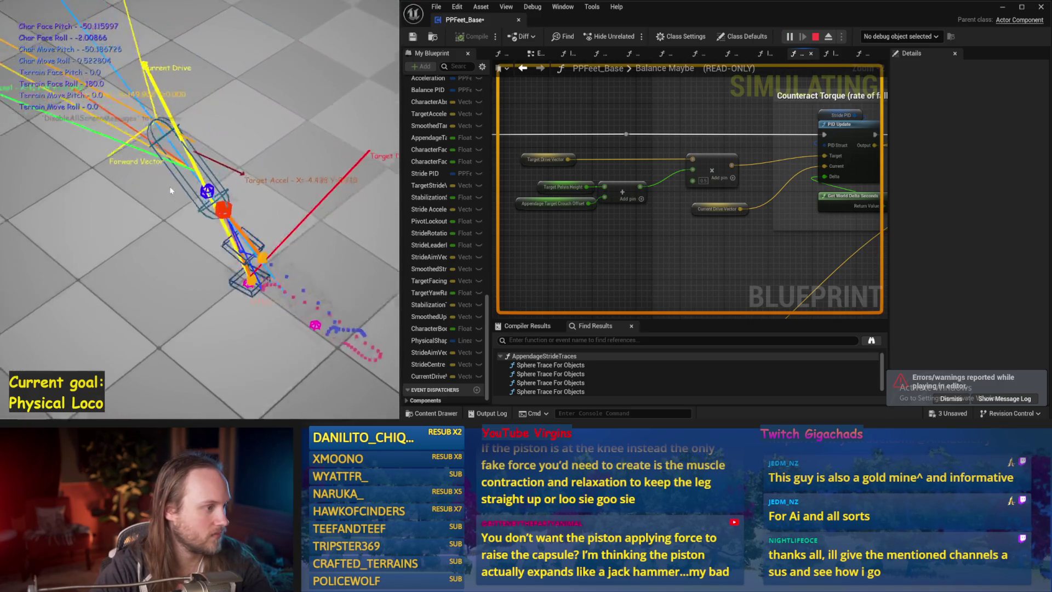
key("Escape")
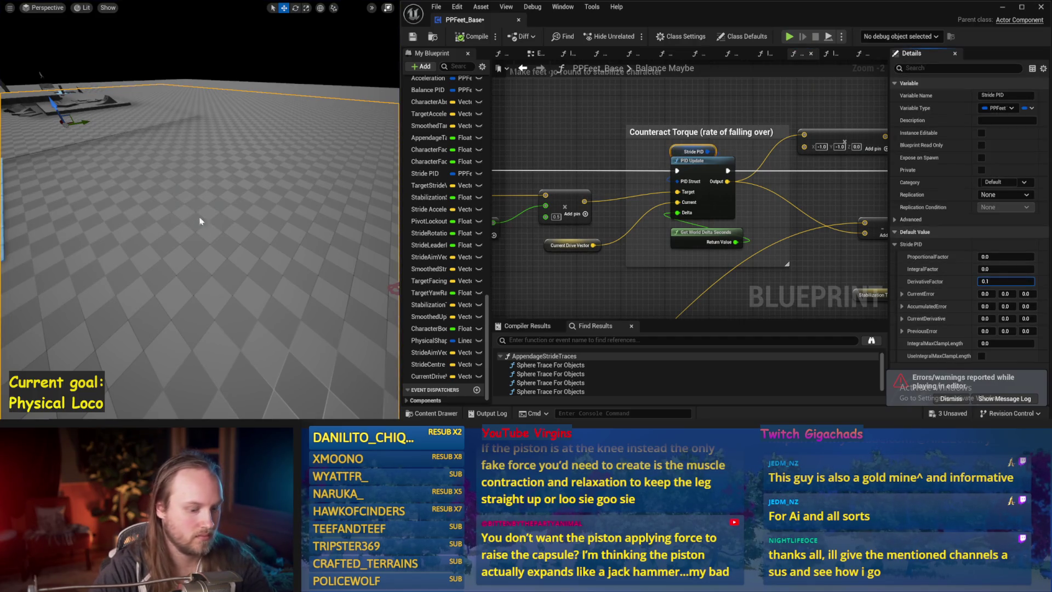
- Simulate with DerivativeFactor 0.1, then with ProportionalFactor 0.1 committed
left_click_drag(200, 221, 201, 220)
key("alt+s")
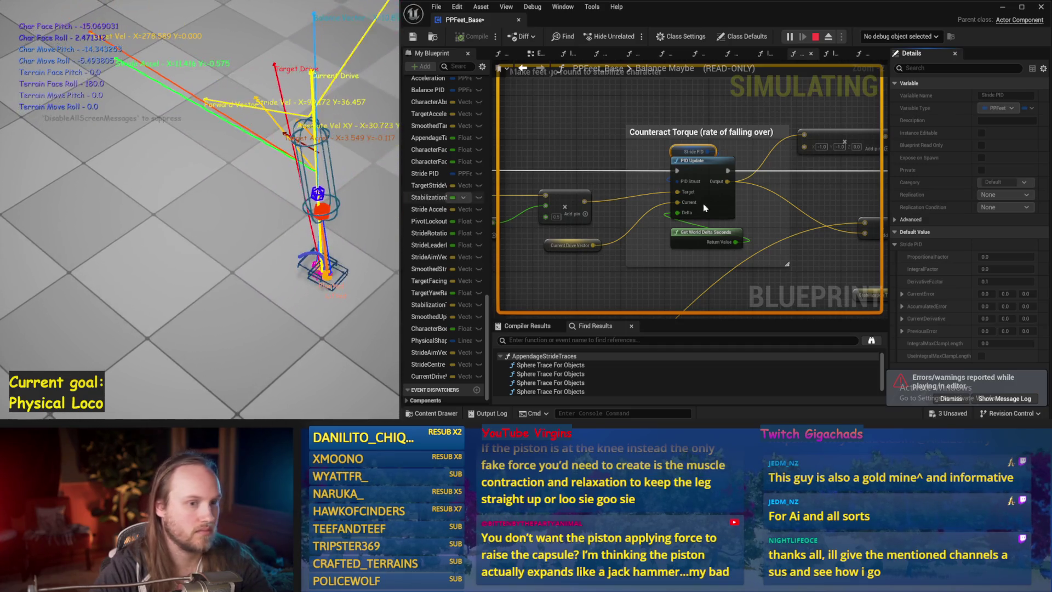
key("Escape")
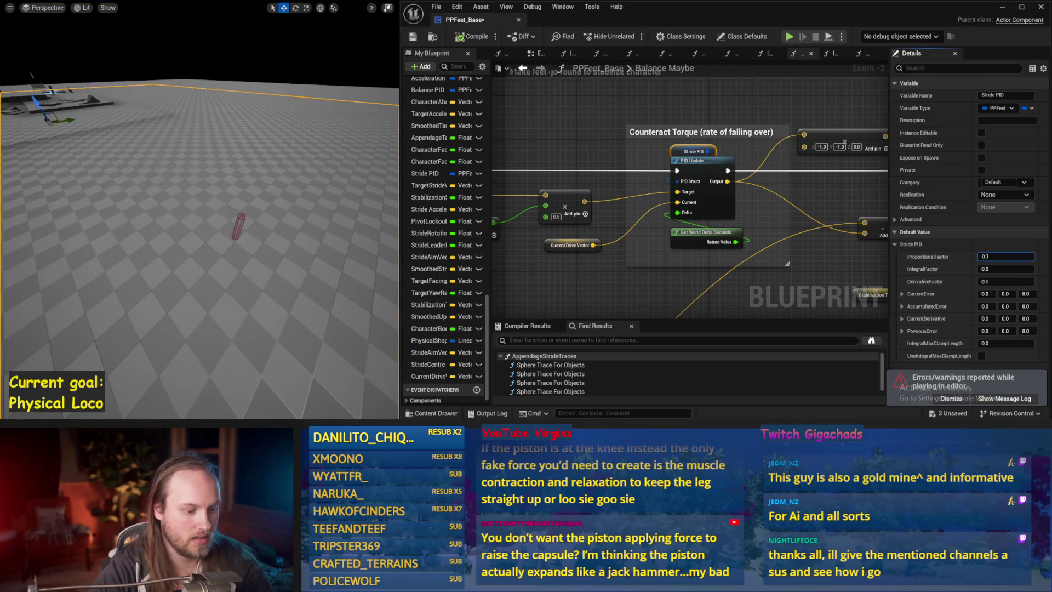
left_click(645, 272)
key("alt+p")
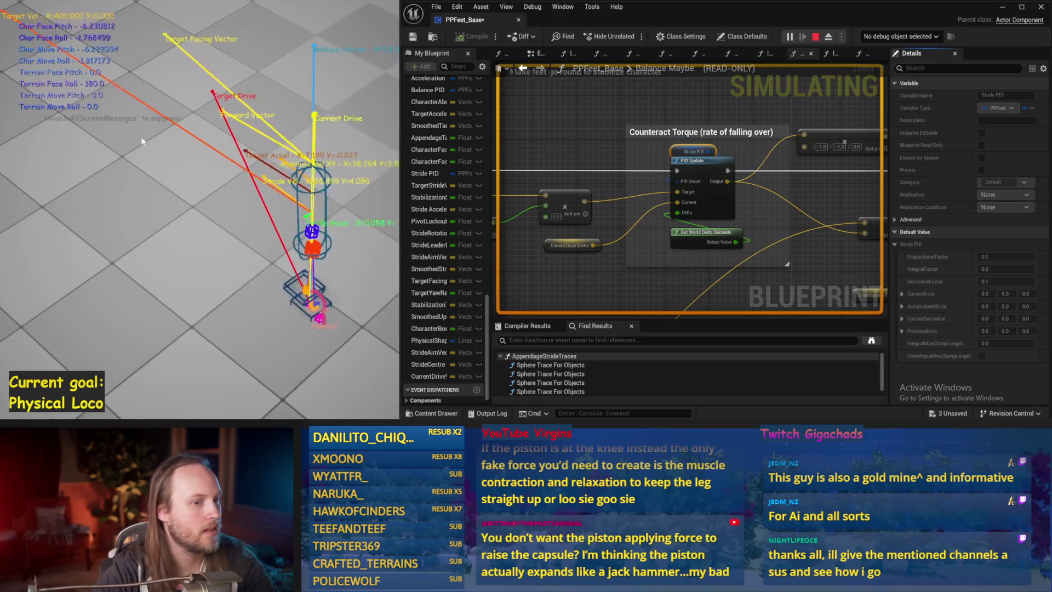
key("Escape")
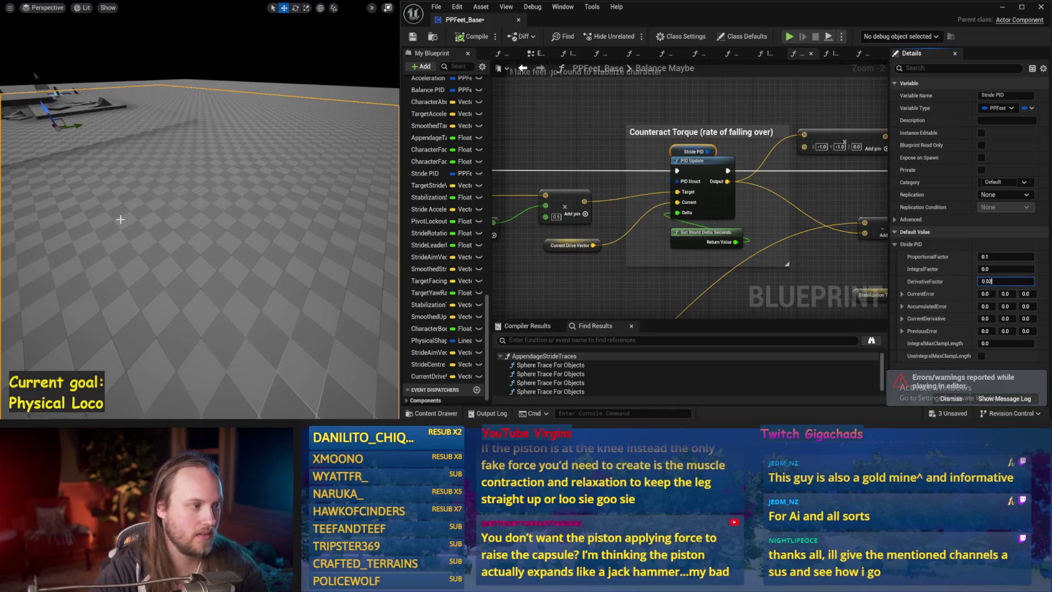
- Set DerivativeFactor to 0.02 and rerun the simulation several times
left_click_drag(120, 219, 145, 224)
key("alt+s")
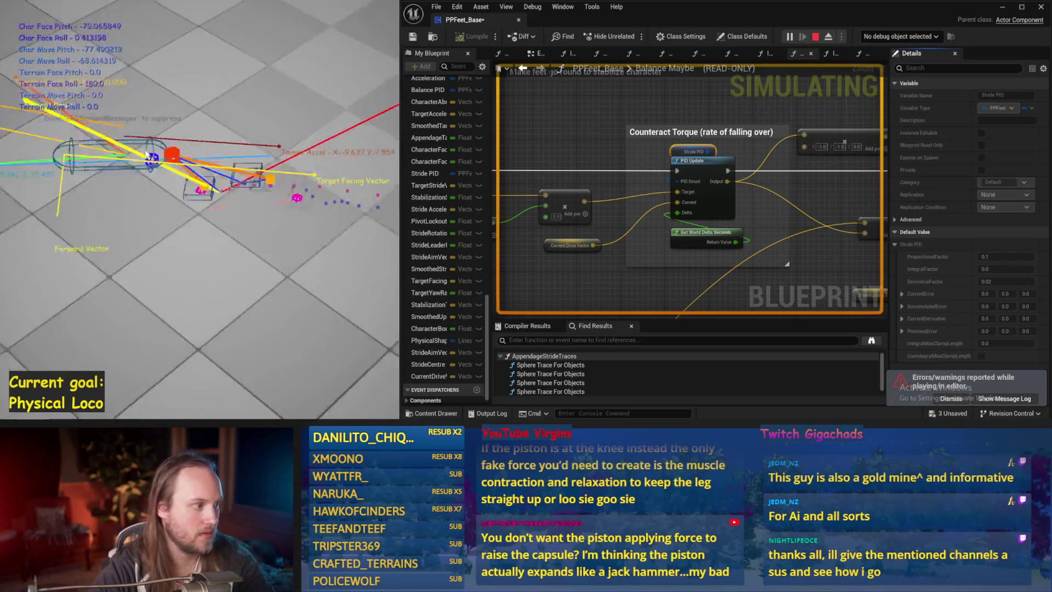
key("Escape")
key("alt+s")
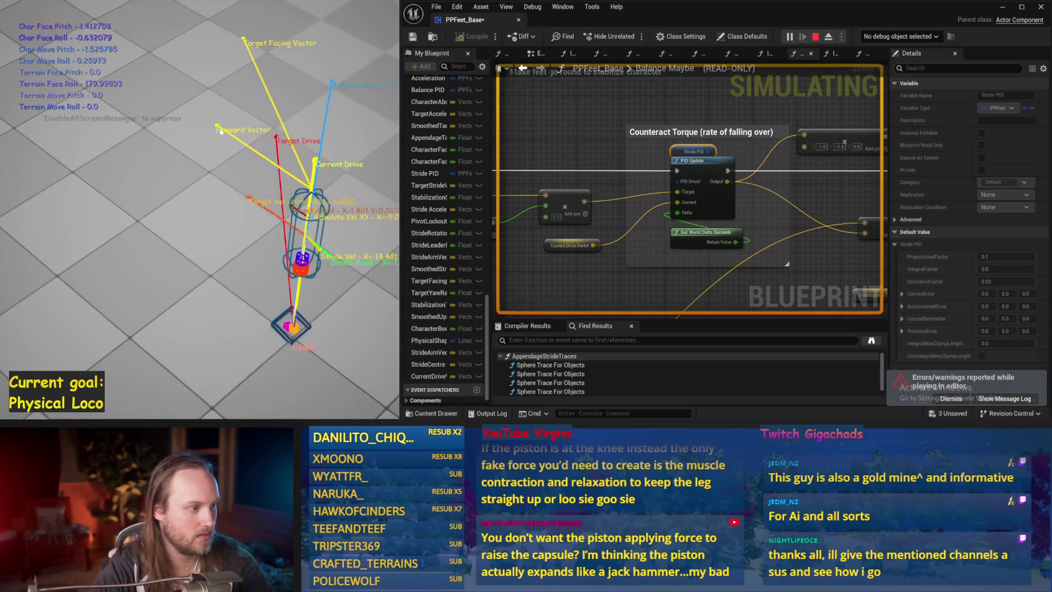
key("Escape")
key("alt+s")
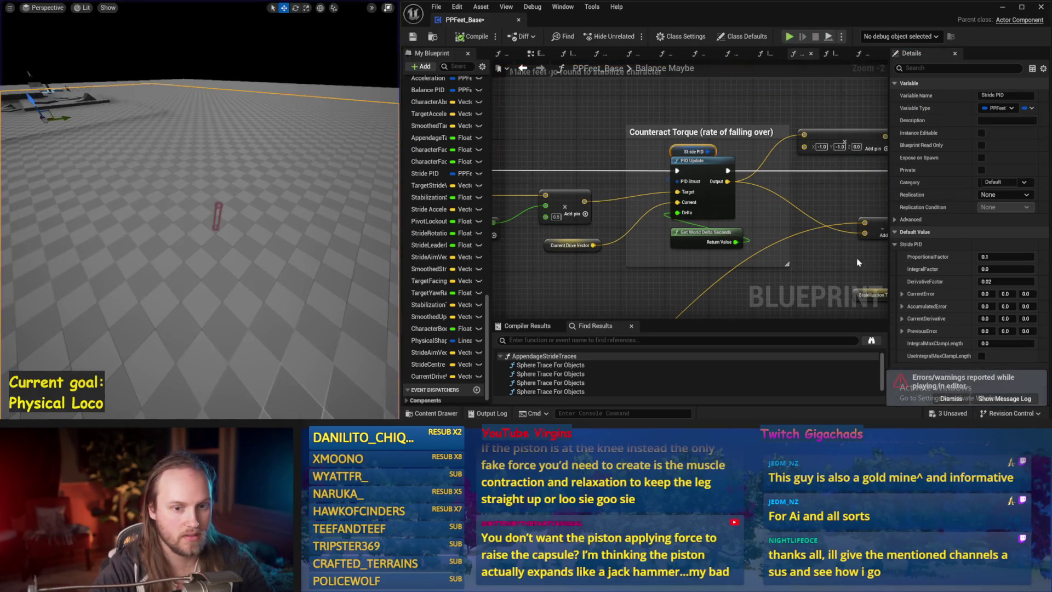
- Raise DerivativeFactor to 0.05 and test the capsule's balance in two simulation runs
type("5")
key("Return")
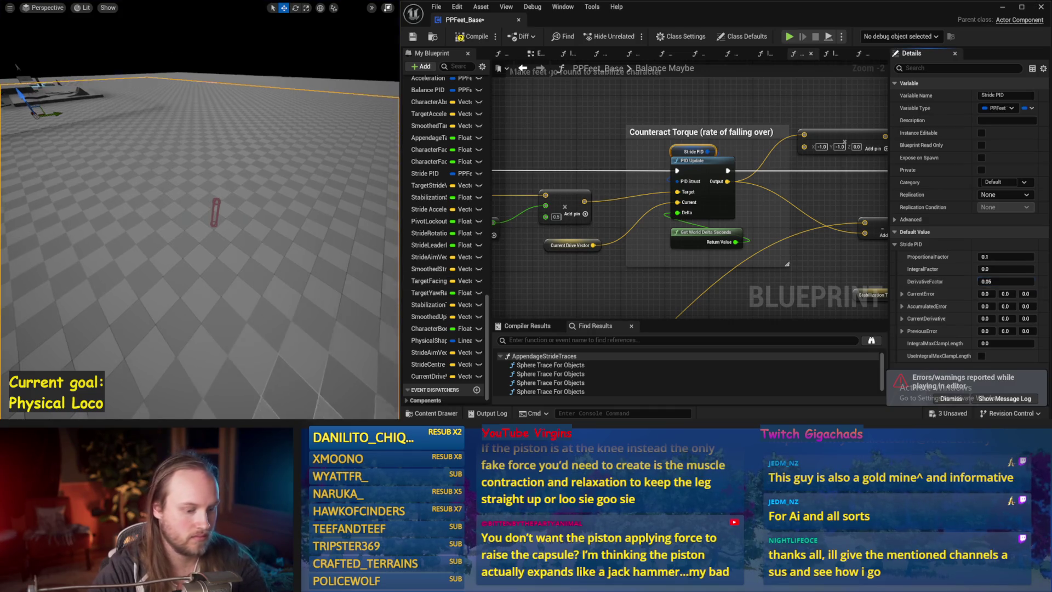
key("alt+s")
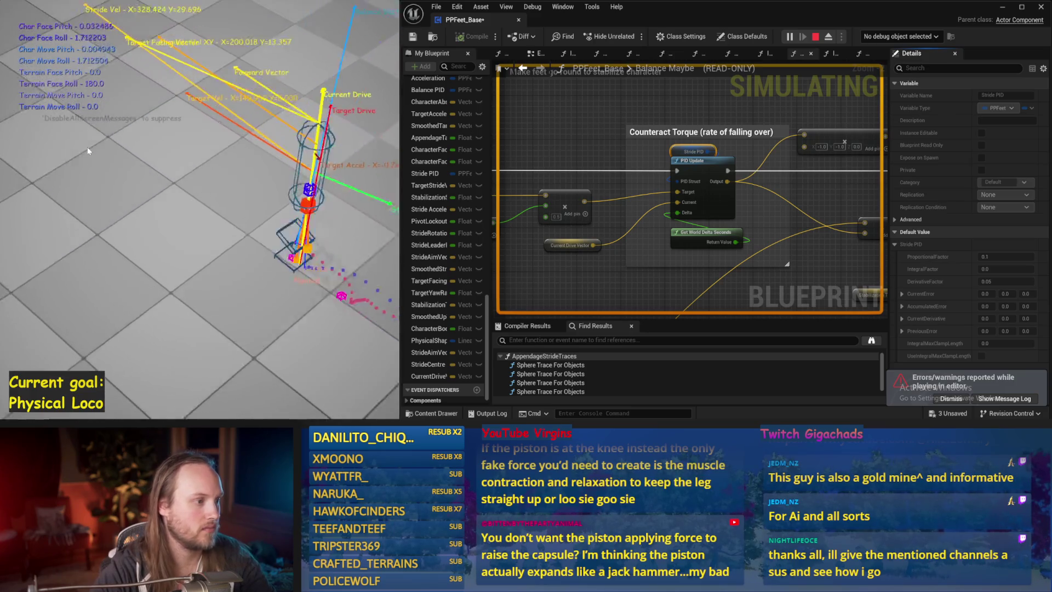
key("Escape")
key("alt+s")
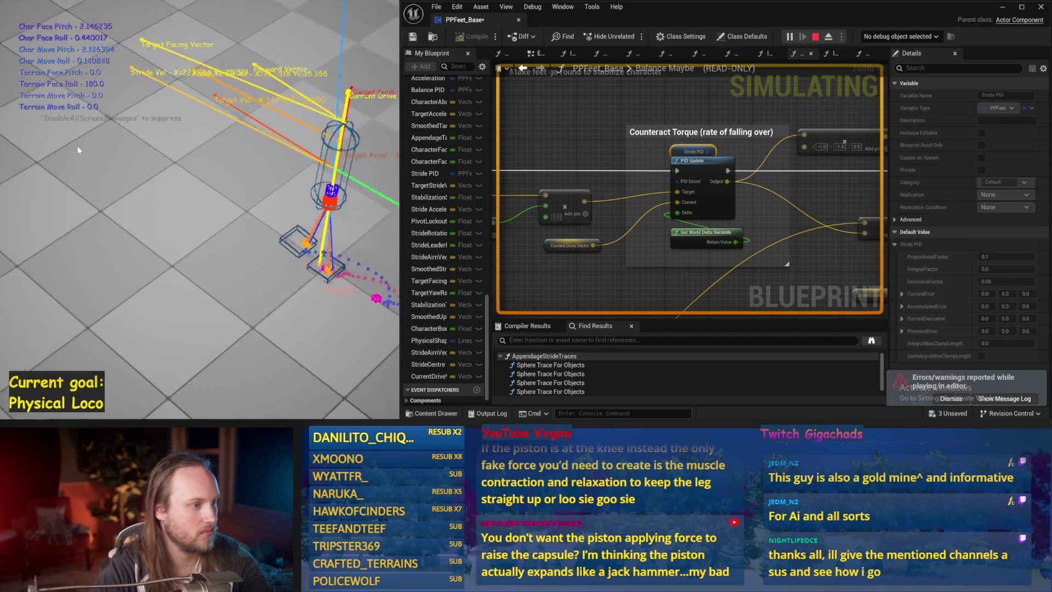
key("Escape")
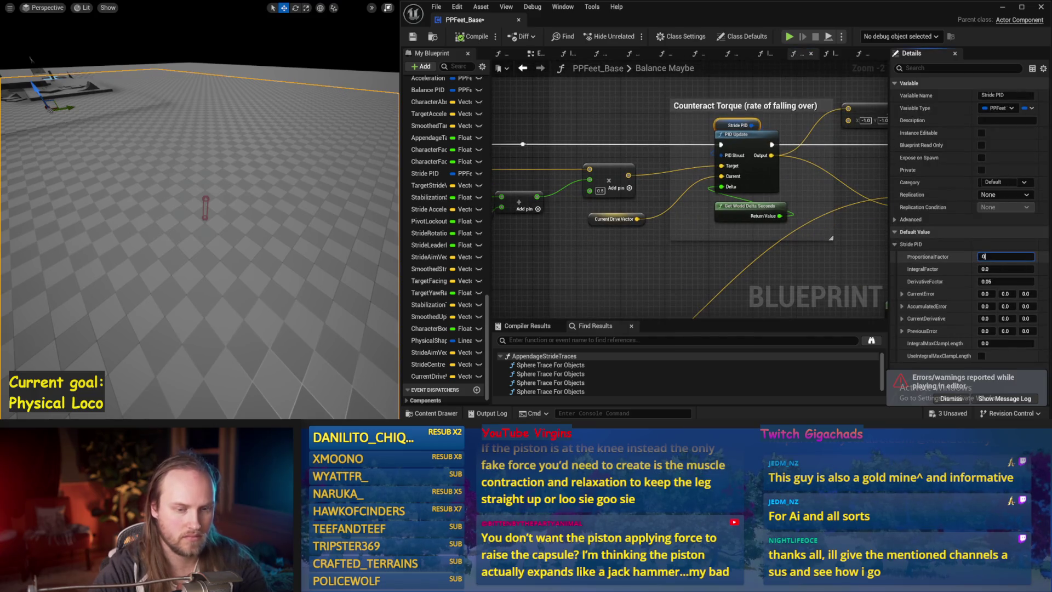
- Simulate with Stride PID ProportionalFactor at 0.0, then restart the run to watch the capsule tip
left_click_drag(235, 230, 235, 223)
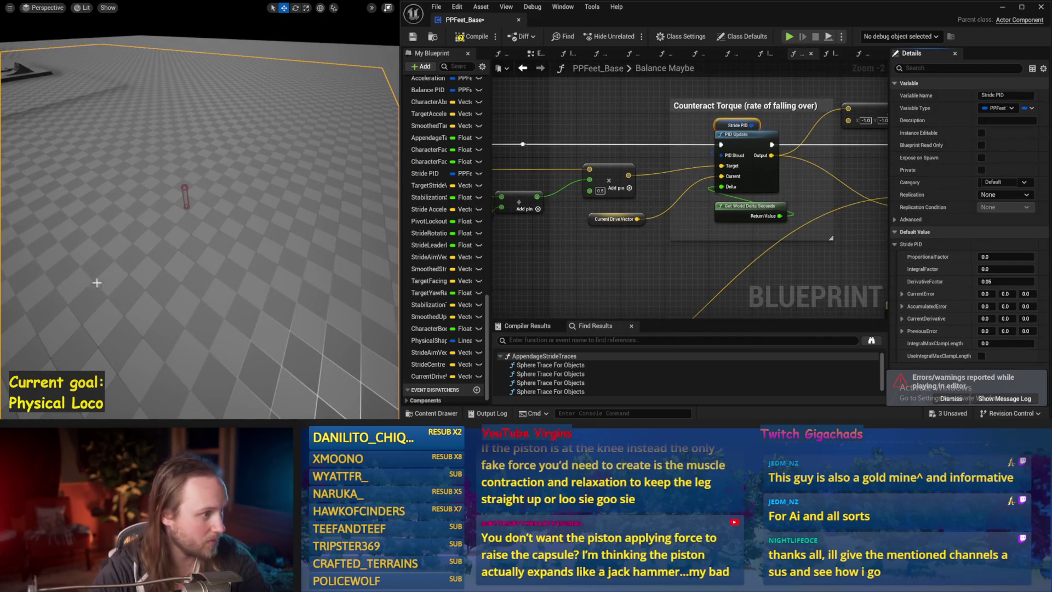
key("alt+s")
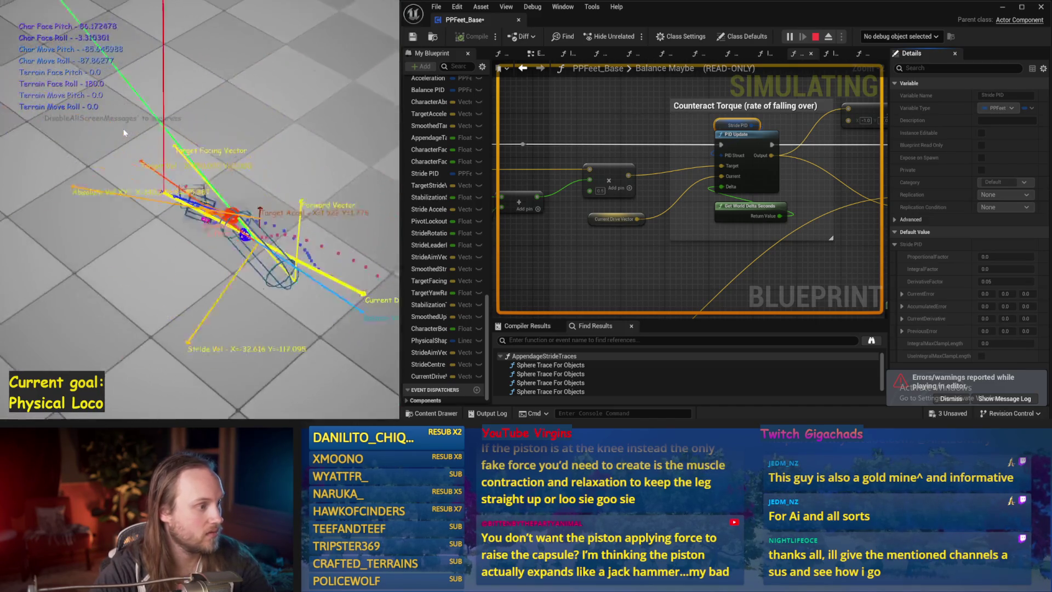
key("Escape")
scroll(683, 227, "down", 1)
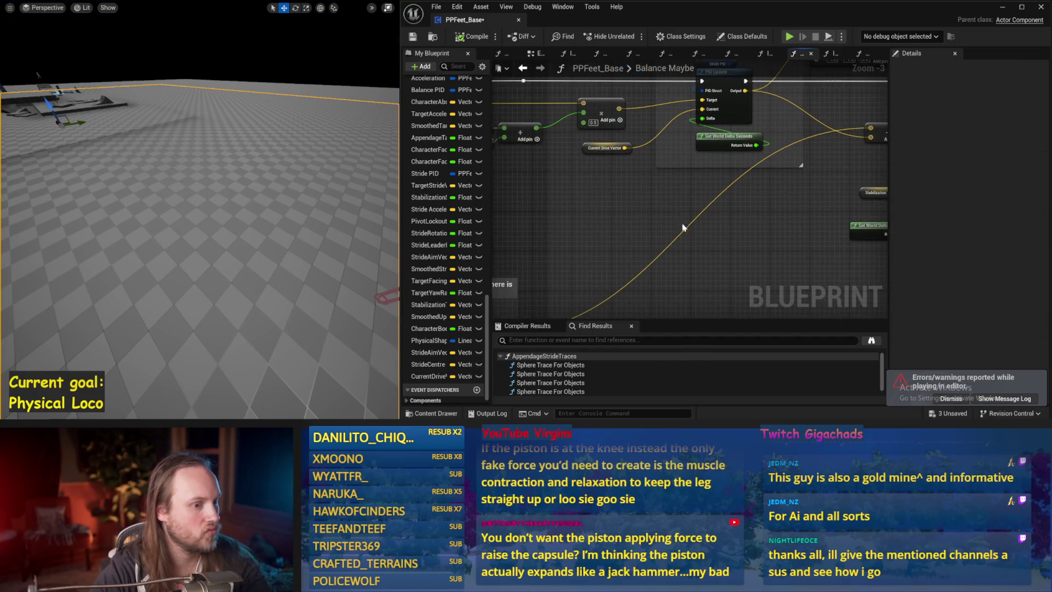
scroll(682, 228, "down", 2)
key("alt+s")
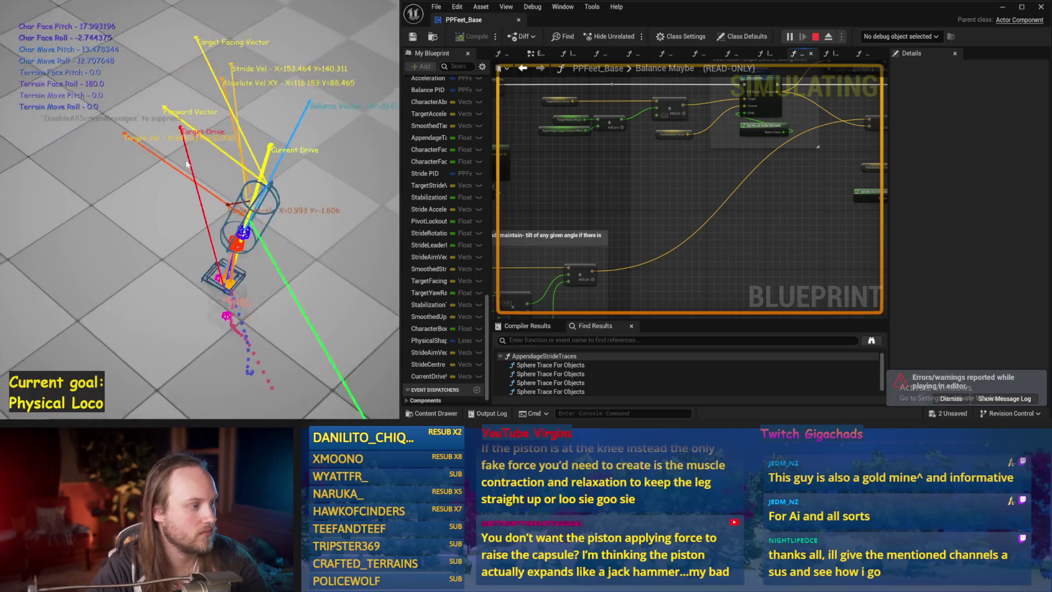
- Stop the simulation, save PPFeet_Base, and pan to the Counteract Torque section
key("Escape")
key("ctrl+s")
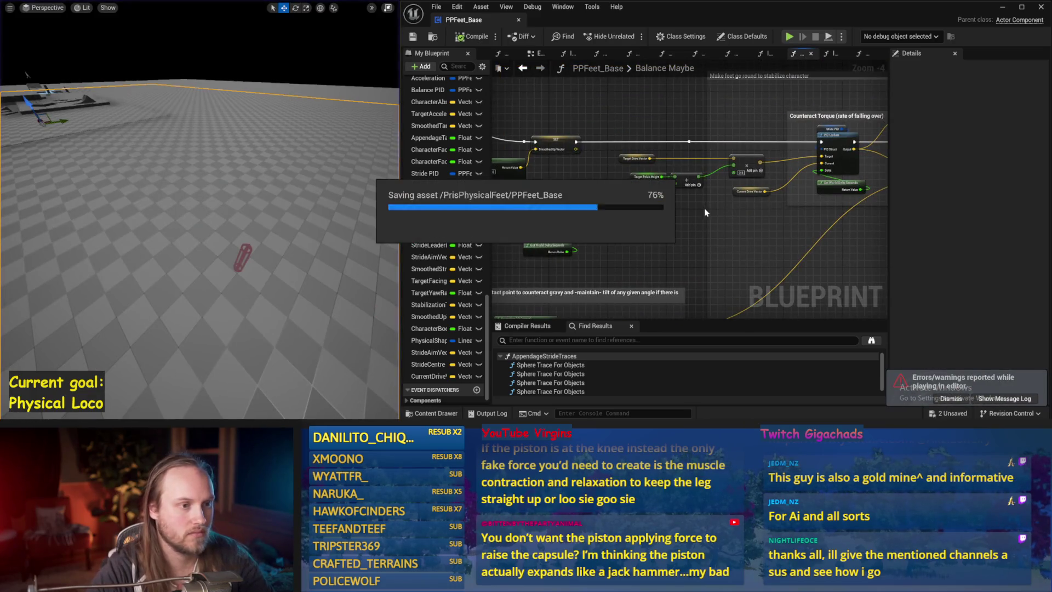
scroll(705, 212, "up", 1)
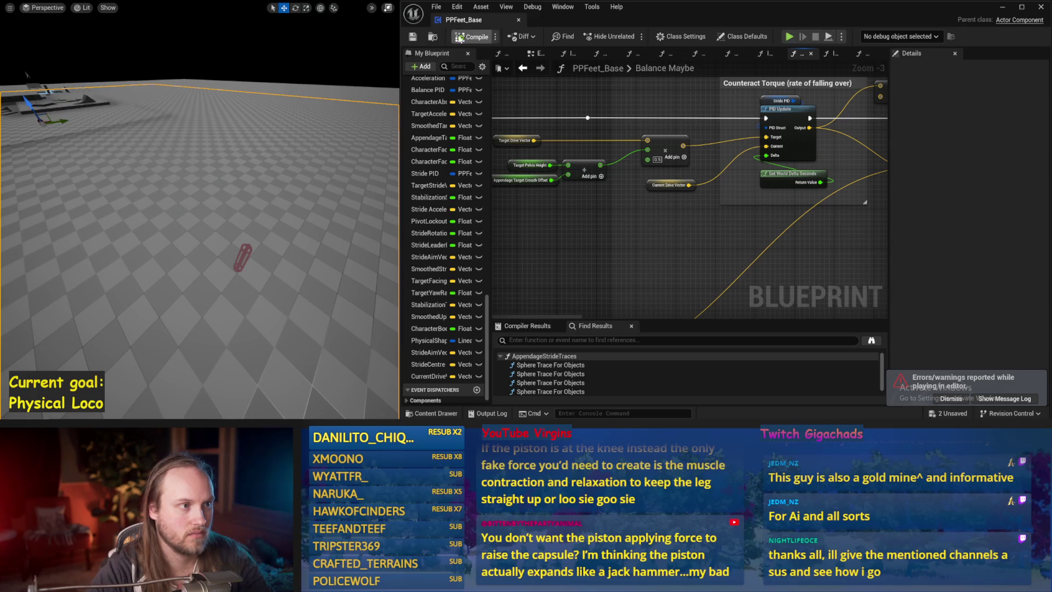
mouse_move(667, 266)
left_mouse_down()
mouse_move(730, 263)
mouse_move(603, 244)
mouse_move(785, 238)
left_mouse_up()
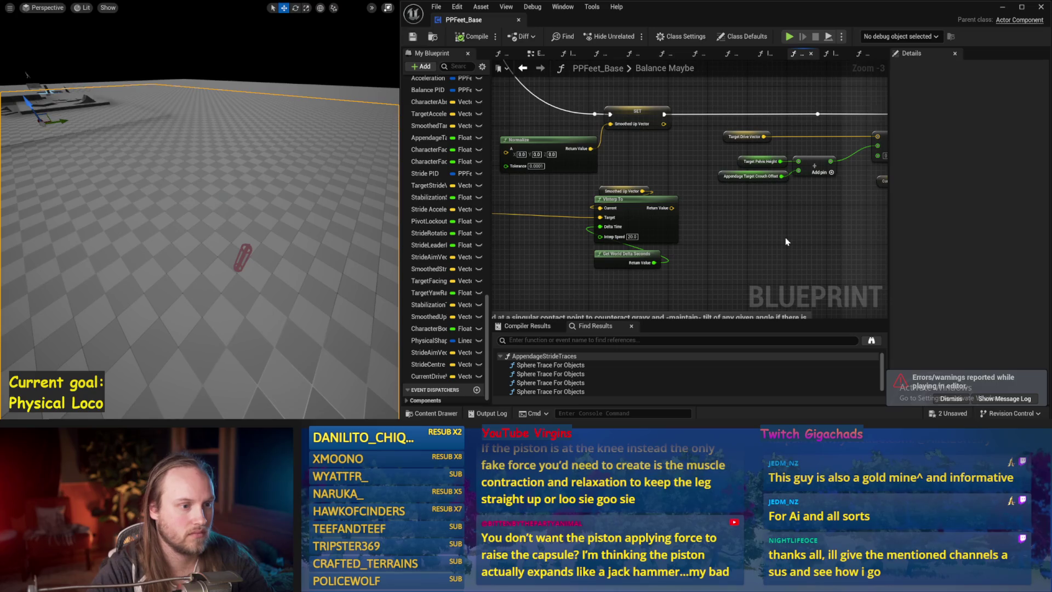
scroll(784, 238, "down", 1)
mouse_move(827, 212)
left_mouse_down()
mouse_move(629, 242)
mouse_move(674, 263)
mouse_move(728, 264)
mouse_move(666, 210)
mouse_move(659, 183)
mouse_move(729, 164)
mouse_move(876, 197)
mouse_move(638, 235)
mouse_move(710, 232)
mouse_move(679, 241)
mouse_move(654, 233)
left_mouse_up()
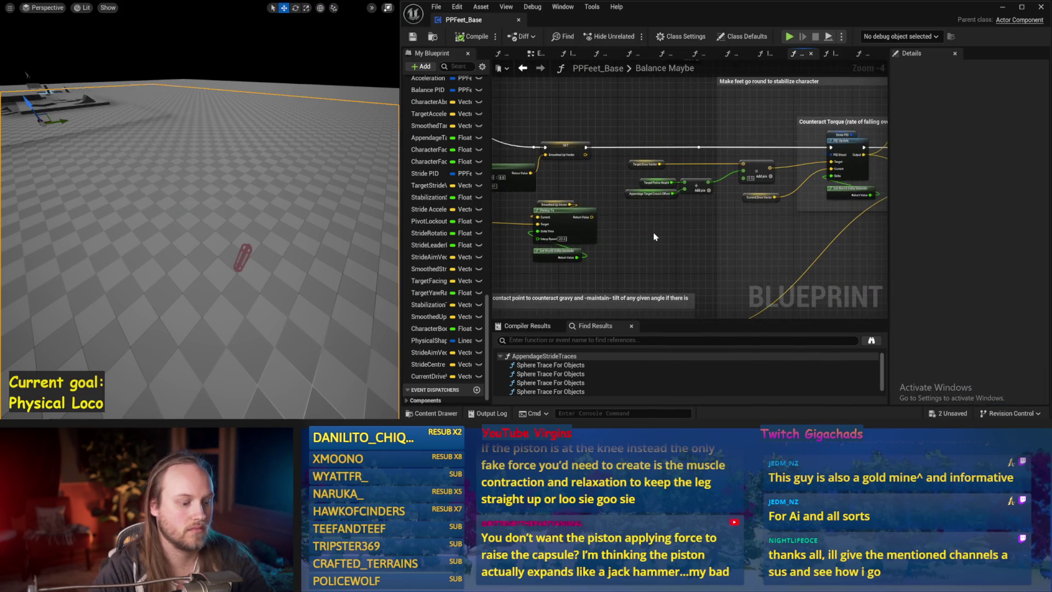
- Search the node menu for 'stride' and close it without adding a node
right_click(654, 237)
type("stride")
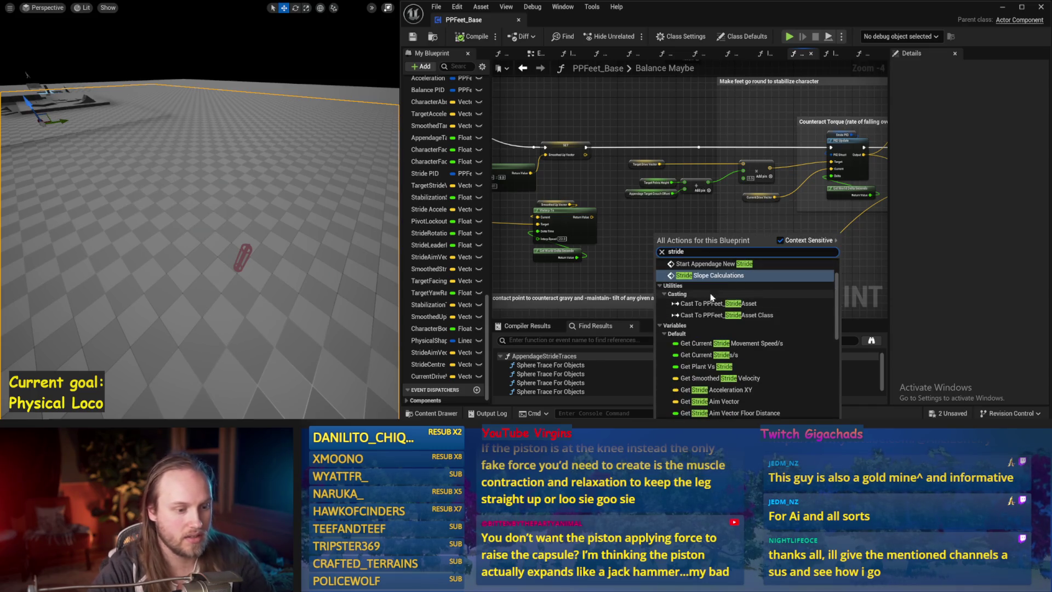
left_click(630, 239)
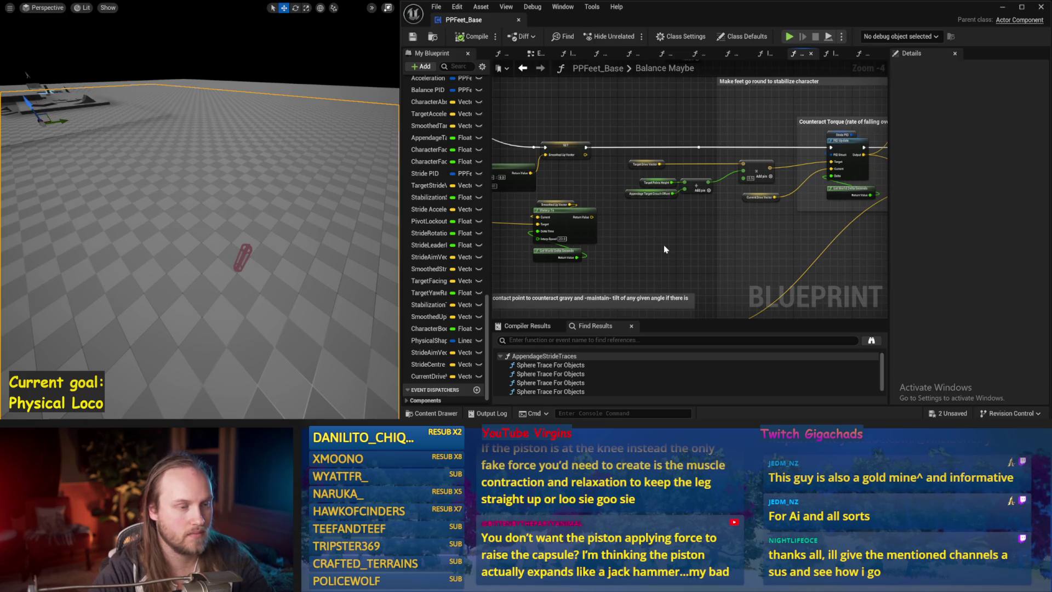
- Review the degrees, ACOSd and balance vector nodes, then run a balance simulation
left_click_drag(665, 249, 729, 235)
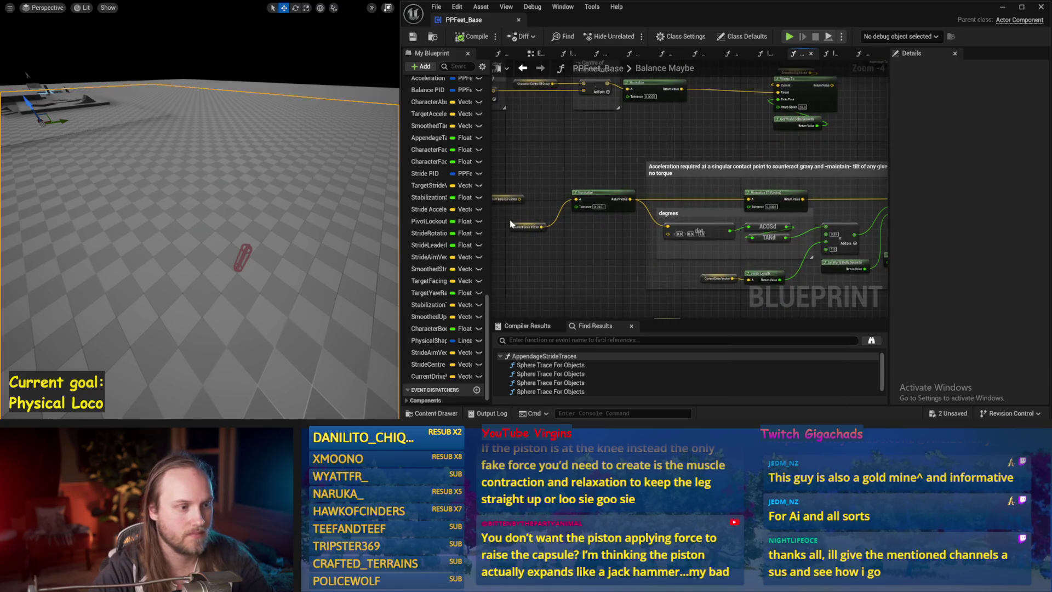
left_click_drag(509, 208, 562, 222)
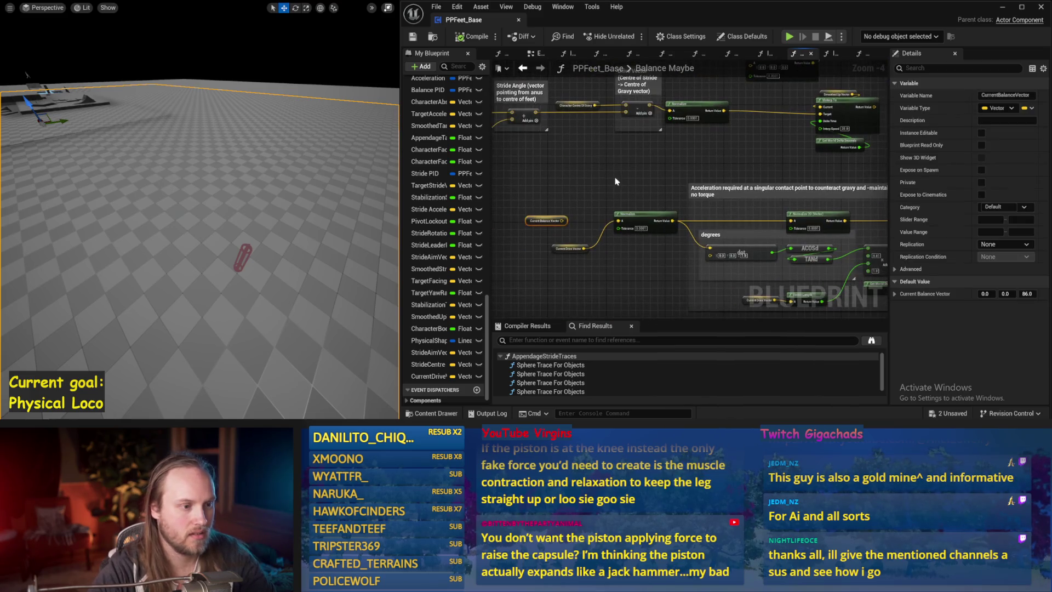
left_click_drag(313, 193, 225, 178)
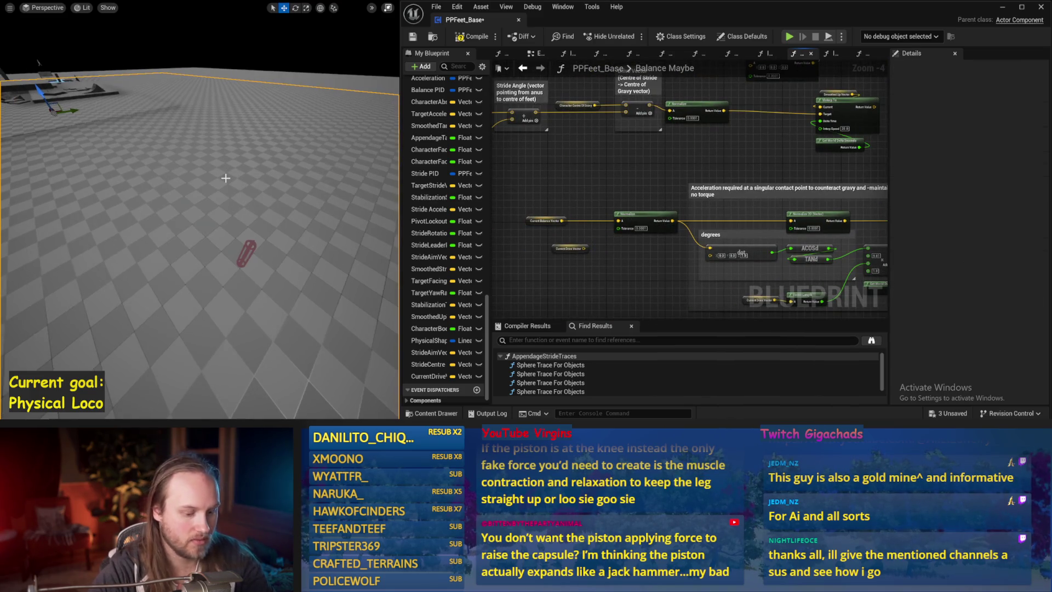
key("alt+s")
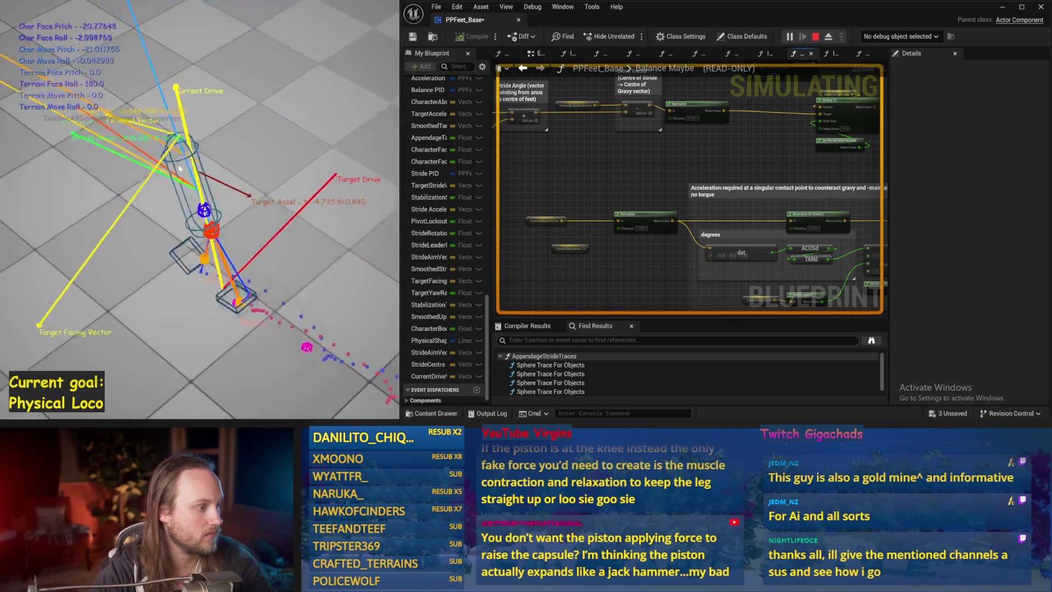
key("Escape")
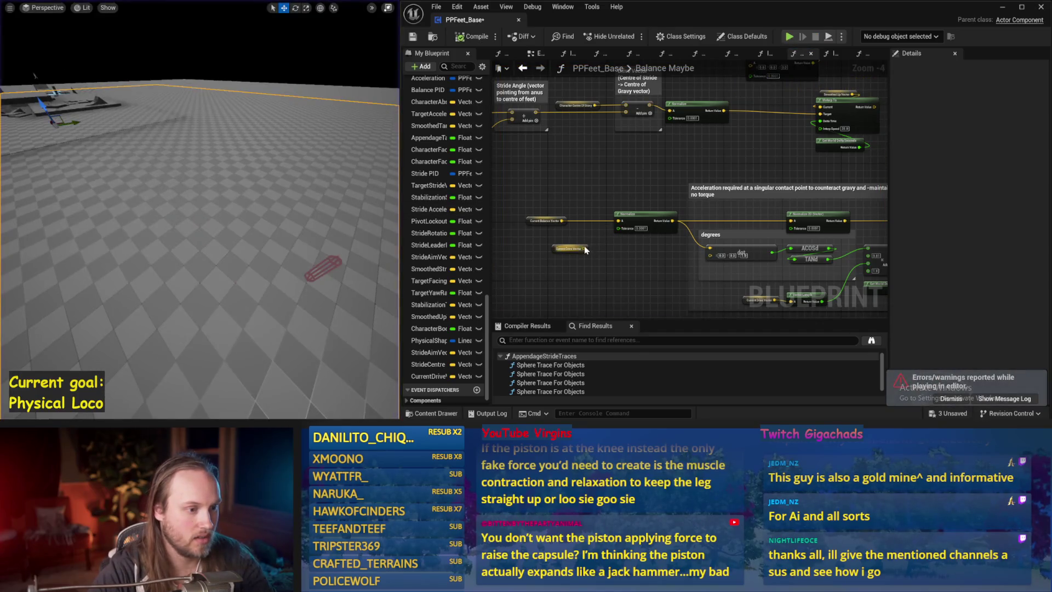
- Place the Current Balance Vector getter beside PID Update and simulate the new wiring
mouse_move(546, 225)
left_mouse_down()
mouse_move(897, 162)
mouse_move(806, 181)
left_mouse_up()
left_click(733, 170)
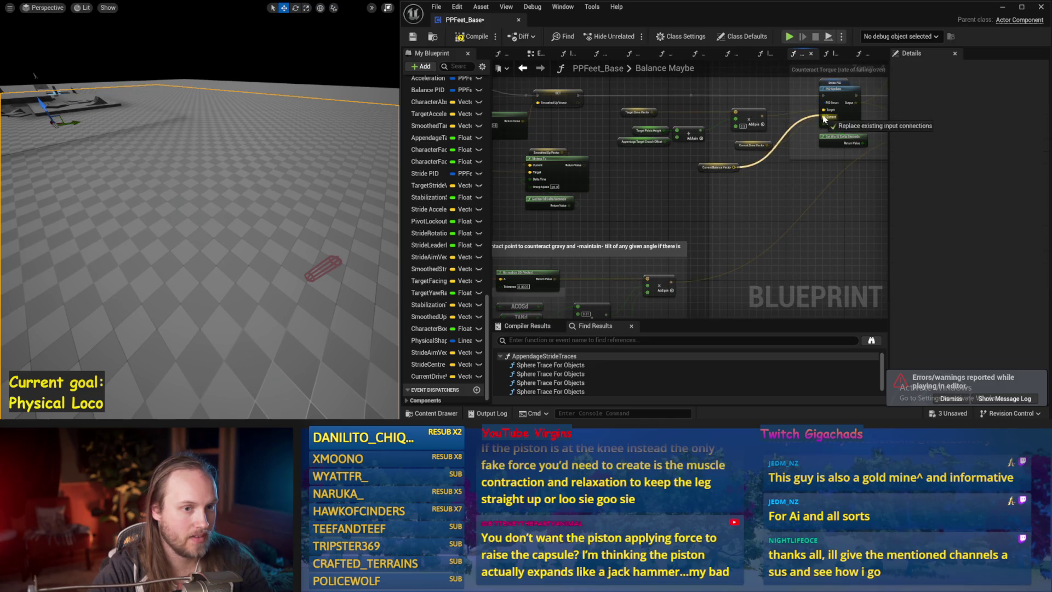
left_click_drag(358, 175, 303, 179)
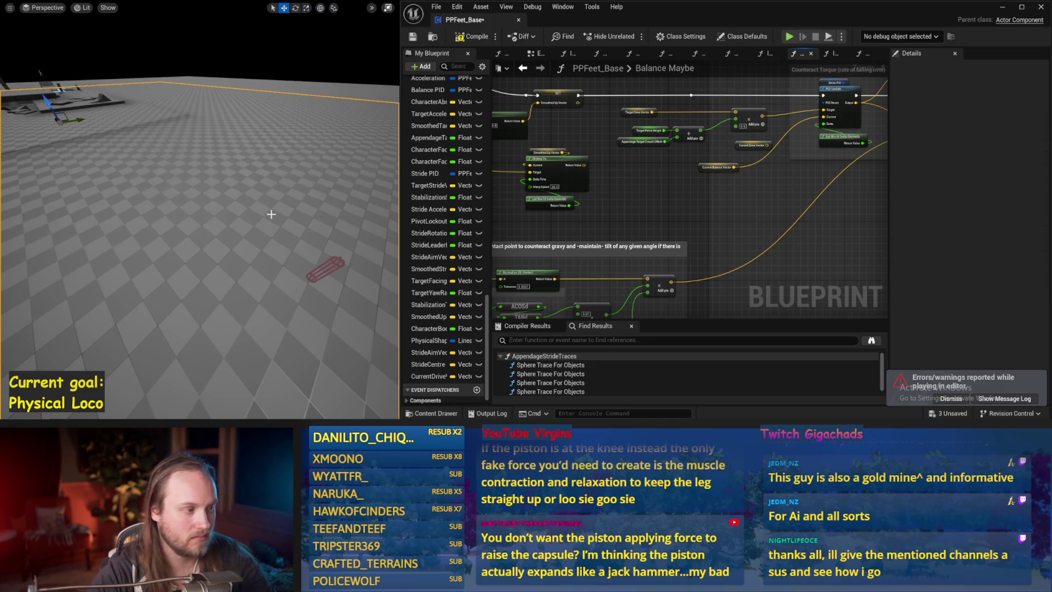
key("alt+s")
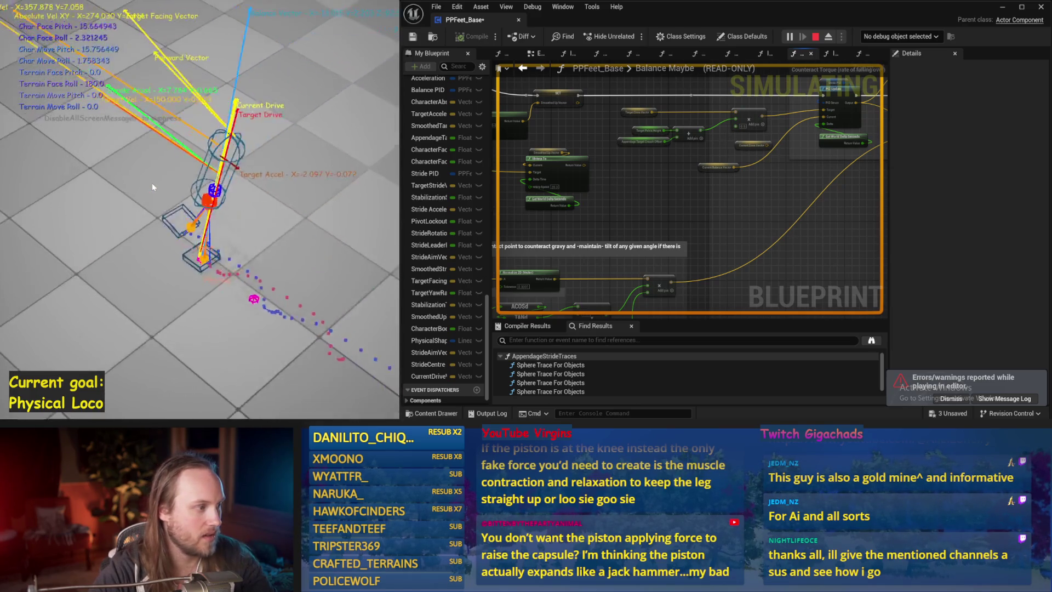
key("Escape")
- Rerun the balance simulation, then select Stride PID to adjust its gains
scroll(661, 221, "up", 3)
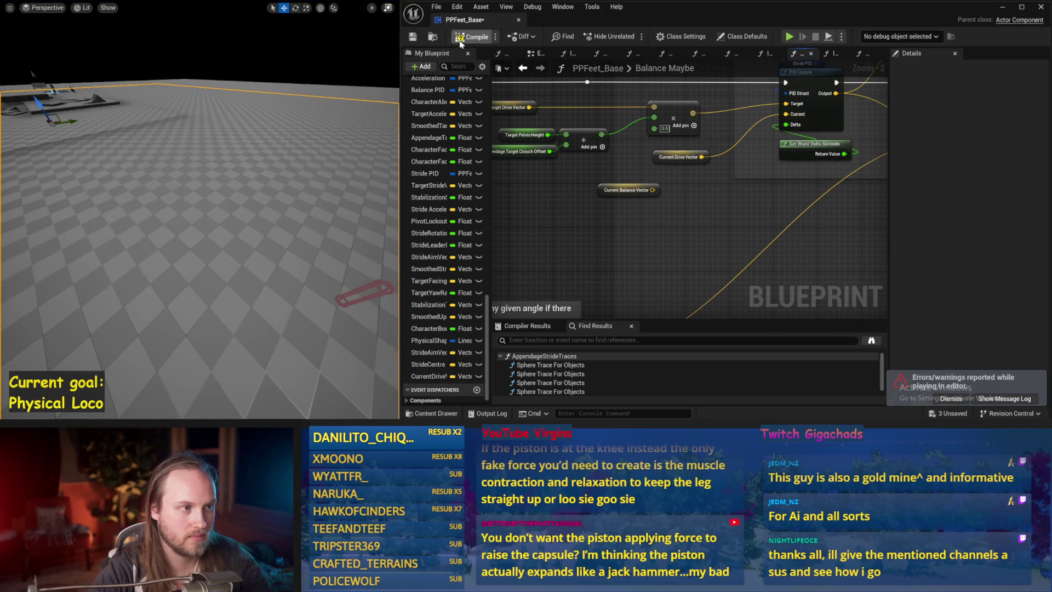
left_click_drag(778, 214, 722, 224)
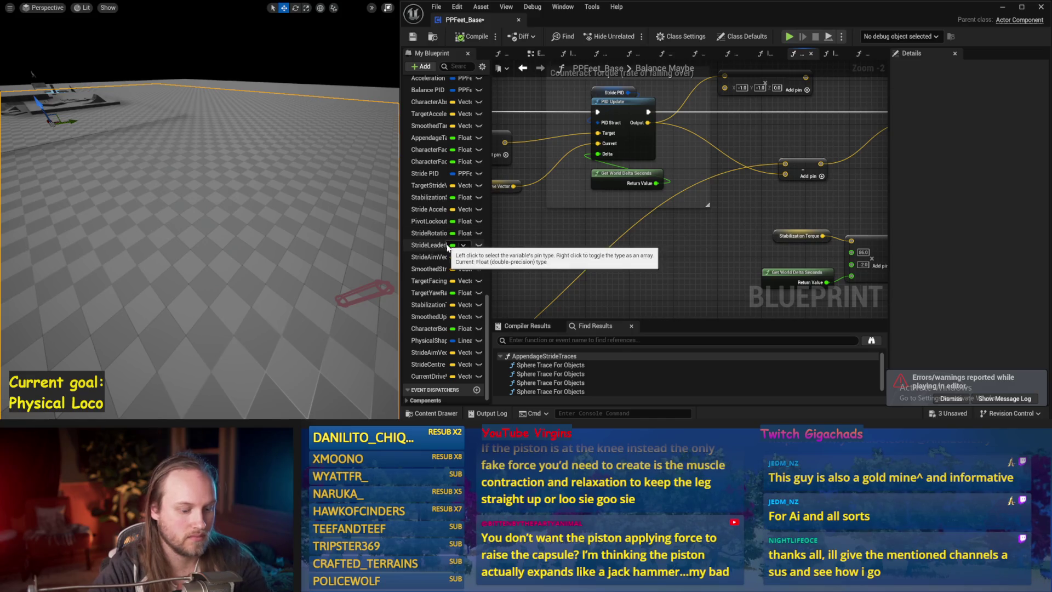
key("alt+s")
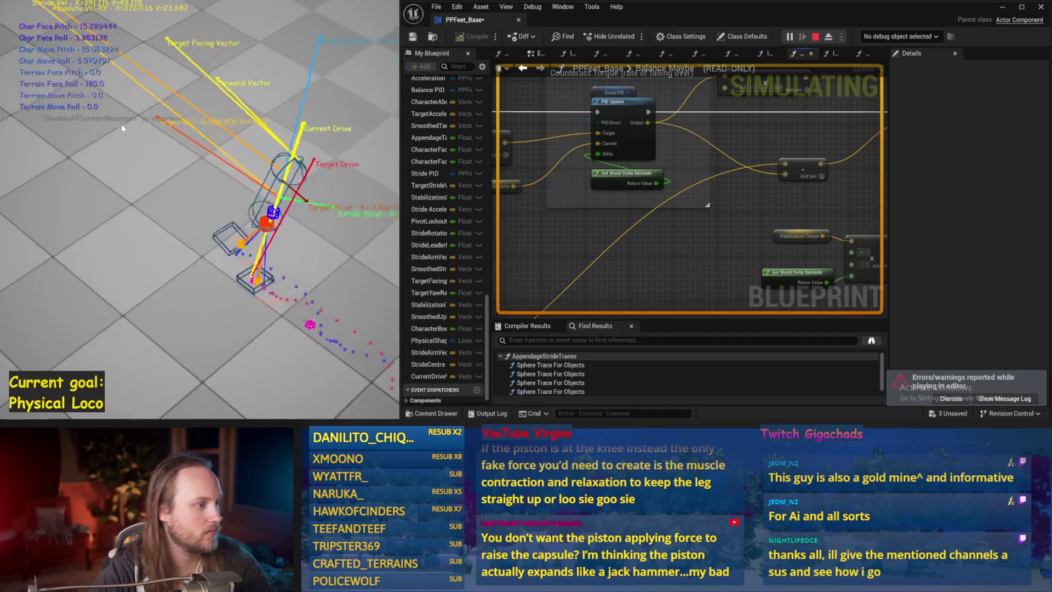
key("Escape")
left_click(682, 102)
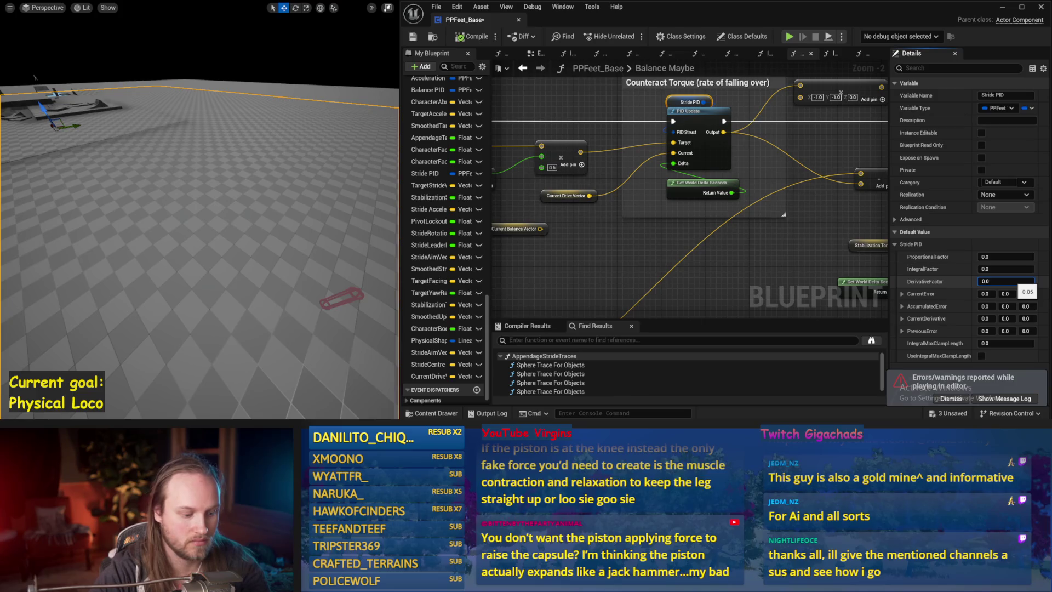
- Run a simulation, then enter ProportionalFactor 0.5 and test the capsule again
left_click_drag(357, 255, 269, 243)
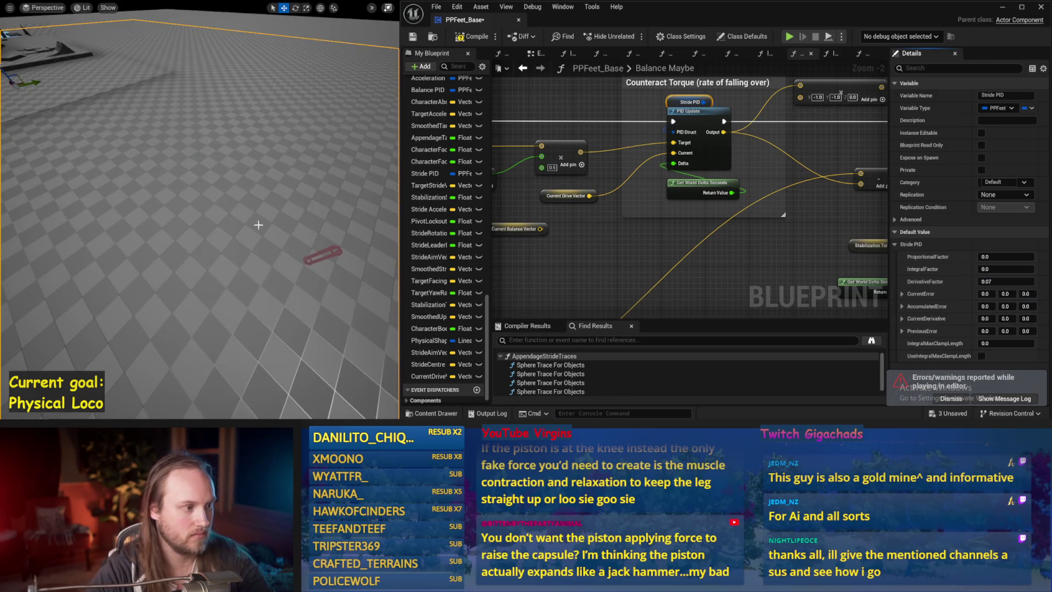
key("alt+s")
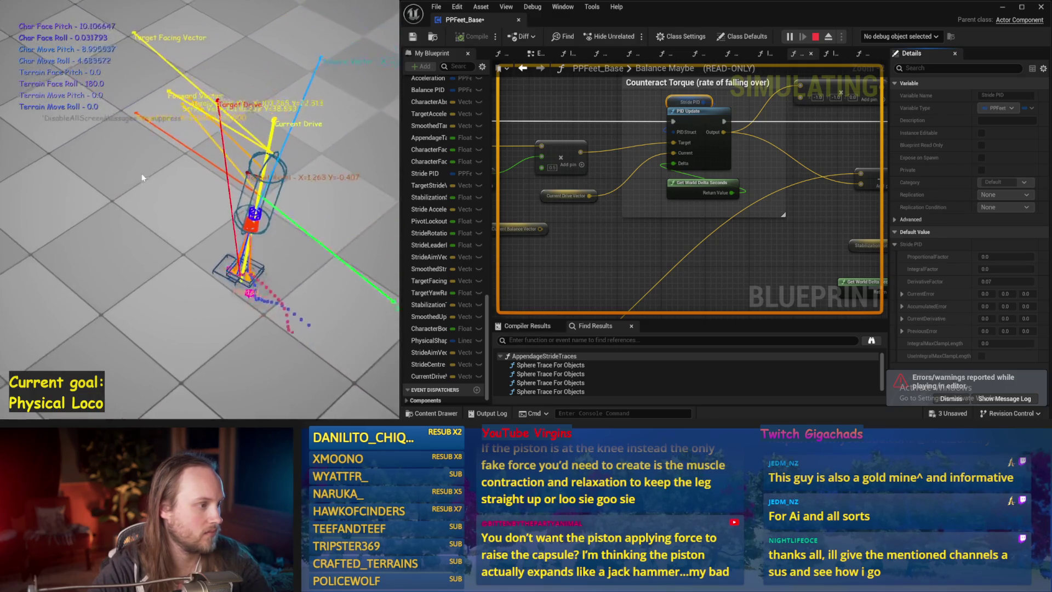
key("Escape")
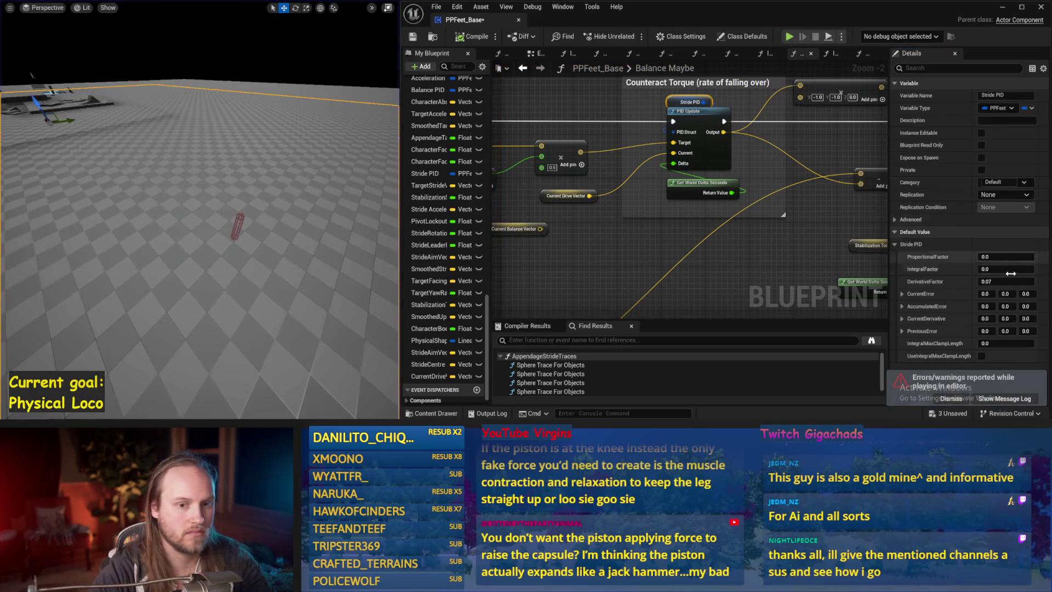
left_click(1006, 256)
type("0.5")
left_click_drag(208, 214, 255, 216)
key("alt+s")
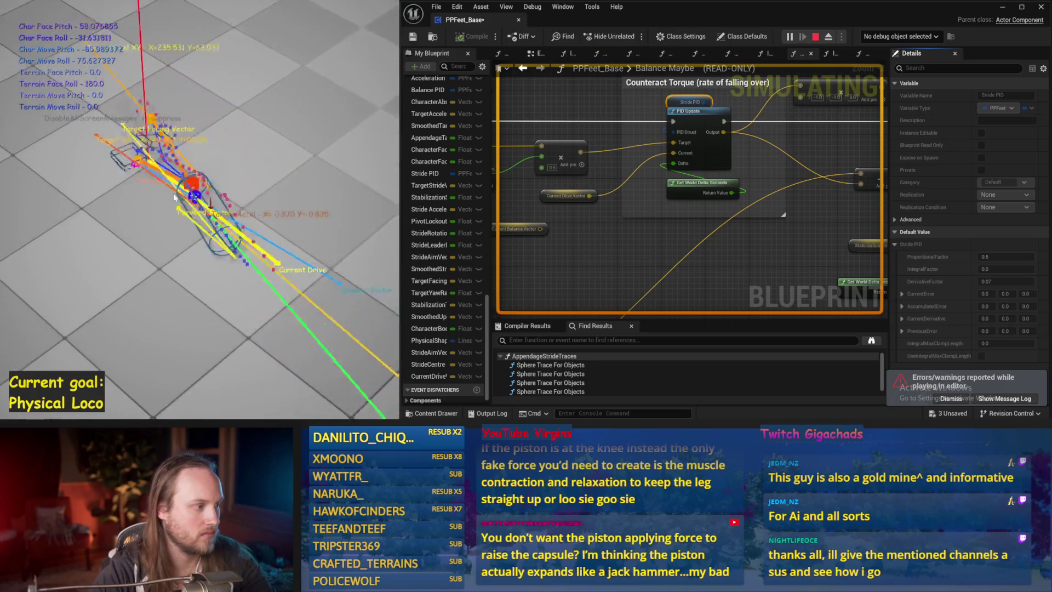
key("Escape")
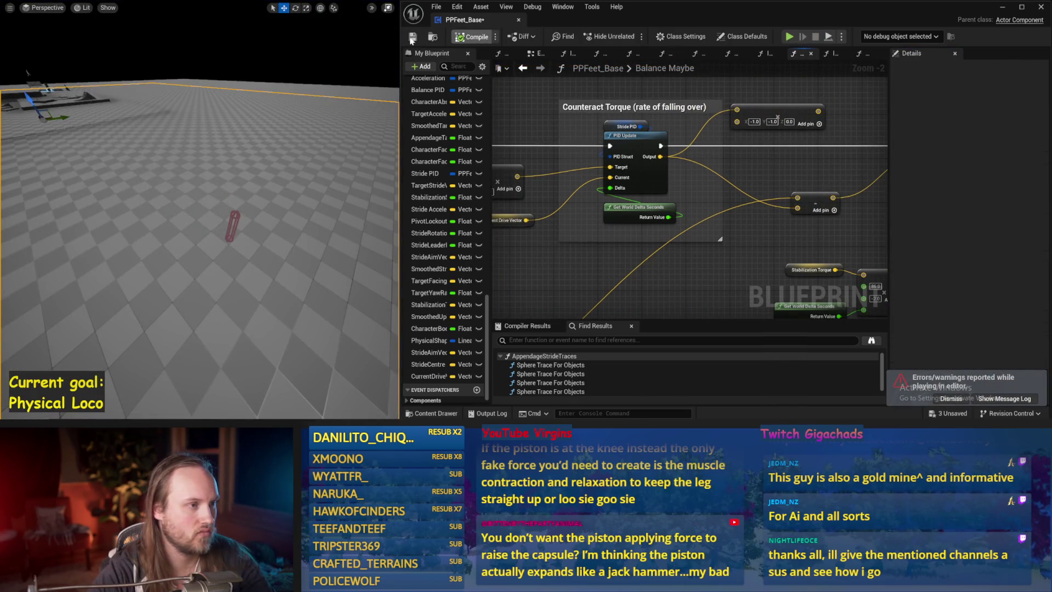
- Save, set Stride PID's DerivativeFactor to 0.01, and run another balance test
key("ctrl+s")
left_click(626, 126)
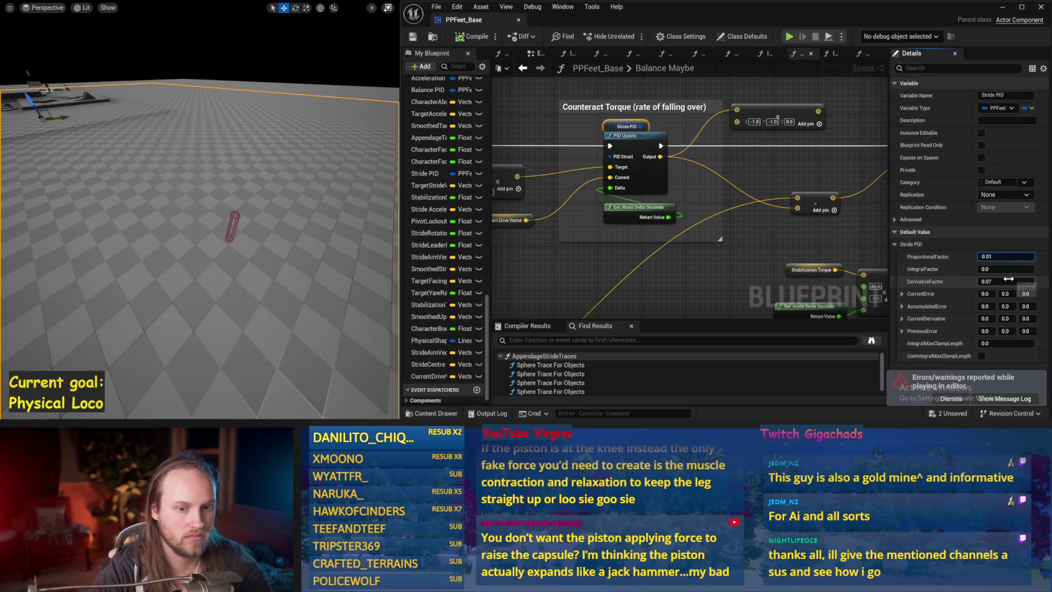
left_click_drag(235, 263, 235, 252)
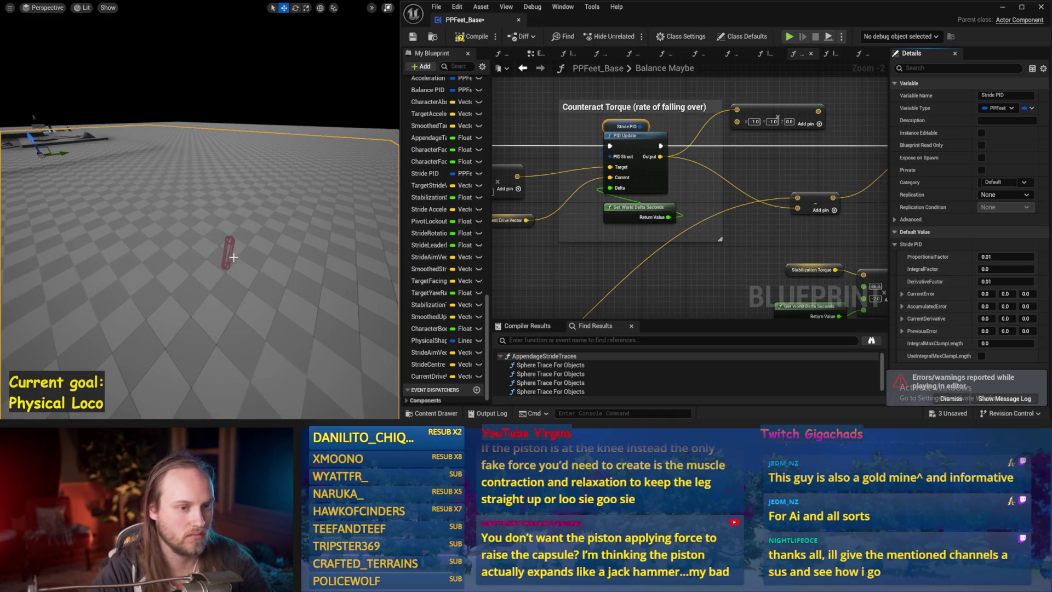
key("alt+s")
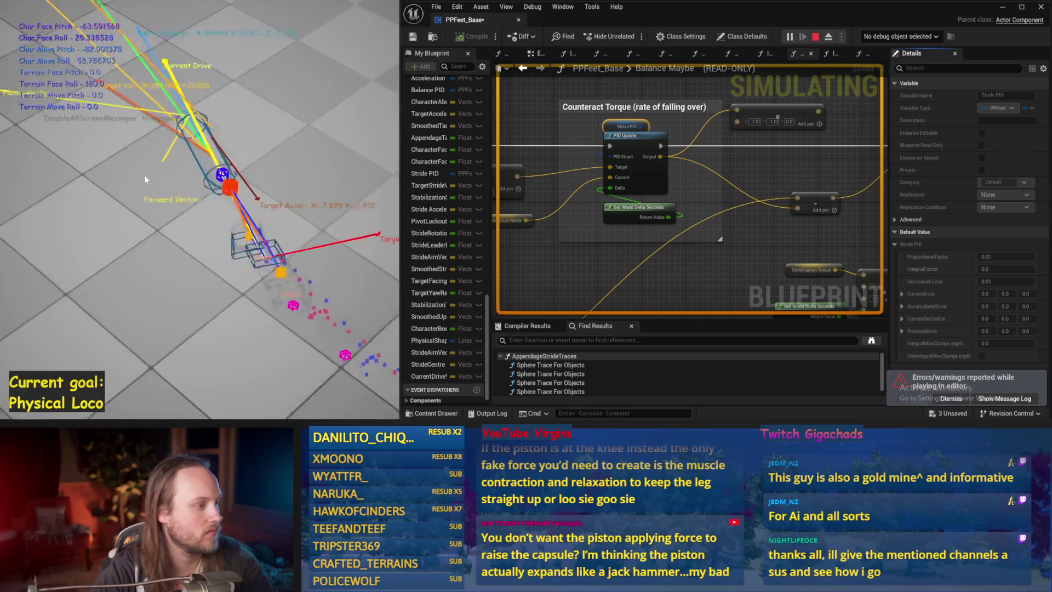
key("Escape")
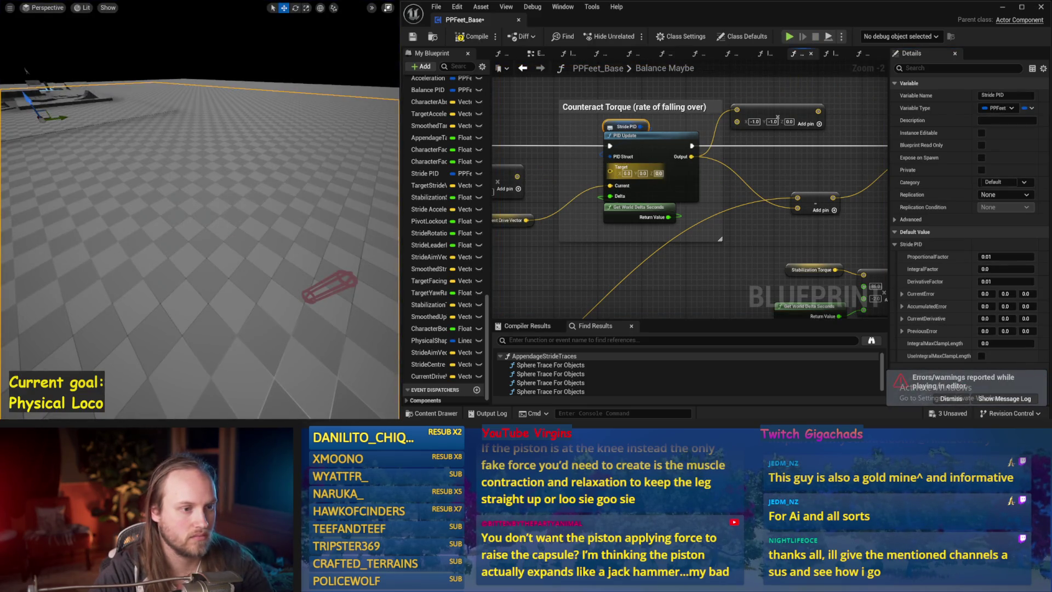
- Simulate the capsule with Stride PID's update target set to 0,0,1
left_click(551, 169)
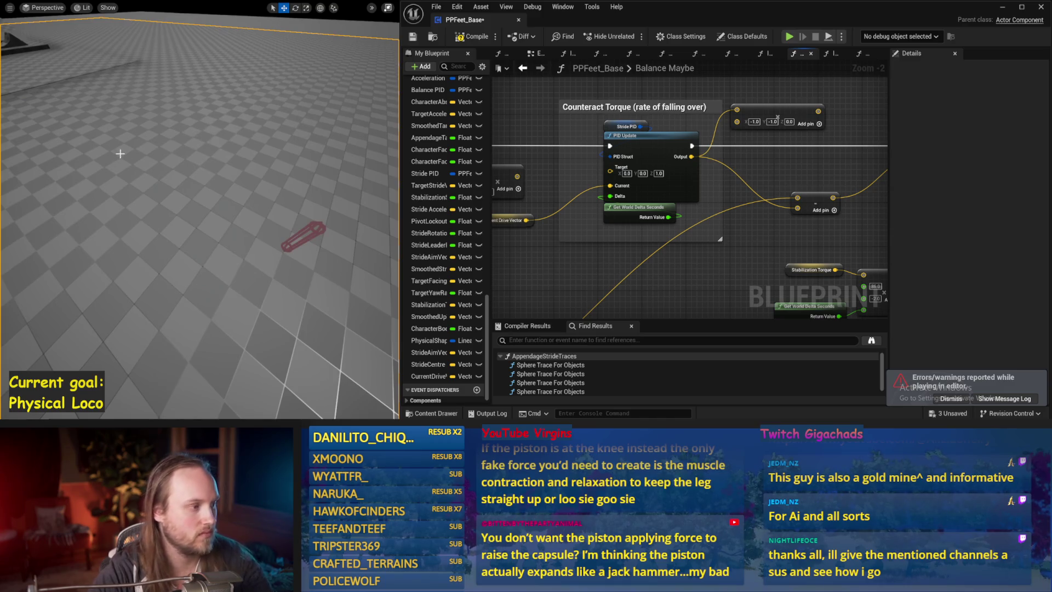
key("alt+s")
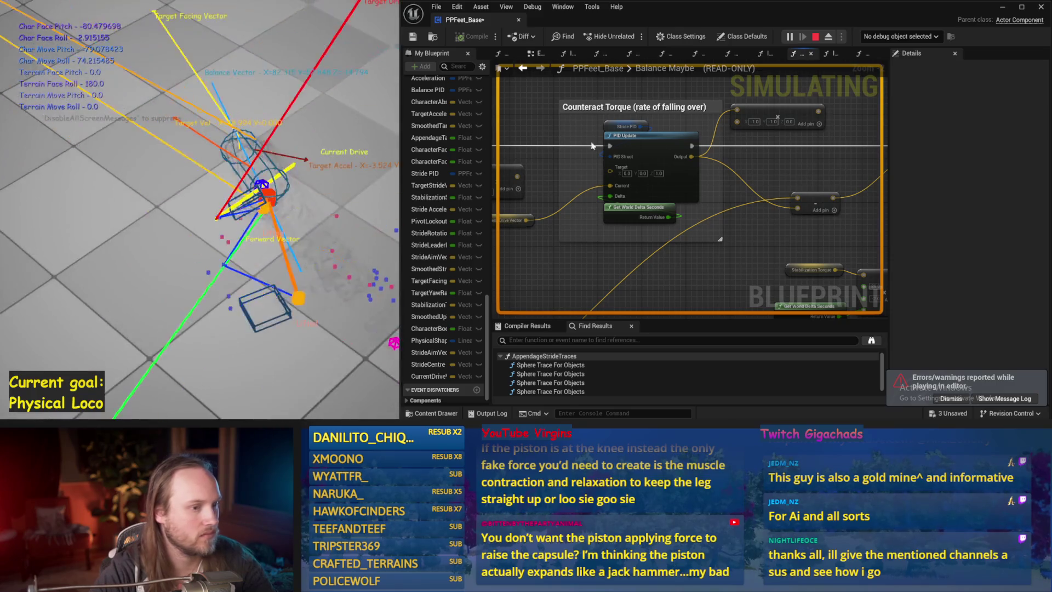
key("Escape")
- Raise Stride PID's proportional and derivative factors to 0.1 and test it in simulation
left_click(607, 127)
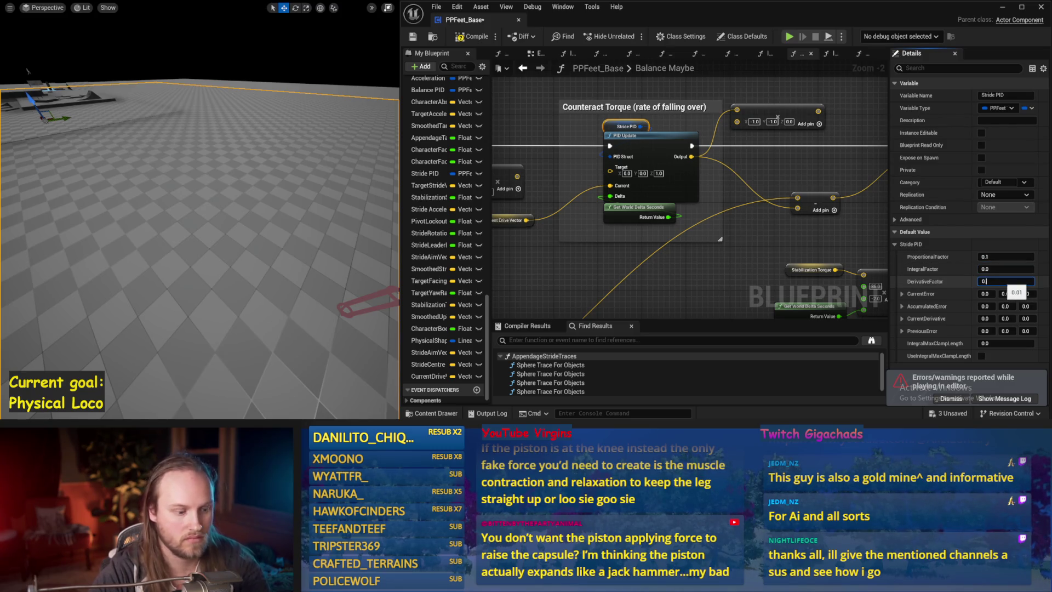
left_click_drag(289, 205, 314, 211)
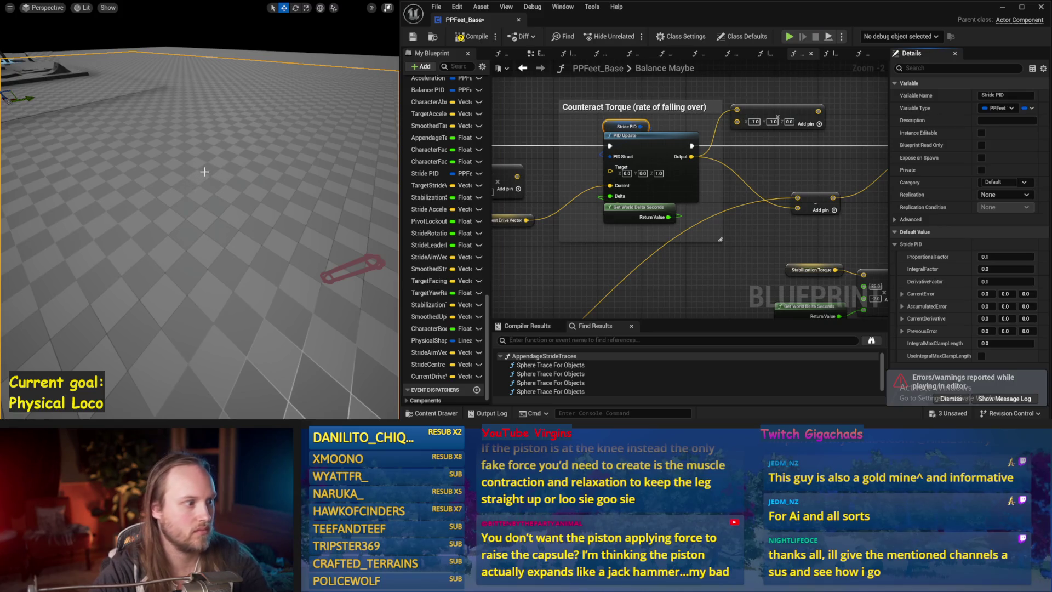
key("alt+p")
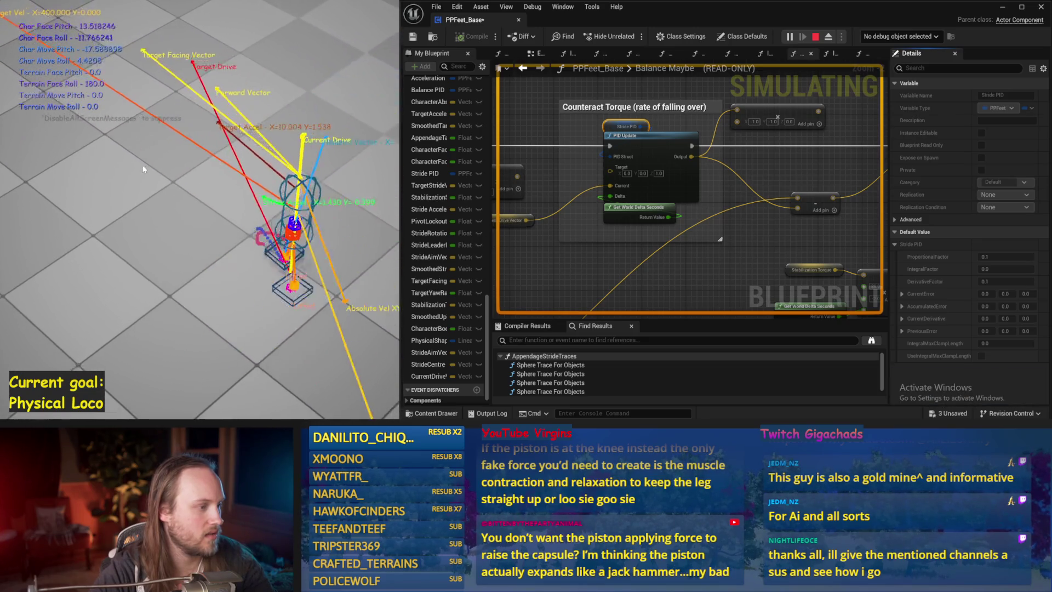
key("Escape")
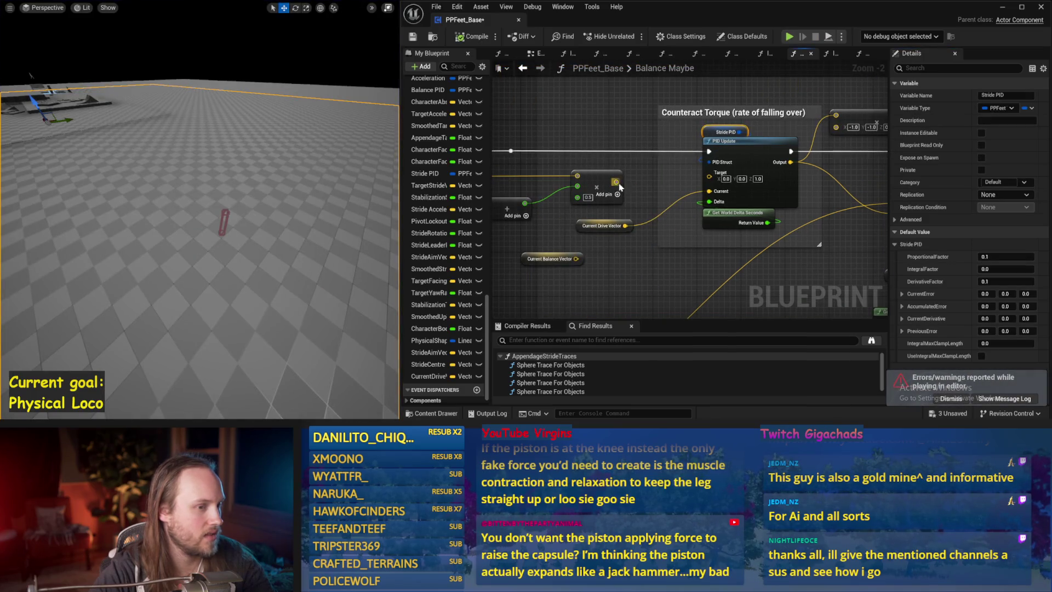
- Set the Add node's value to 1.0 and rerun the balance simulation twice
left_click(174, 212)
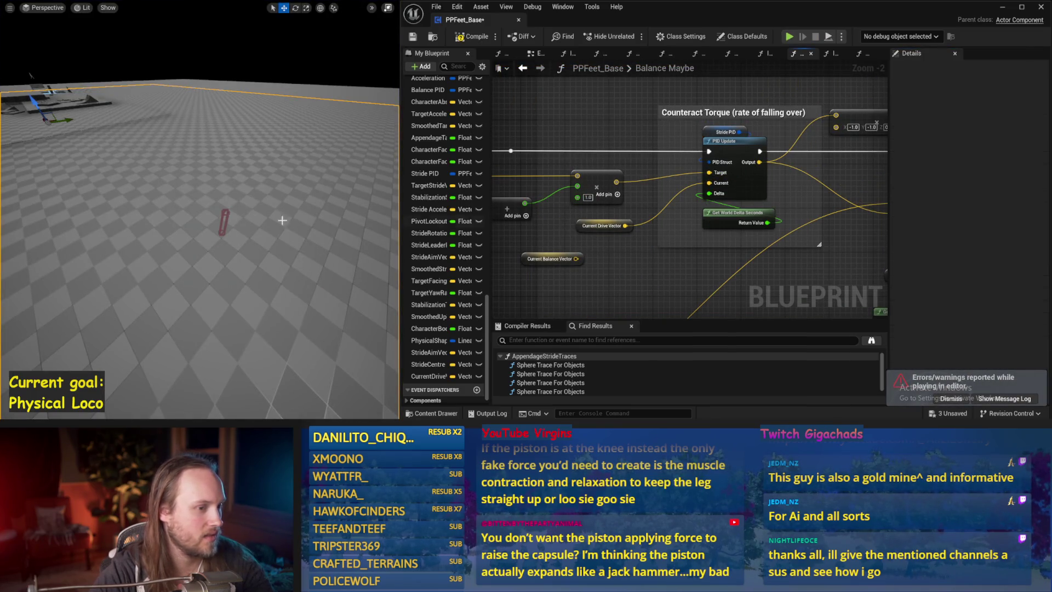
key("alt+p")
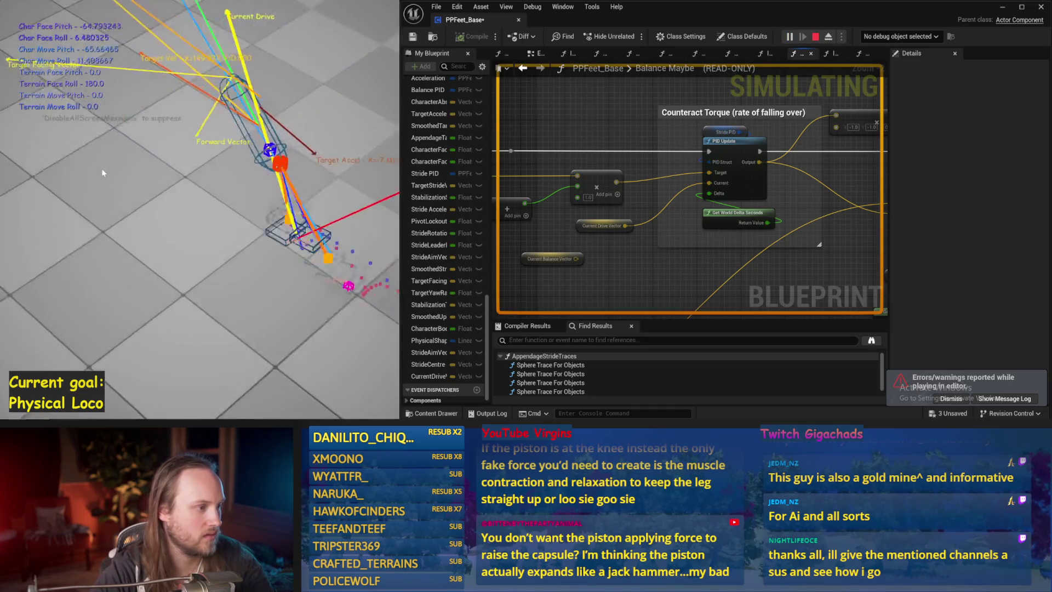
key("Escape")
key("alt+p")
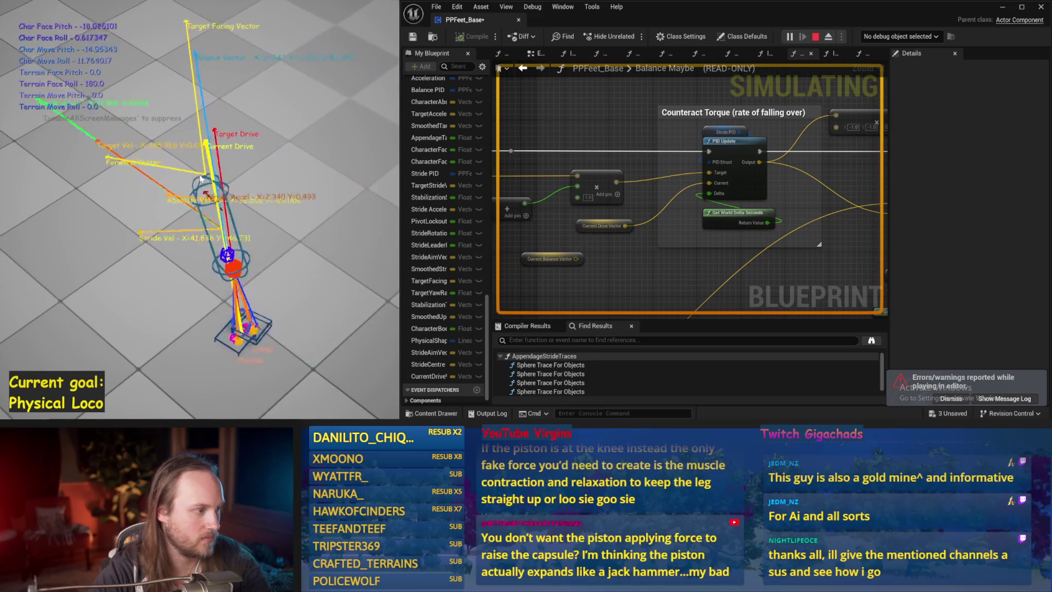
key("Escape")
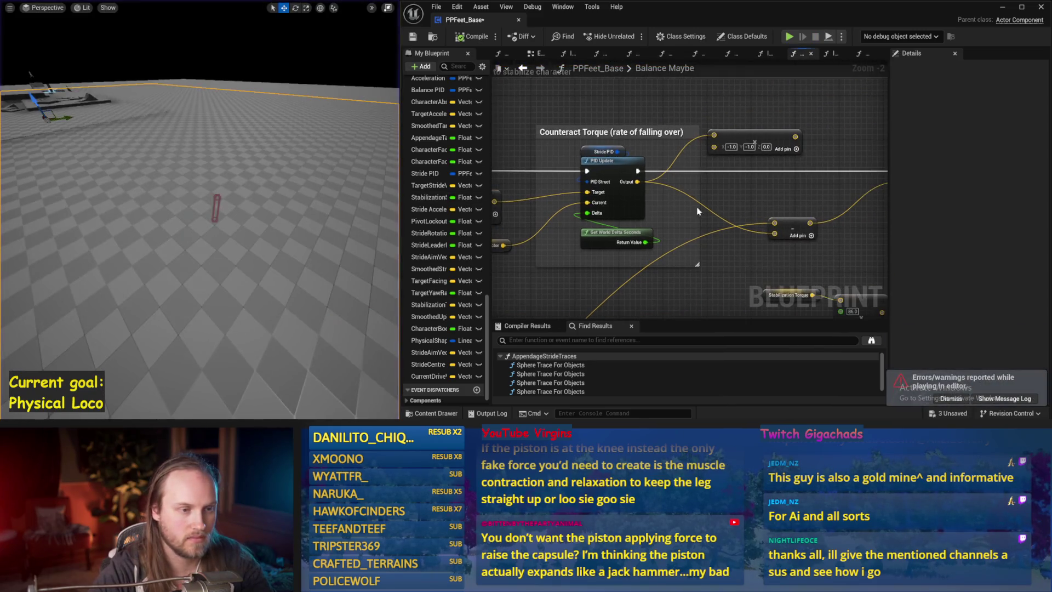
- Drop Stride PID's proportional factor to 0.01 and simulate the capsule
left_click(655, 141)
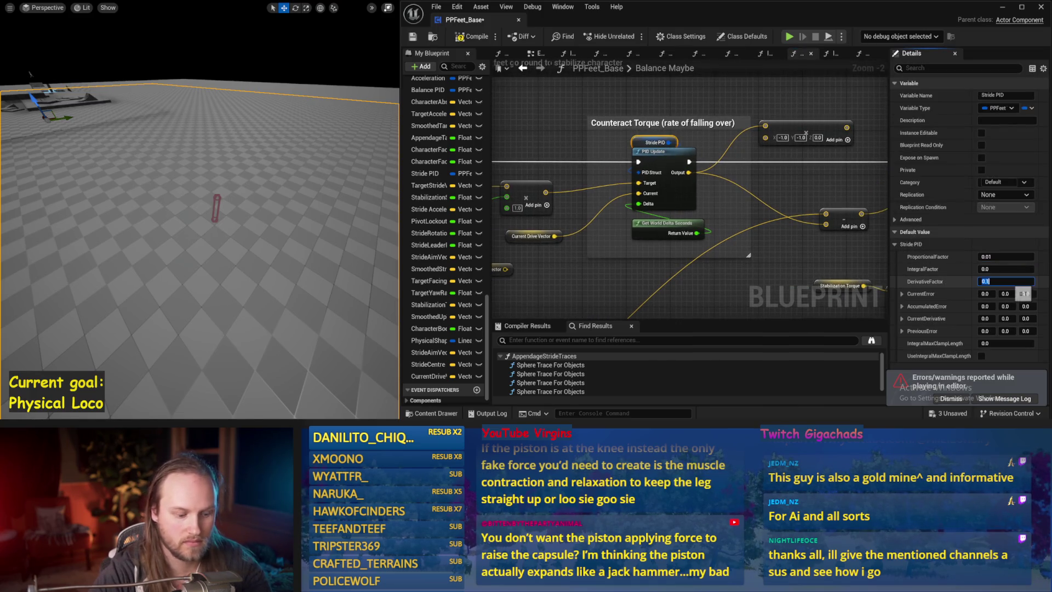
type("1")
key("Return")
scroll(252, 191, "up", 3)
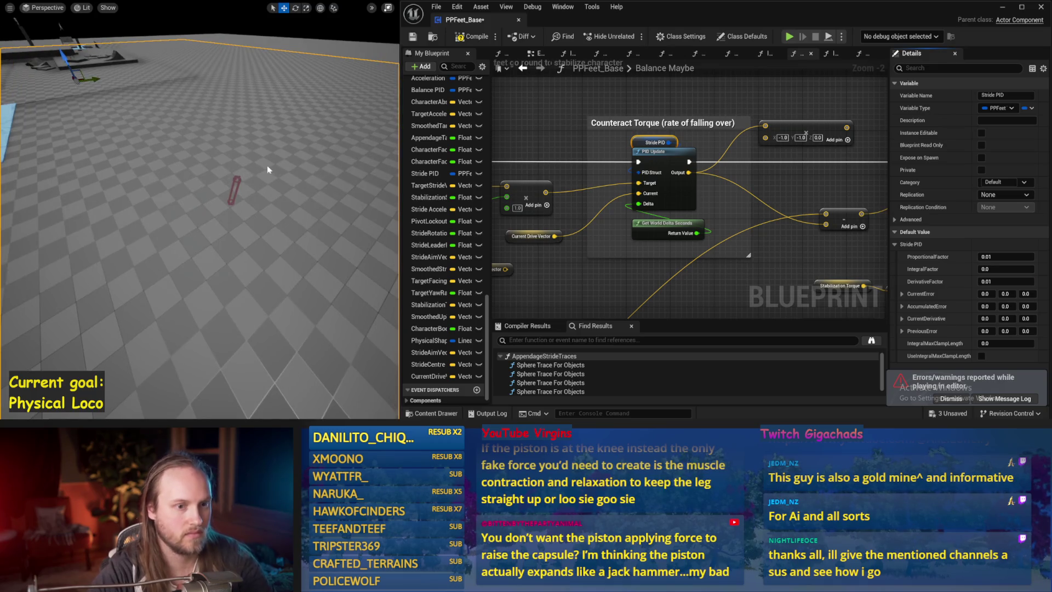
key("alt+p")
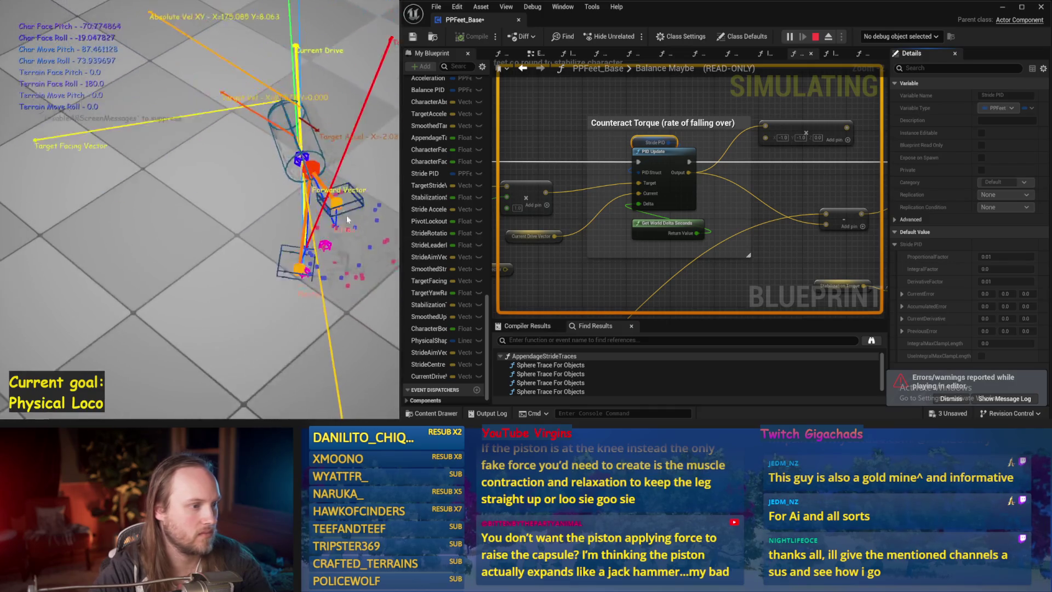
key("Escape")
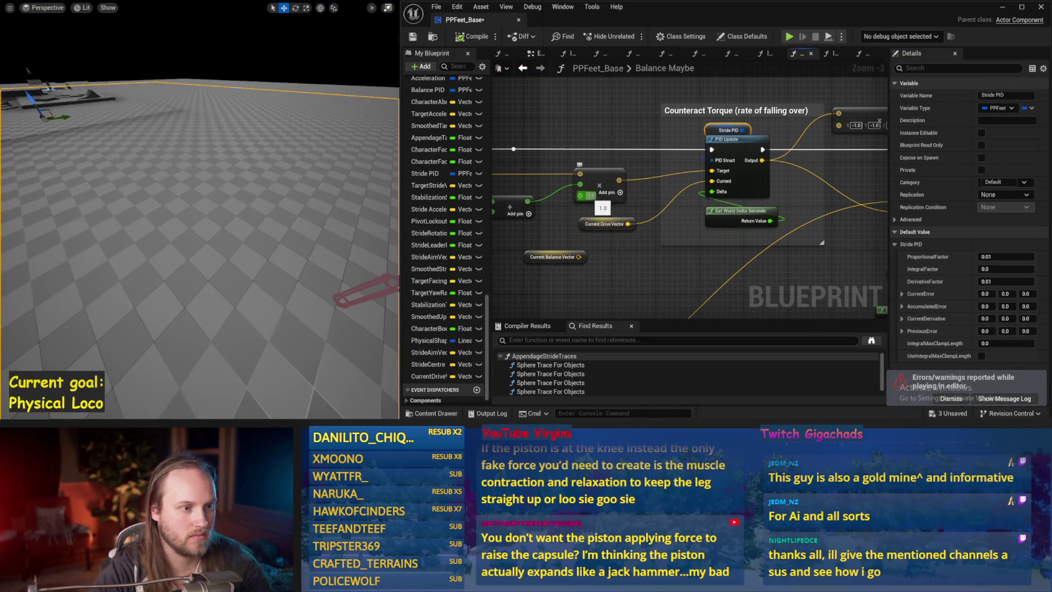
- Change Stride PID's derivative factor to 0.02 and simulate the balance again
left_click_drag(678, 220, 581, 230)
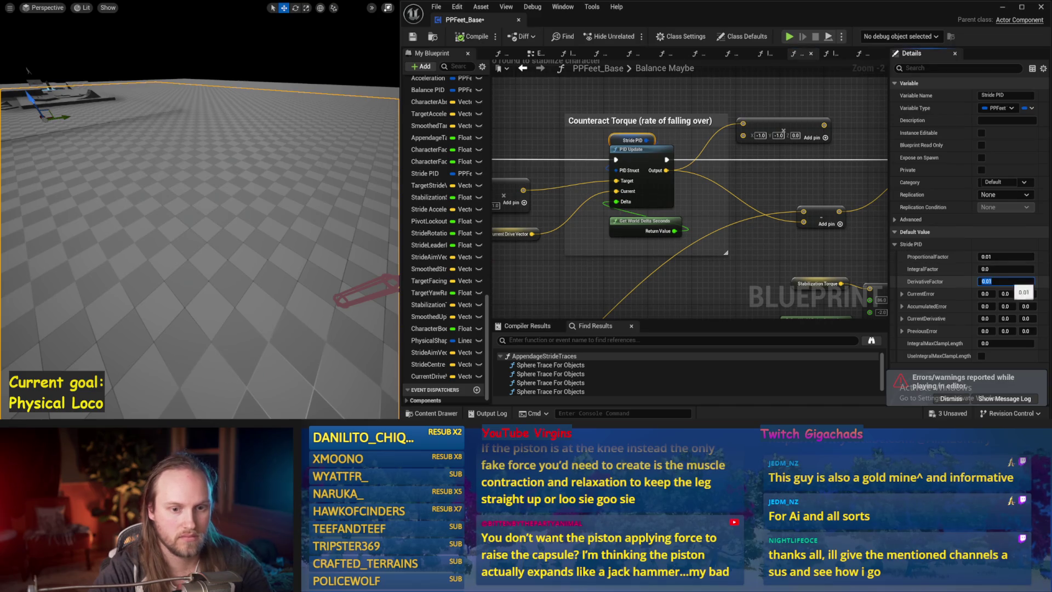
scroll(280, 202, "down", 2)
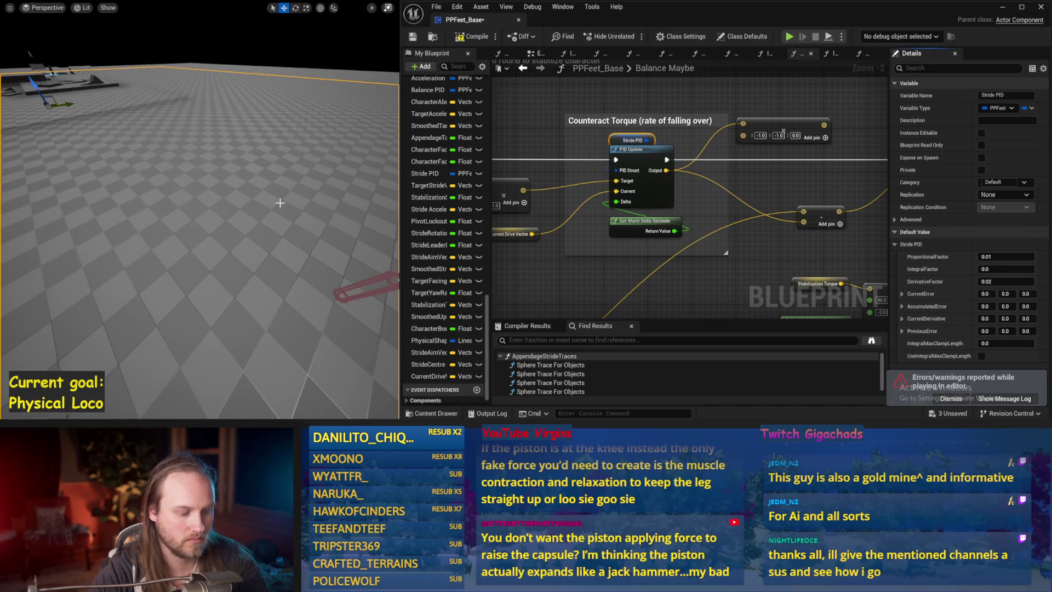
key("alt+p")
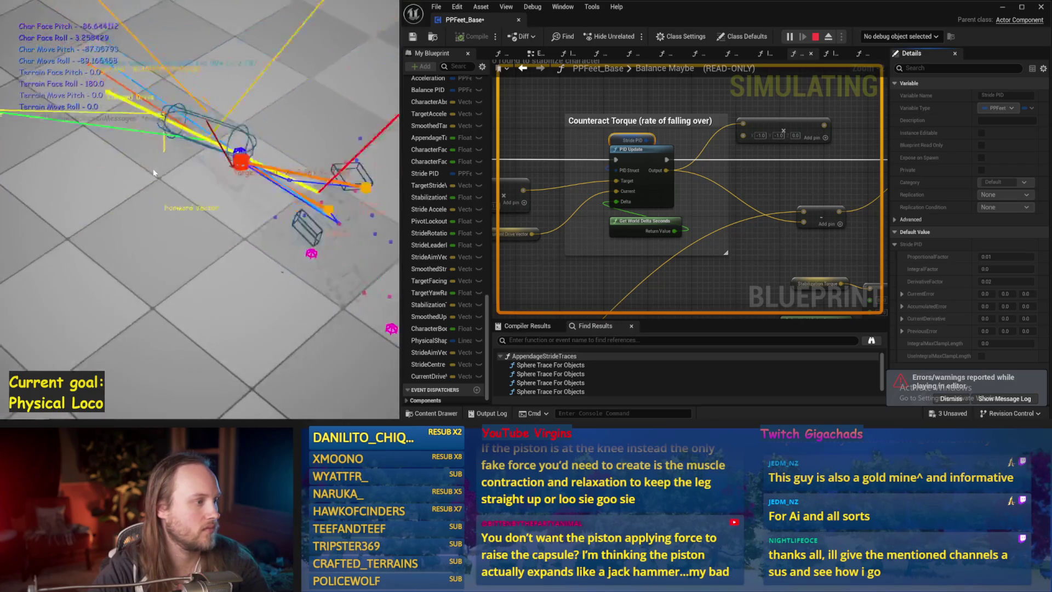
key("Escape")
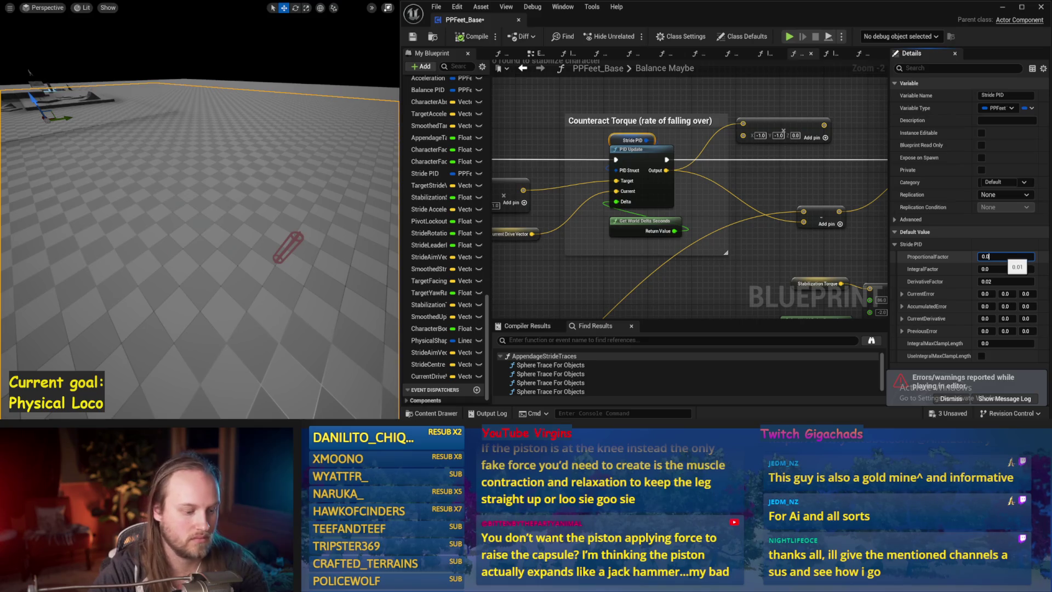
- Test Stride PID with proportional factor 0.05, then derivative factor 0.1, in simulation
left_click_drag(268, 223, 319, 219)
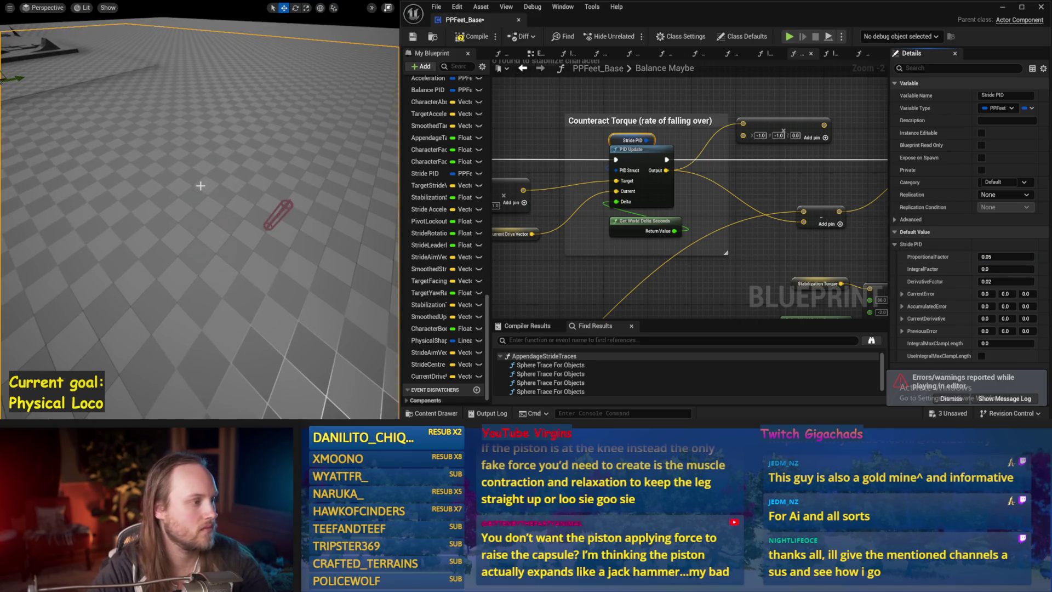
key("alt+p")
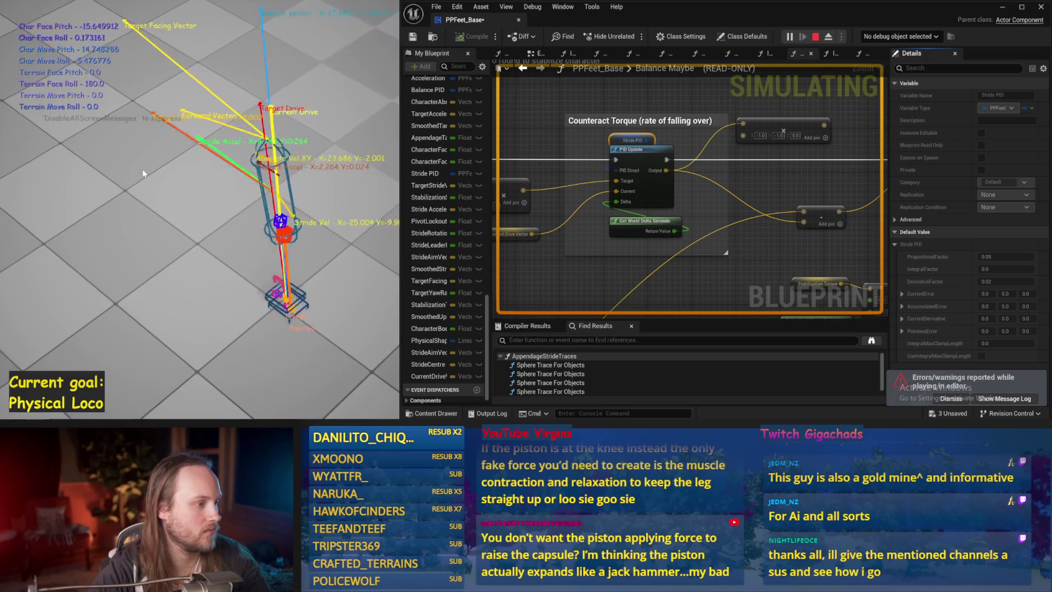
key("Escape")
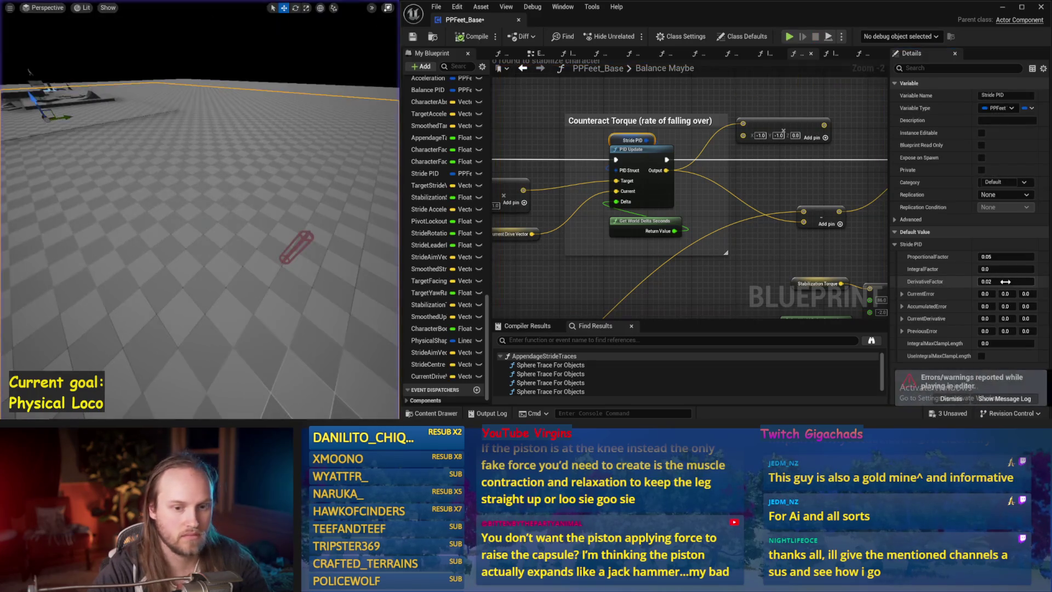
left_click_drag(358, 212, 349, 210)
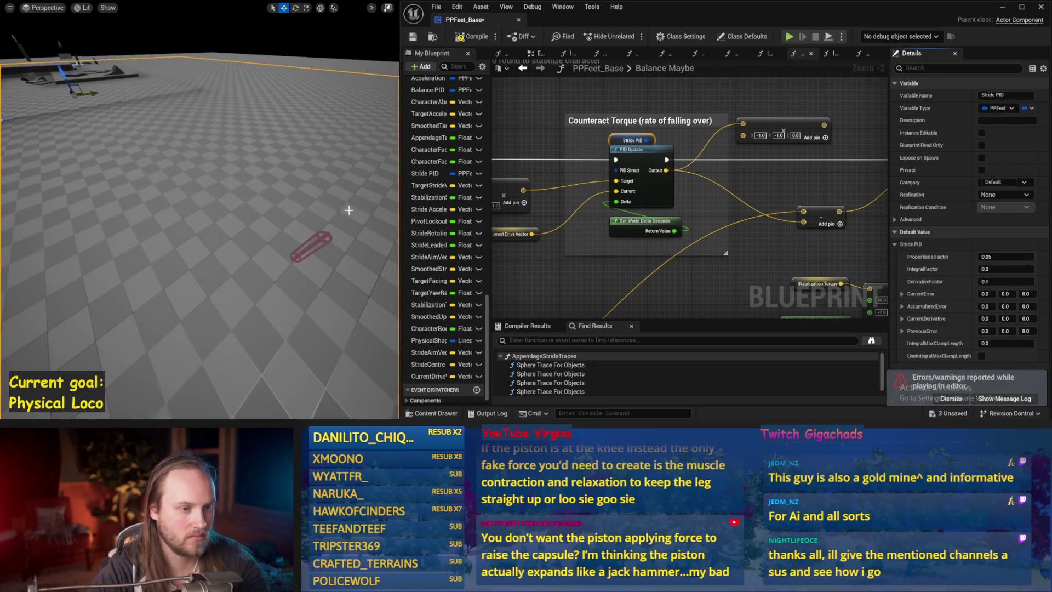
key("alt+p")
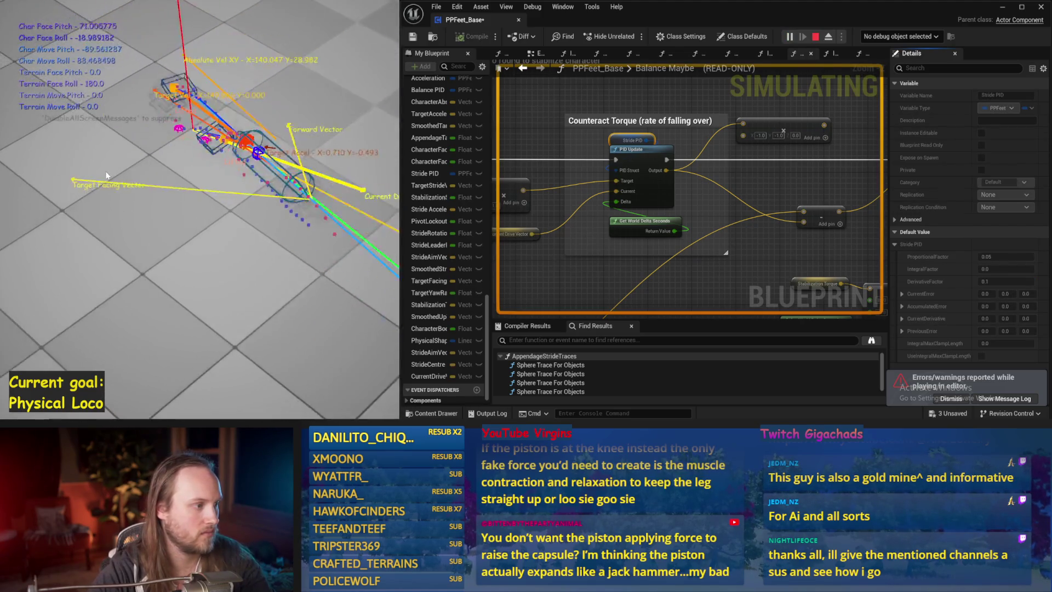
key("Escape")
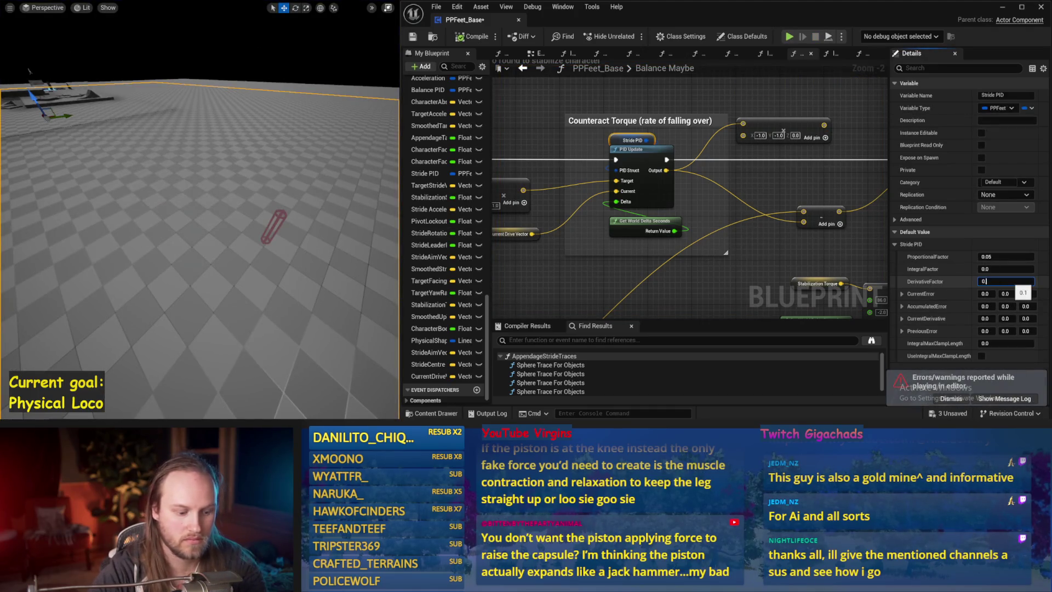
- Try Stride PID derivative factors of 0.08 and 0.05, simulating the capsule after each
left_click_drag(30, 70, 16, 48)
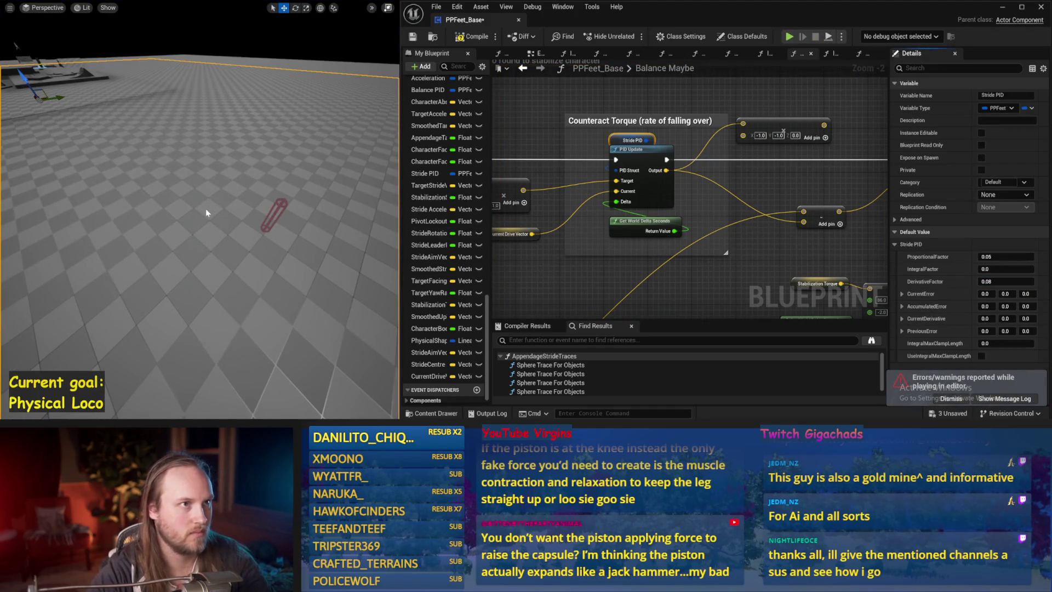
key("alt+s")
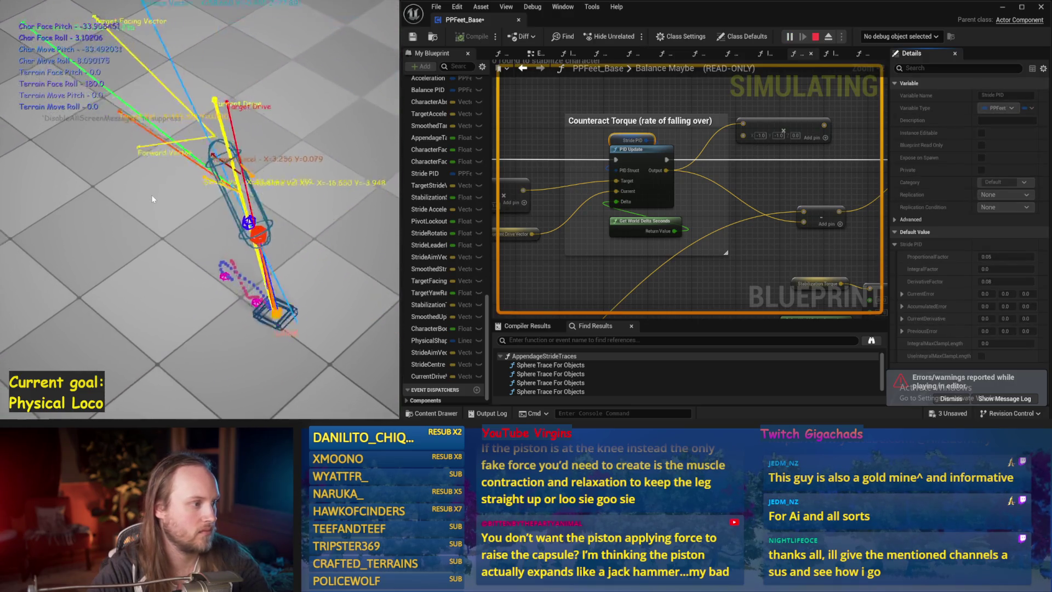
key("Escape")
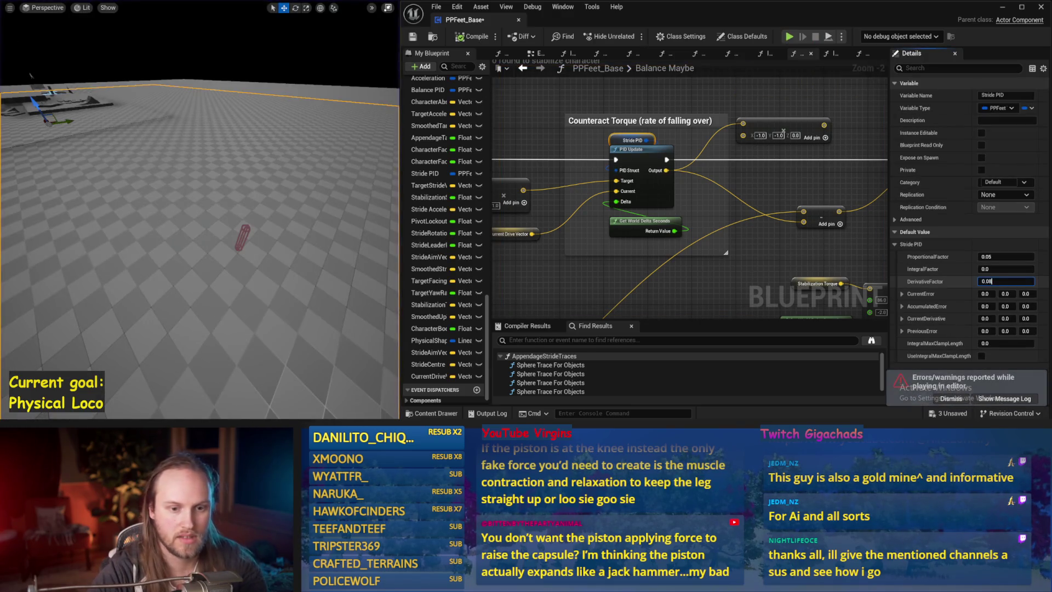
left_click_drag(30, 75, 30, 55)
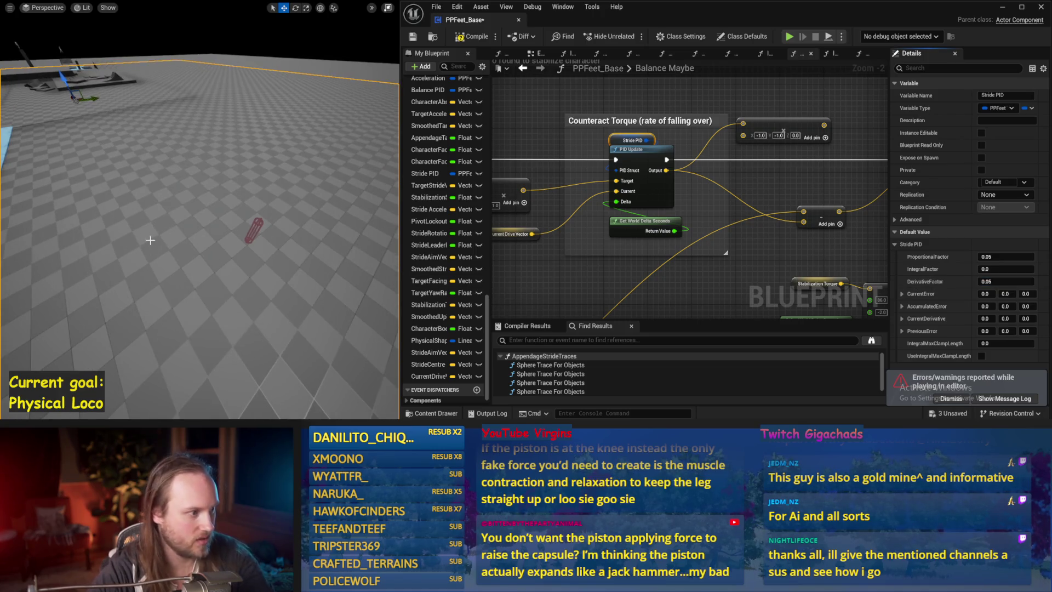
key("alt+s")
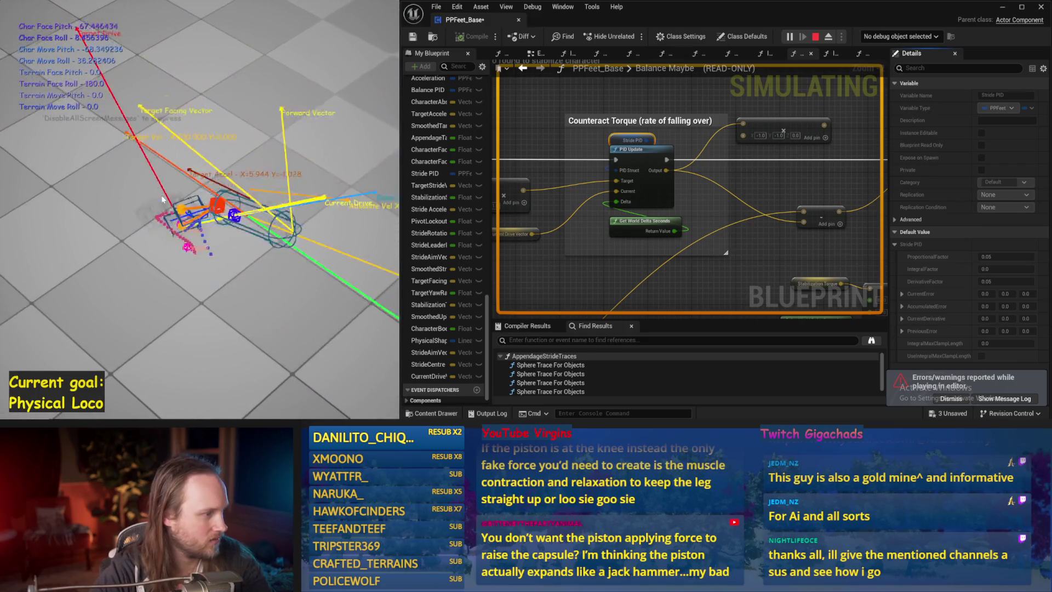
key("Escape")
key("alt+s")
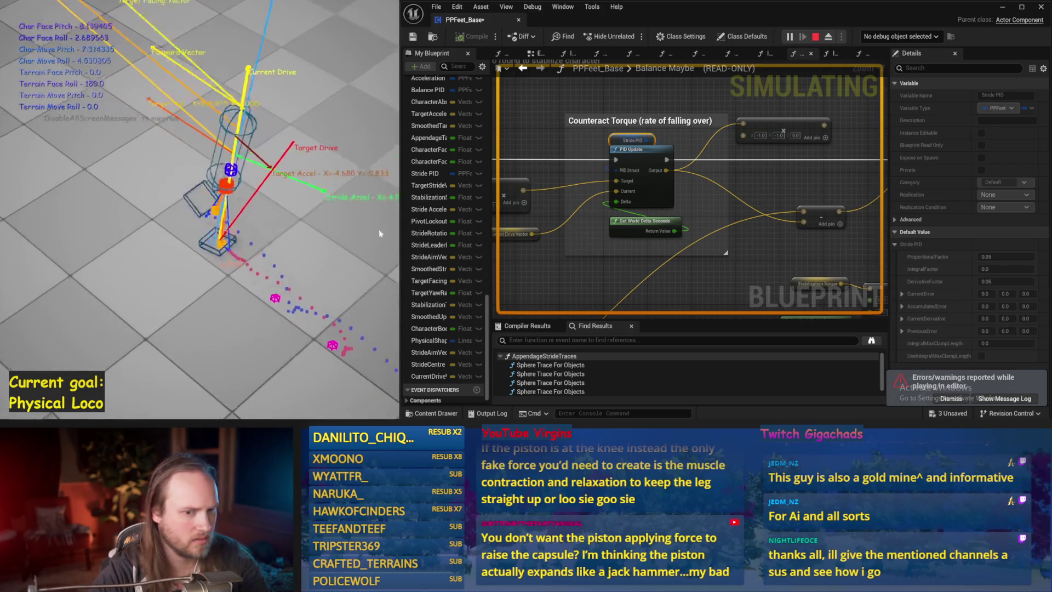
key("Escape")
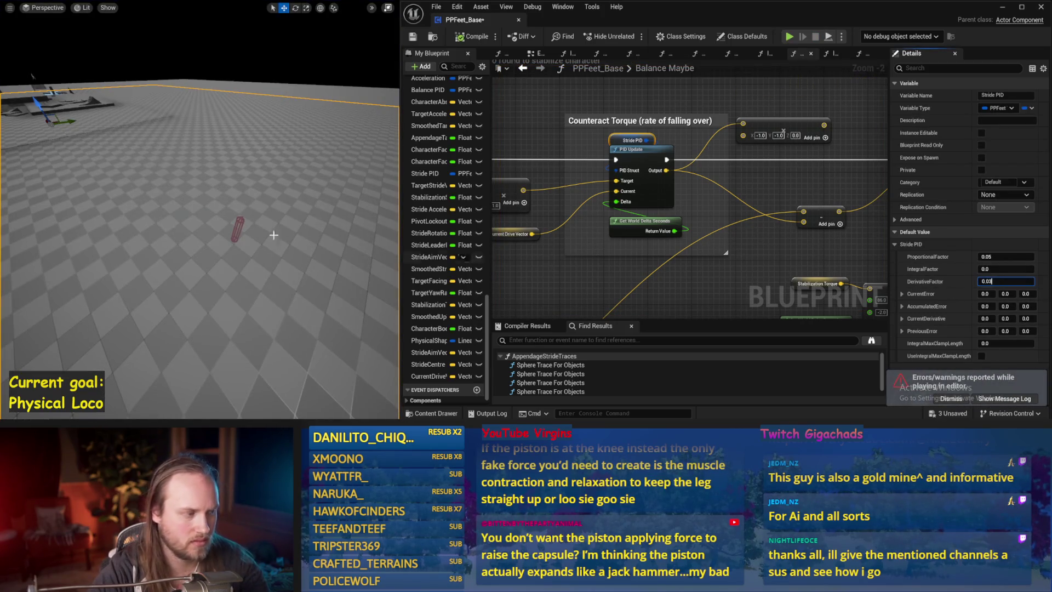
- Set the derivative factor to 0.03, run several balance tests, and save PPFeet_Base
left_click_drag(273, 235, 209, 228)
key("alt+s")
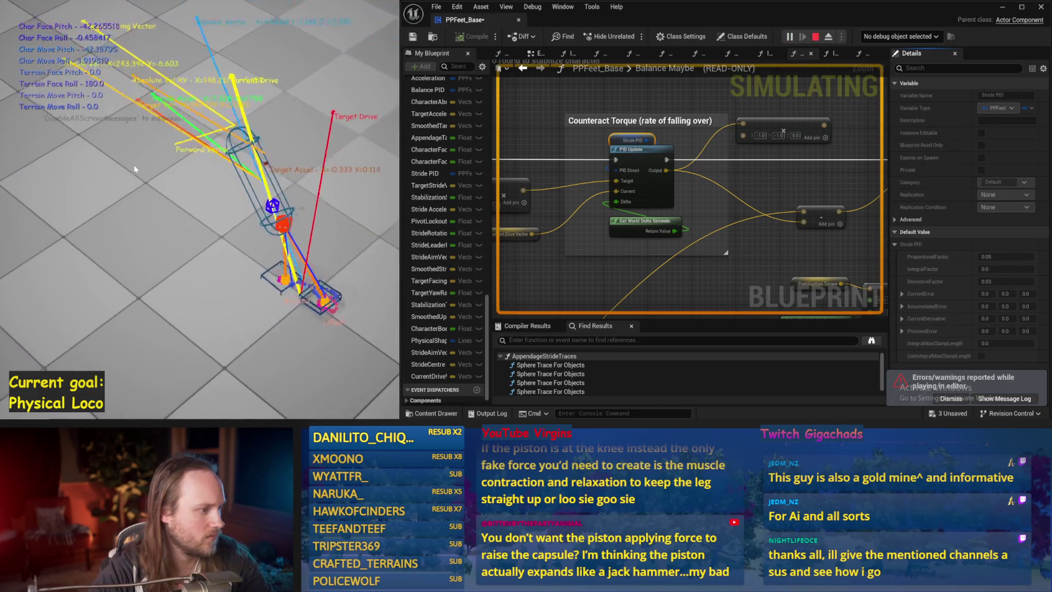
key("Escape")
key("alt+s")
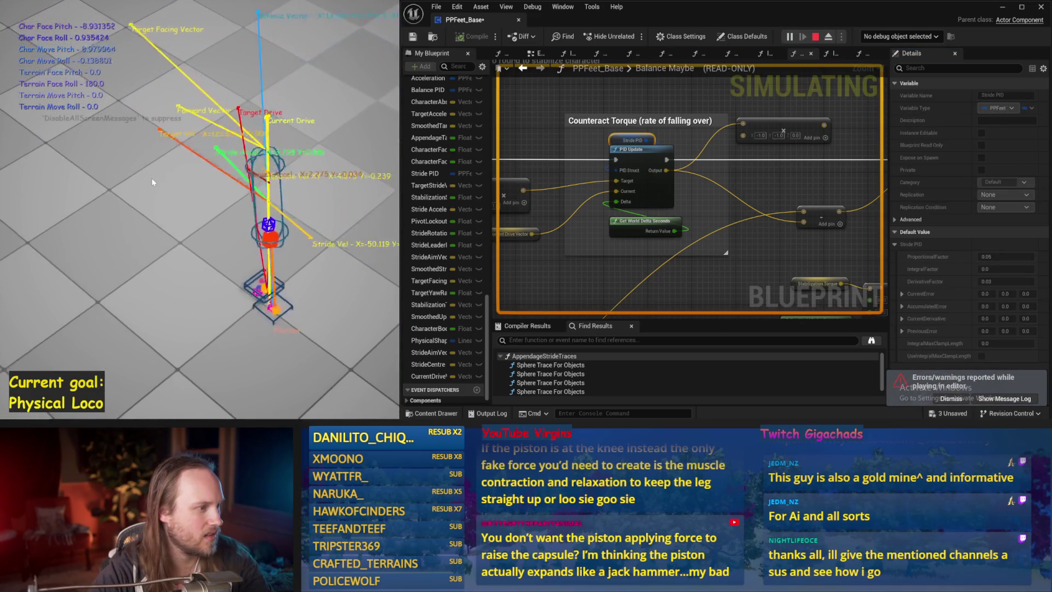
key("Escape")
key("alt+s")
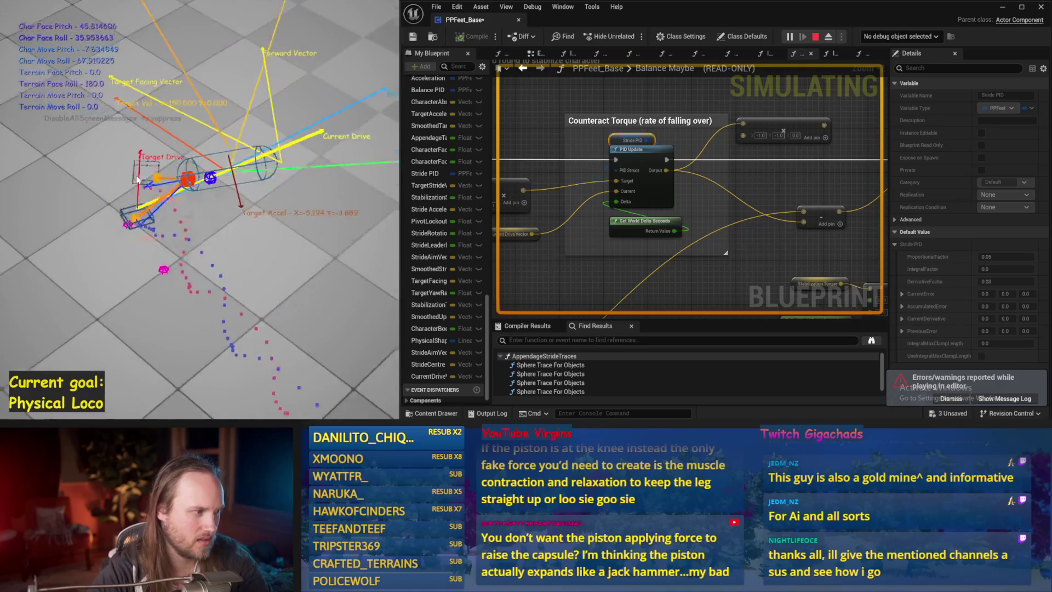
key("Escape")
key("alt+s")
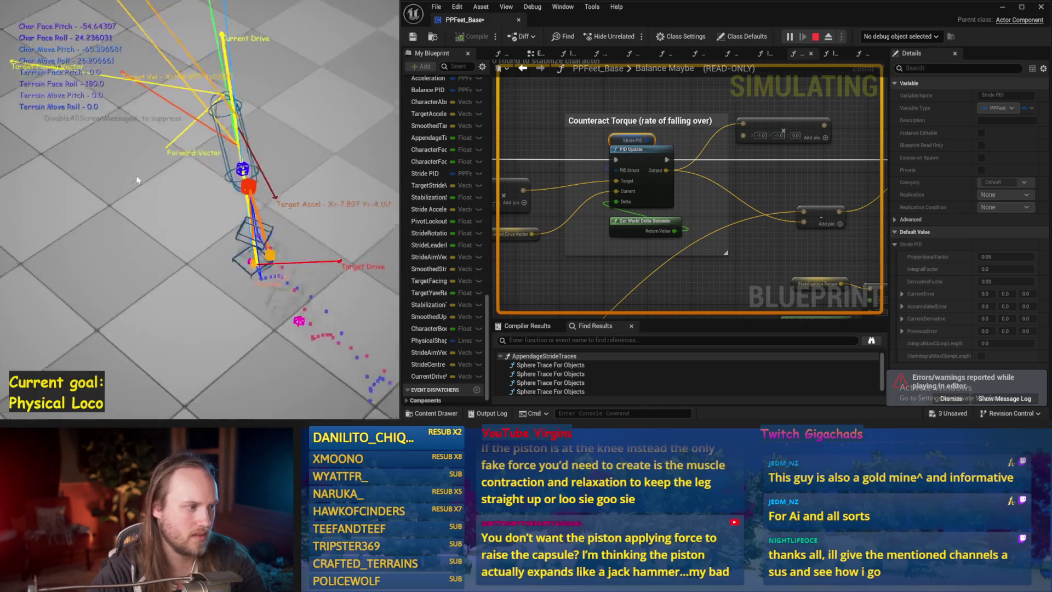
key("Escape")
key("ctrl+s")
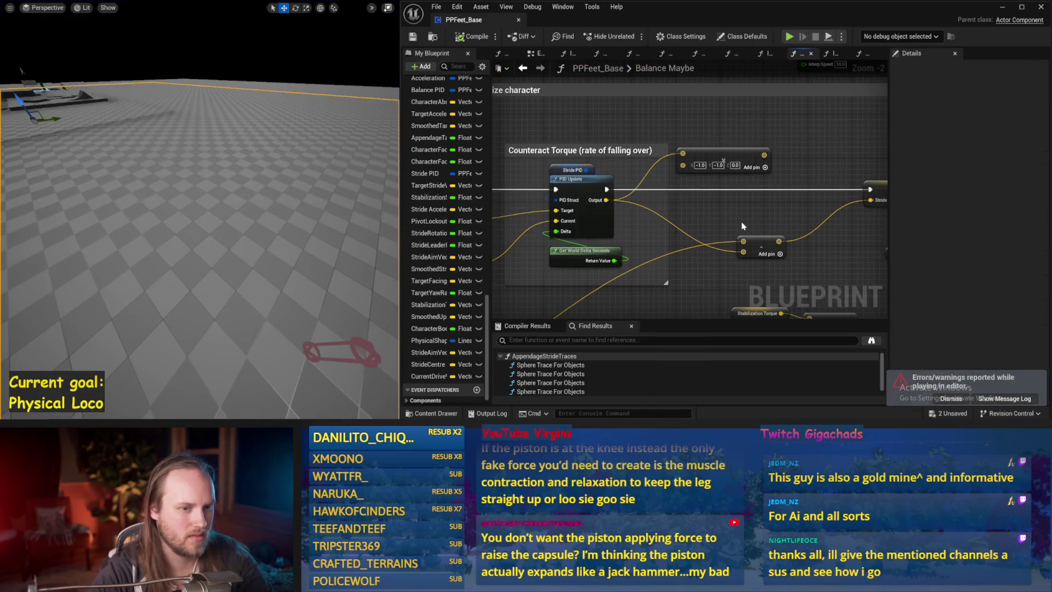
- Change the Interp Speed on Target Acceleration's VInterp To node and simulate
scroll(713, 296, "down", 2)
mouse_move(685, 230)
left_mouse_down()
mouse_move(668, 140)
mouse_move(438, 148)
left_mouse_up()
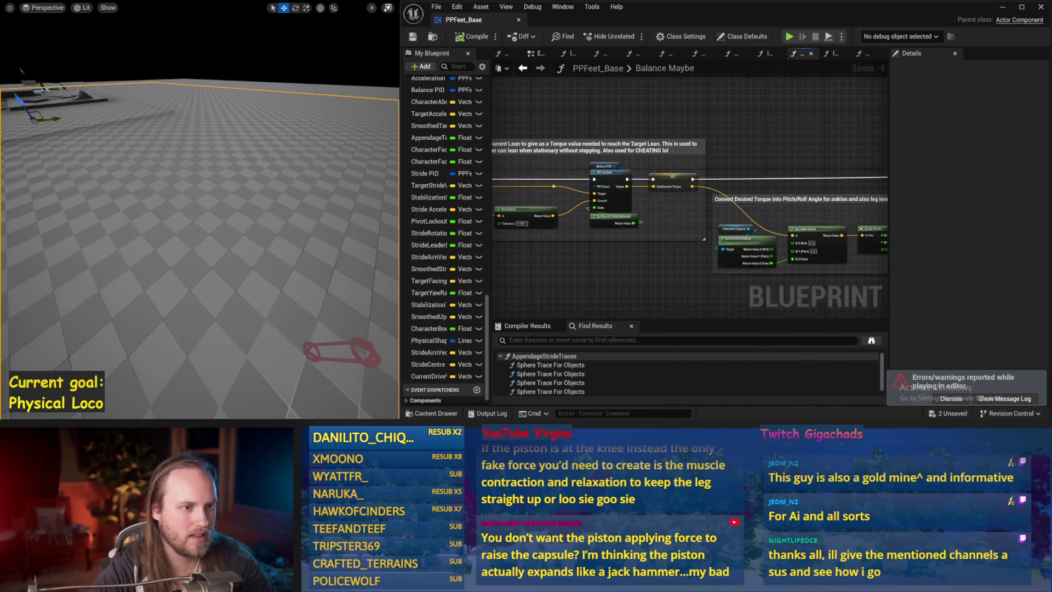
mouse_move(684, 144)
left_mouse_down()
mouse_move(825, 141)
mouse_move(520, 151)
left_mouse_up()
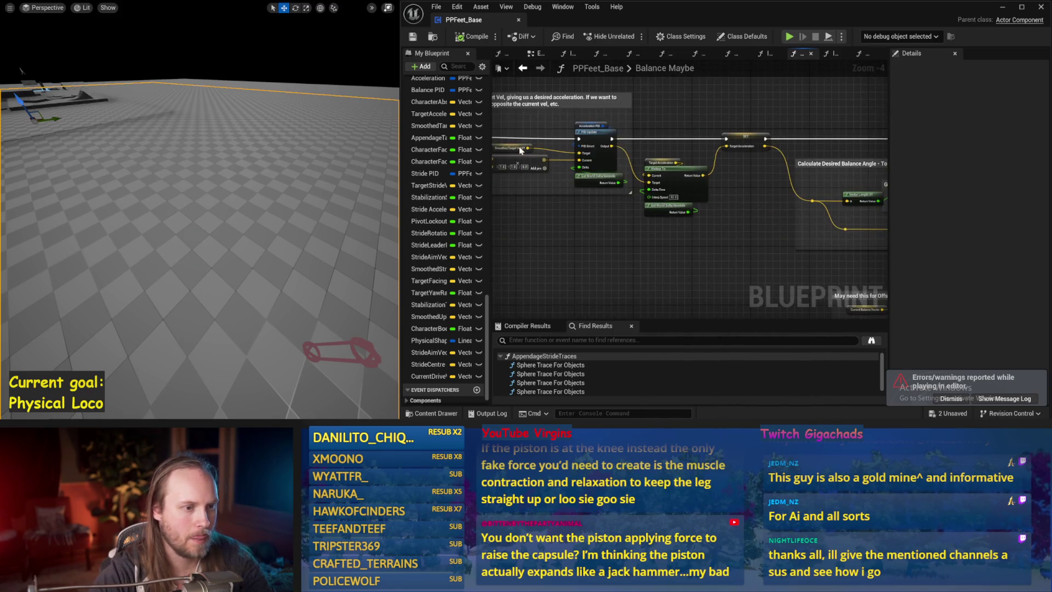
scroll(638, 242, "up", 1)
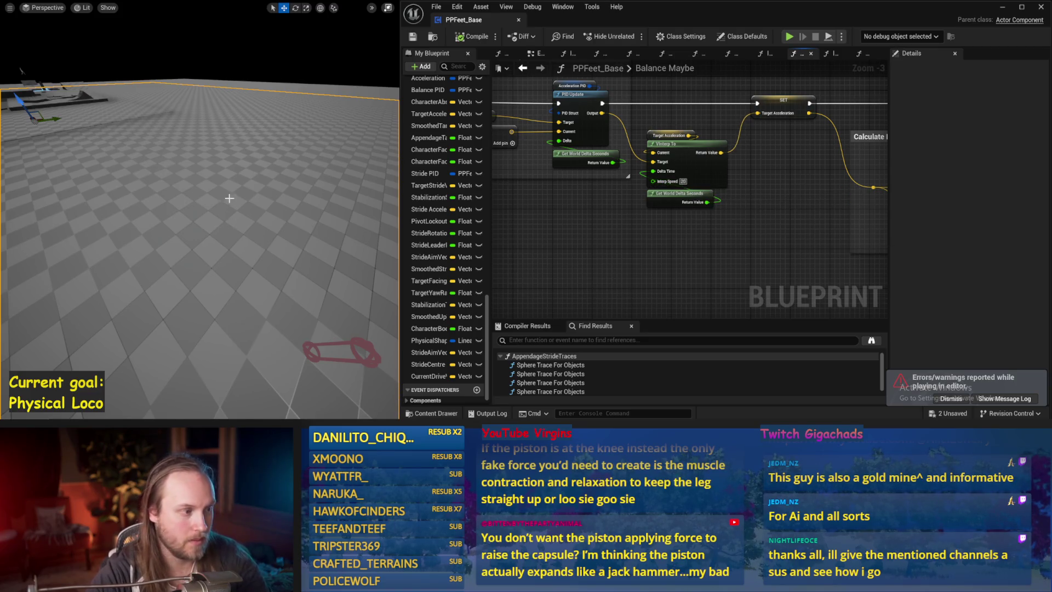
left_click_drag(229, 198, 232, 194)
key("alt+p")
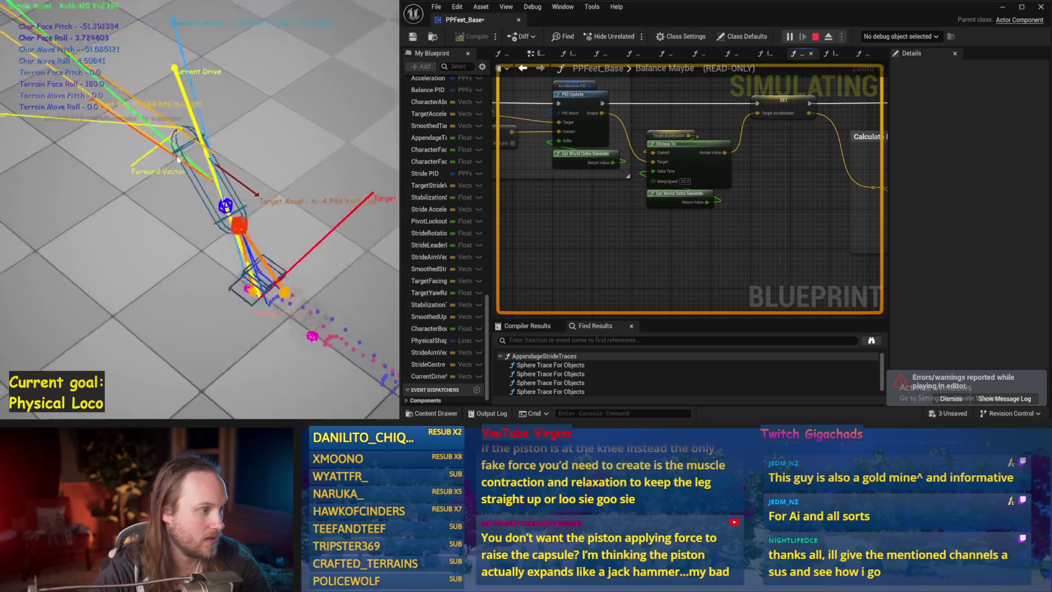
key("Escape")
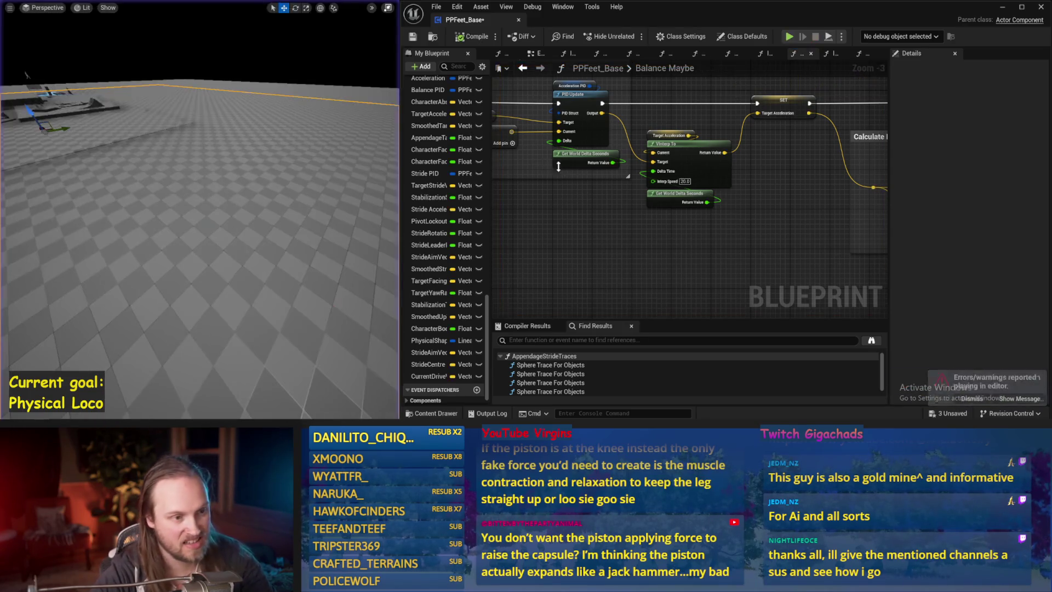
- Rerun the simulation several times to check the capsule's balance with the new interp speed
key("alt+p")
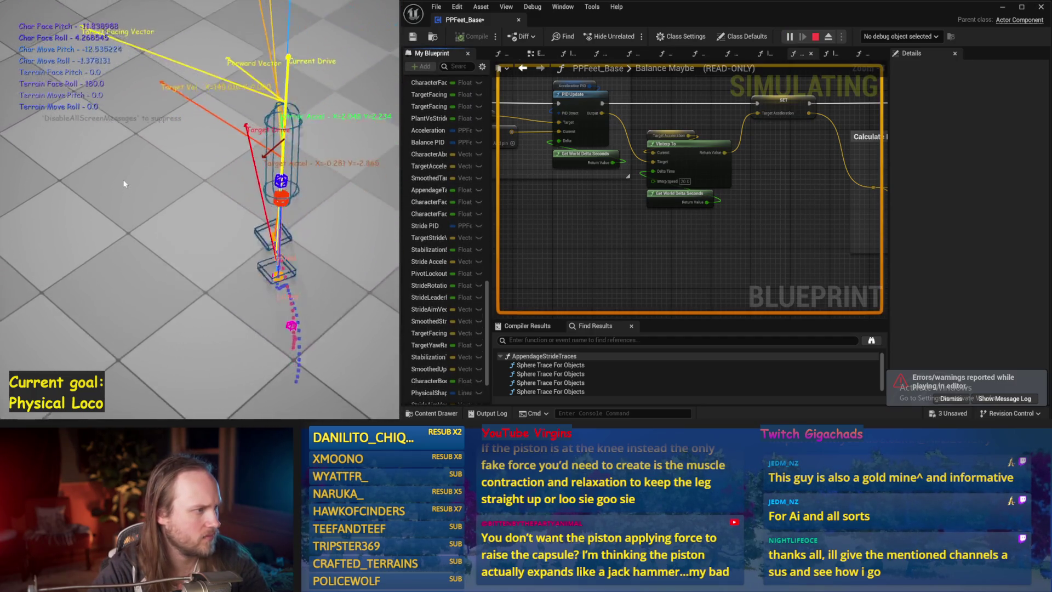
key("Escape")
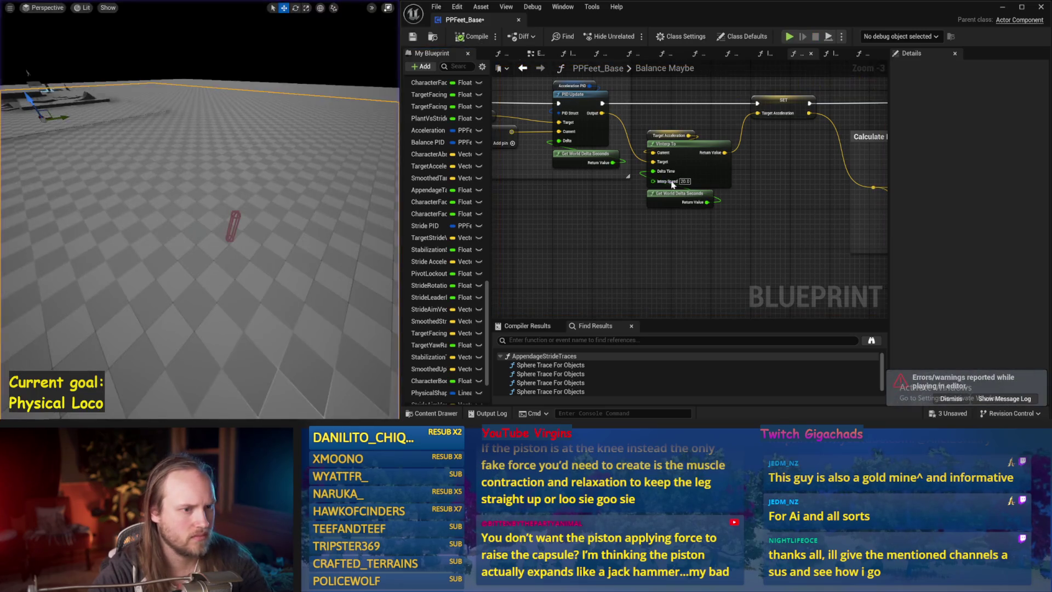
mouse_move(265, 197)
left_mouse_down()
mouse_move(288, 200)
mouse_move(304, 187)
left_mouse_up()
key("alt+s")
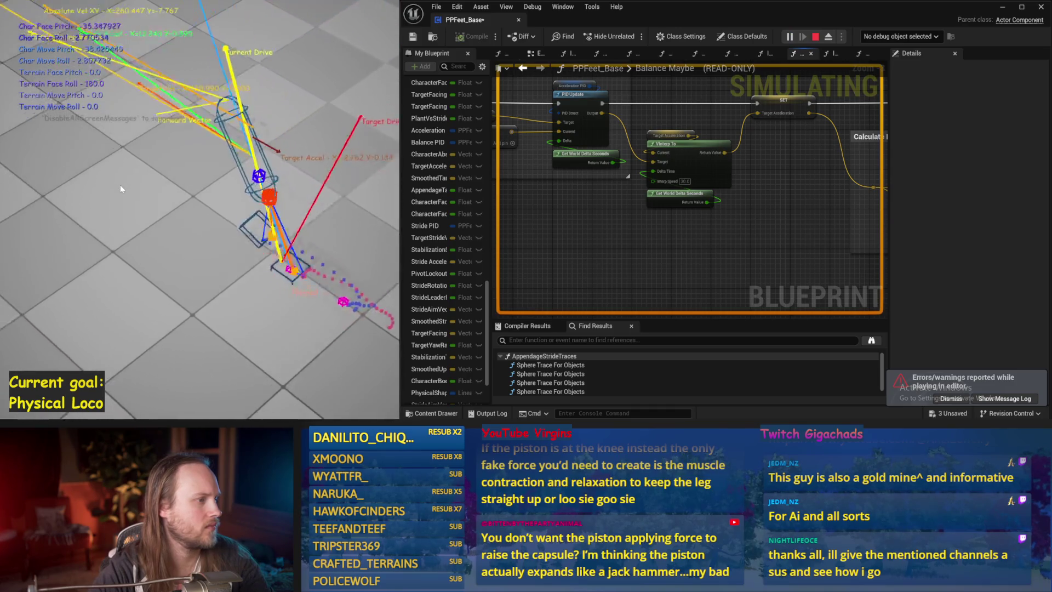
key("Escape")
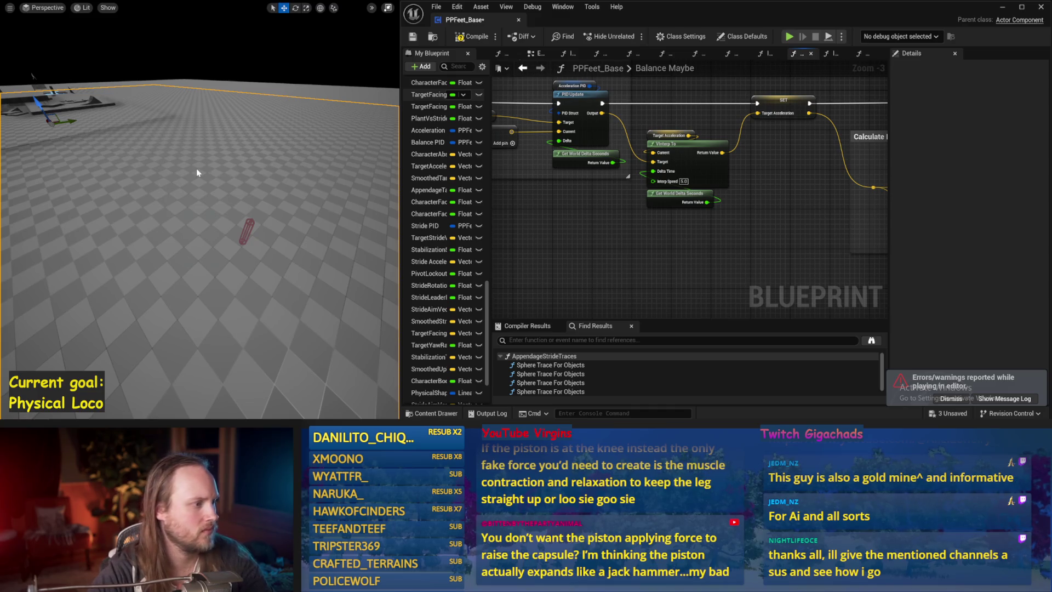
key("alt+s")
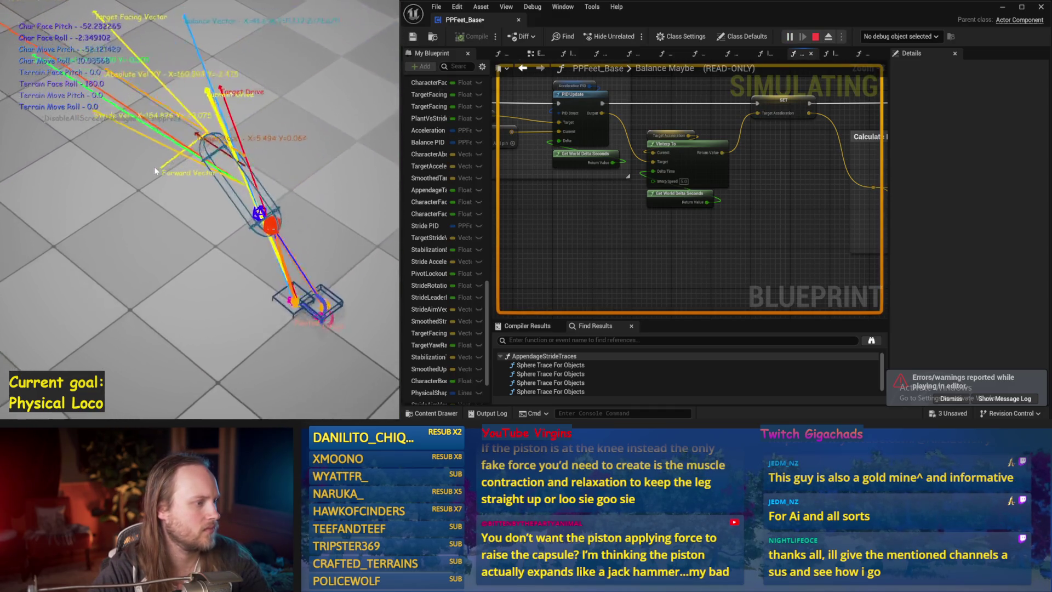
key("Escape")
scroll(693, 212, "down", 2)
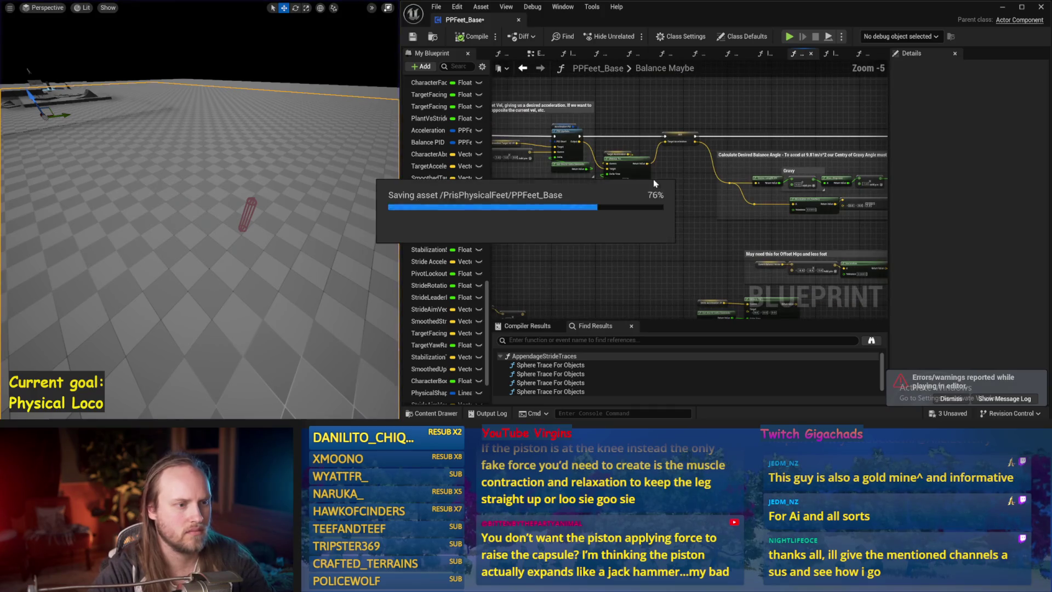
scroll(654, 183, "up", 2)
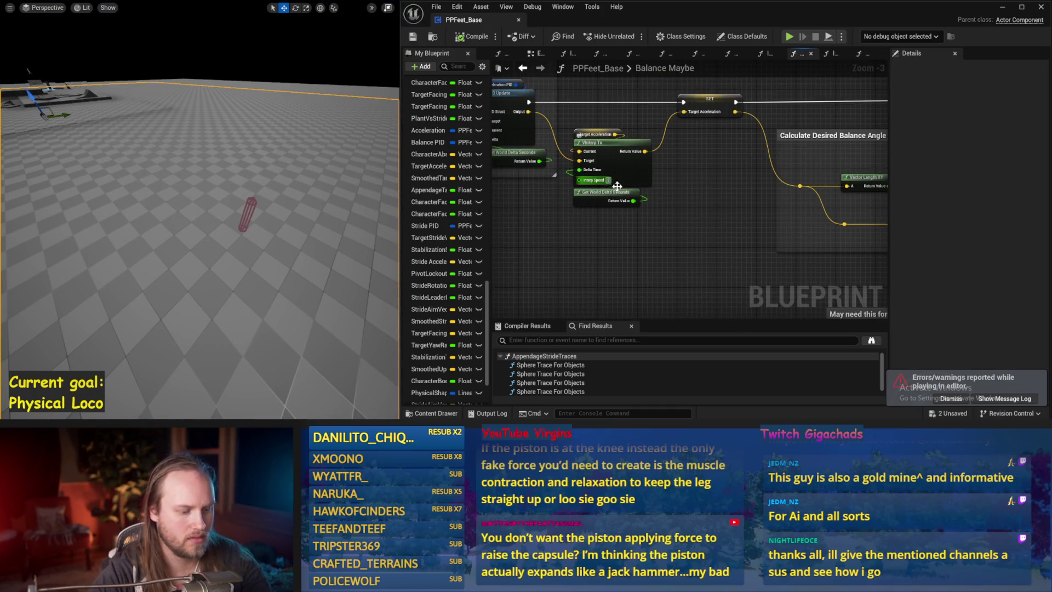
key("alt+s")
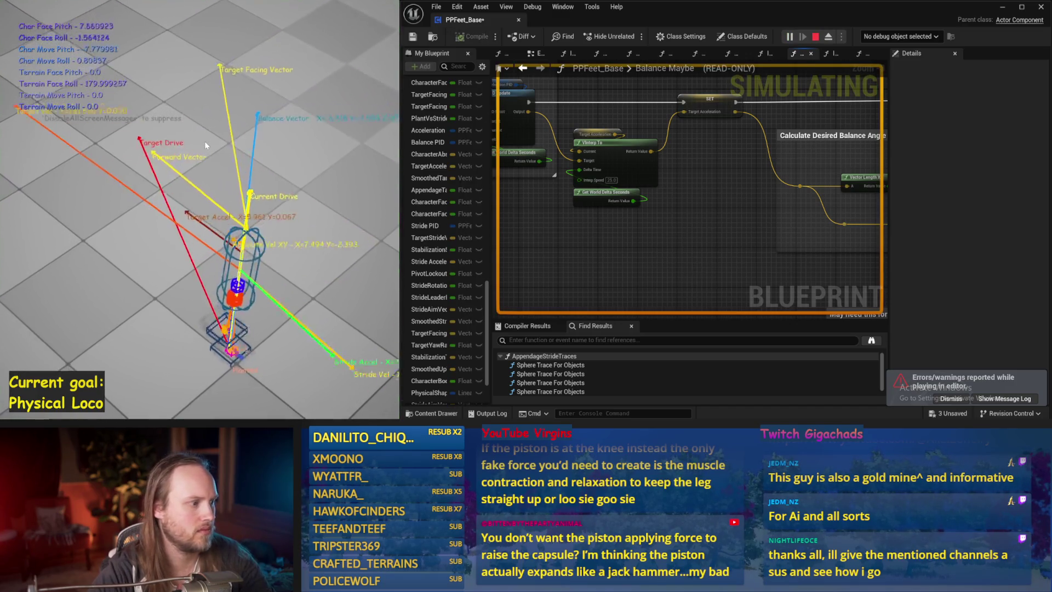
key("Escape")
mouse_move(713, 251)
left_mouse_down()
mouse_move(653, 207)
mouse_move(675, 170)
mouse_move(766, 146)
mouse_move(800, 164)
mouse_move(714, 186)
left_mouse_up()
- Save PPFeet_Base, feed the vector result into Stride Acceleration XY, and run test simulations
key("ctrl+s")
scroll(653, 207, "down", 1)
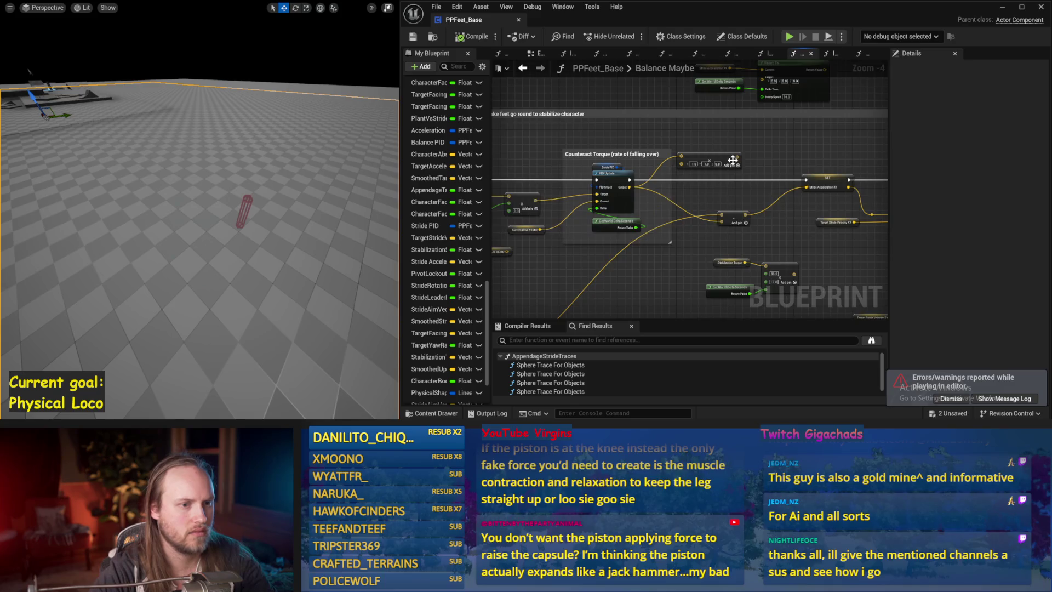
scroll(733, 159, "up", 1)
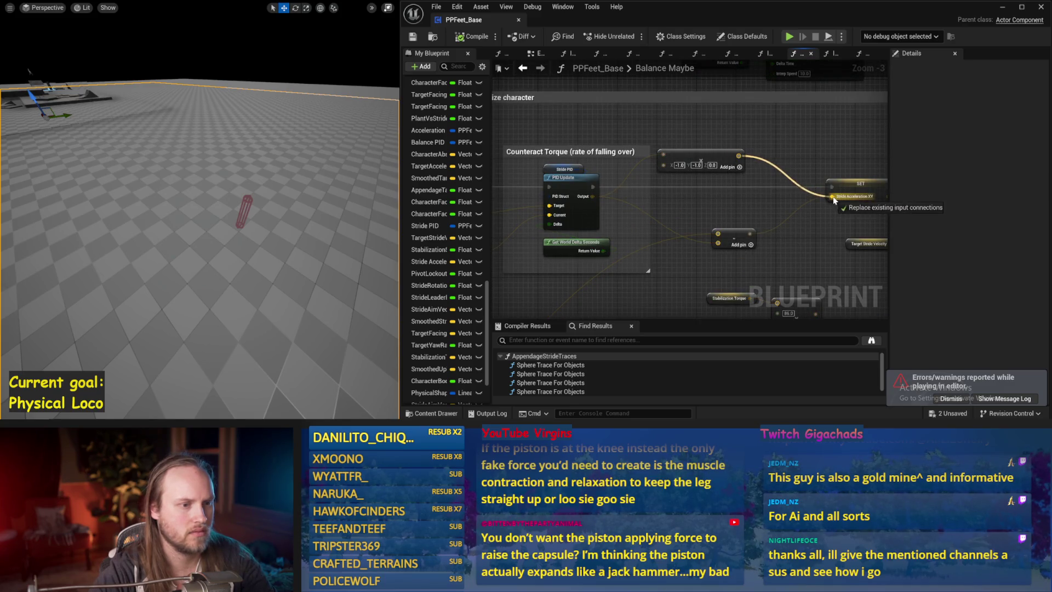
left_click_drag(834, 199, 832, 197)
key("alt+p")
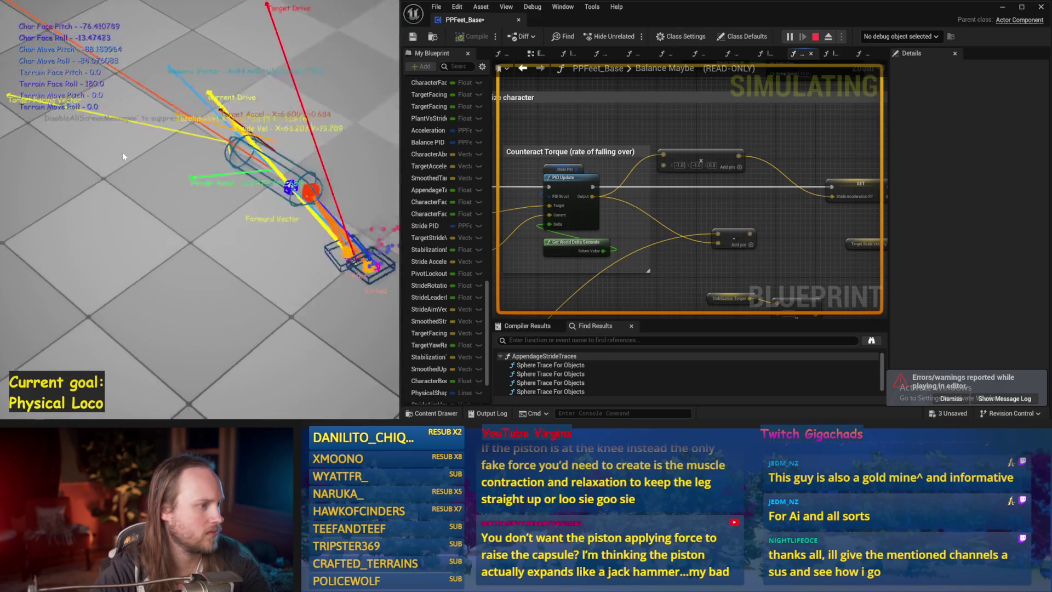
key("Escape")
key("ctrl+s")
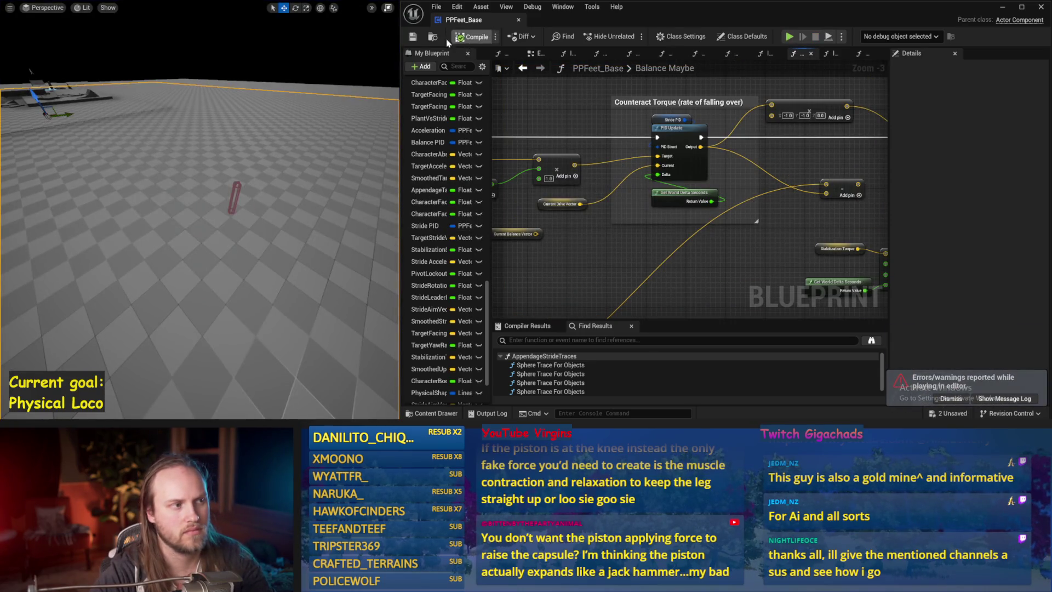
key("alt+p")
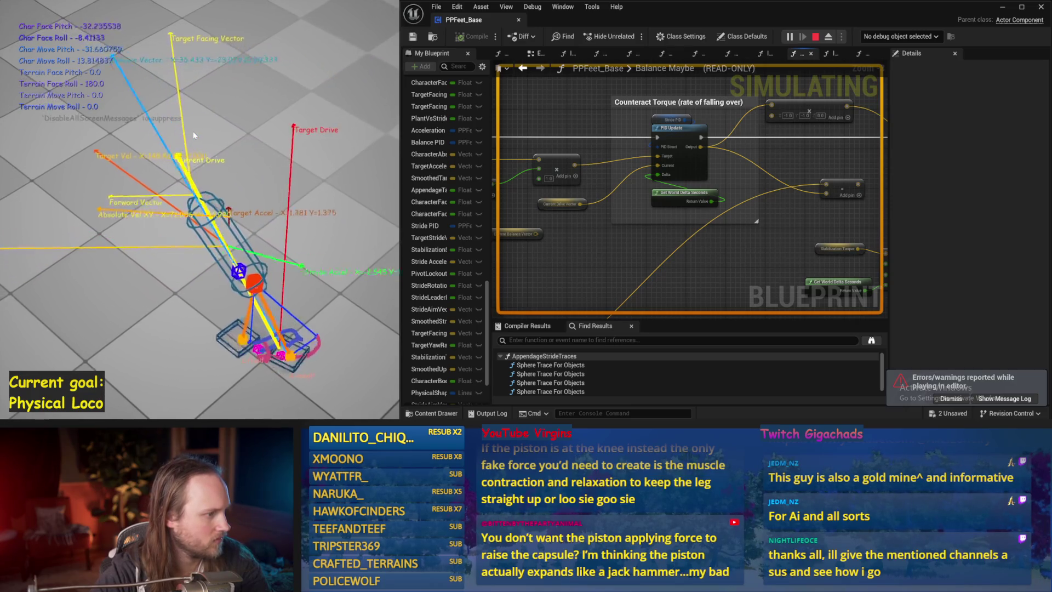
key("F8")
key("Escape")
left_click_drag(576, 234, 771, 216)
key("alt+p")
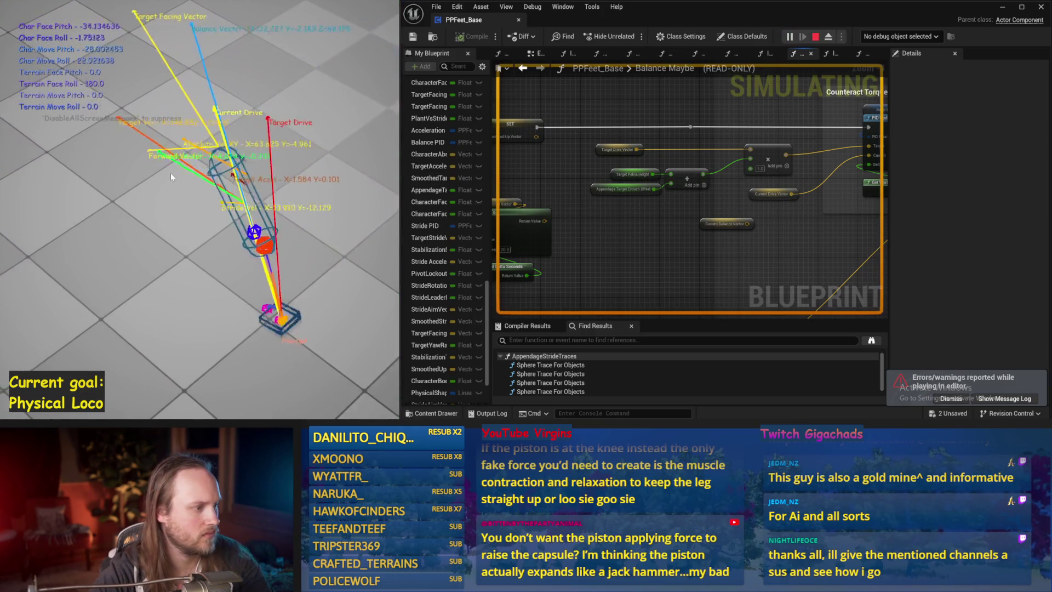
key("Escape")
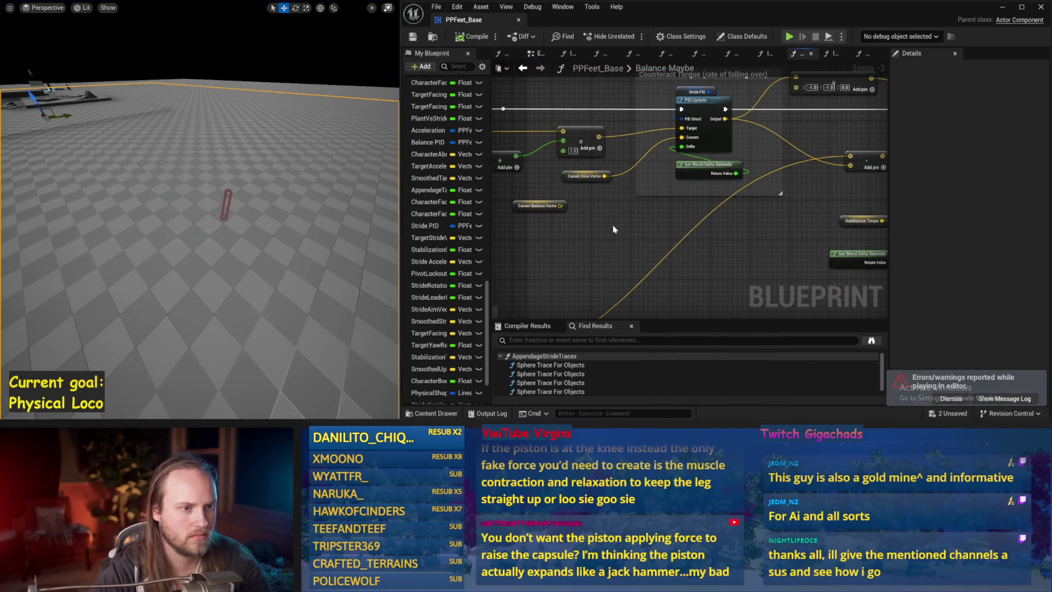
- Break PID Update's Target link, connect the Add result to Stride Acceleration XY, and simulate
left_click(709, 137, "alt")
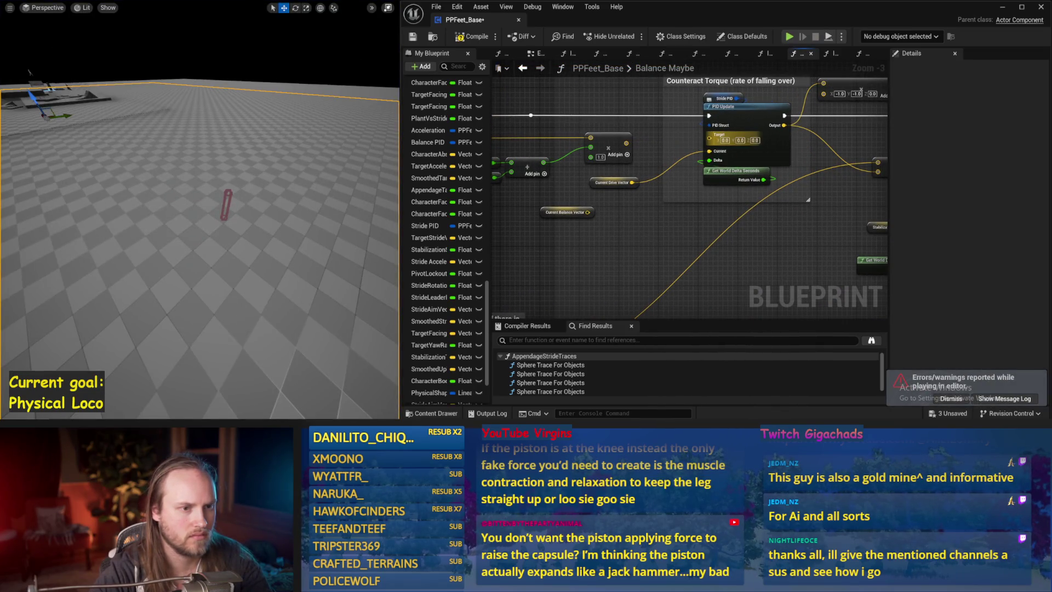
left_click_drag(758, 229, 564, 220)
left_click_drag(794, 118, 796, 116)
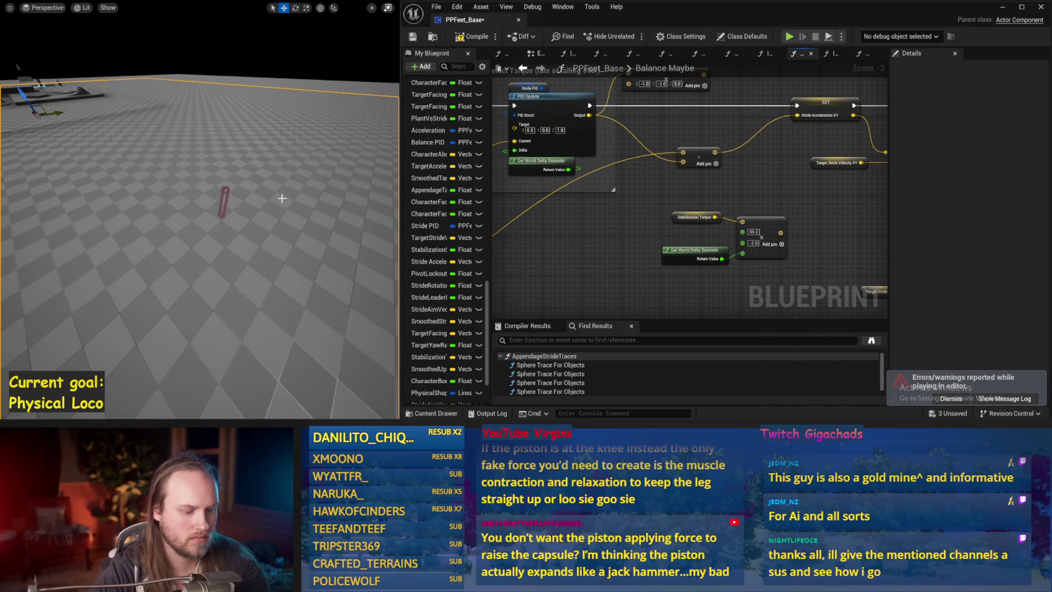
key("alt+s")
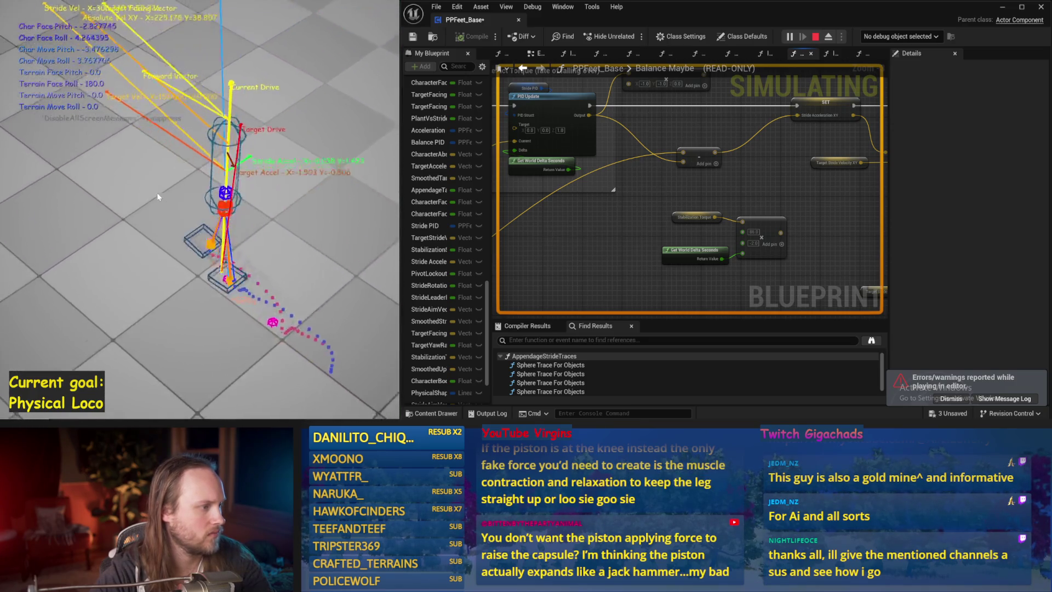
key("Escape")
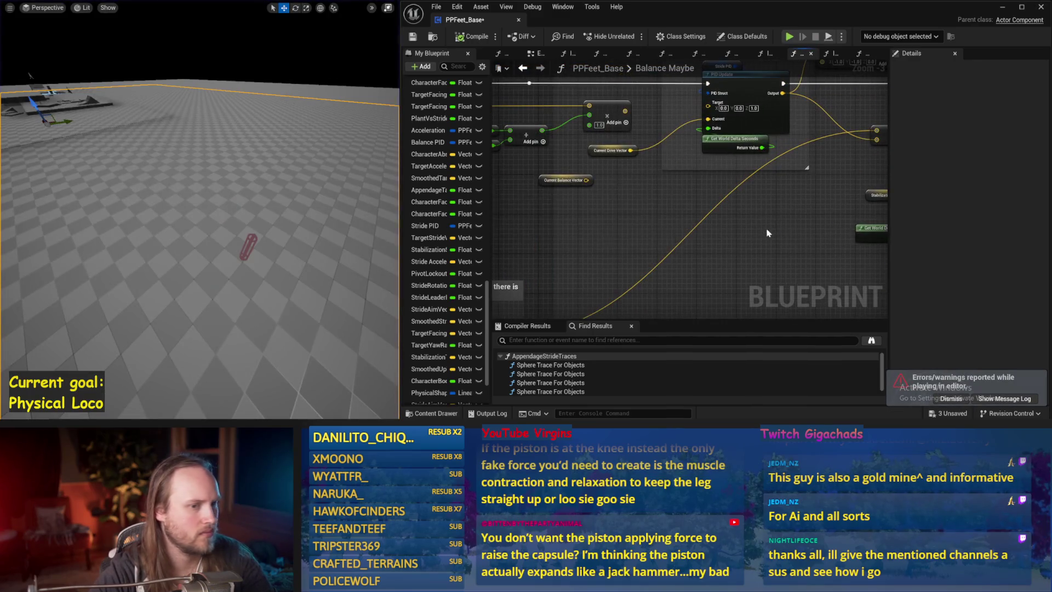
- Connect the small Add node to PID Update's Target, simulate twice, and save the Blueprint
mouse_move(669, 217)
left_mouse_down()
mouse_move(607, 275)
mouse_move(620, 272)
left_mouse_up()
left_click_drag(576, 168, 659, 159)
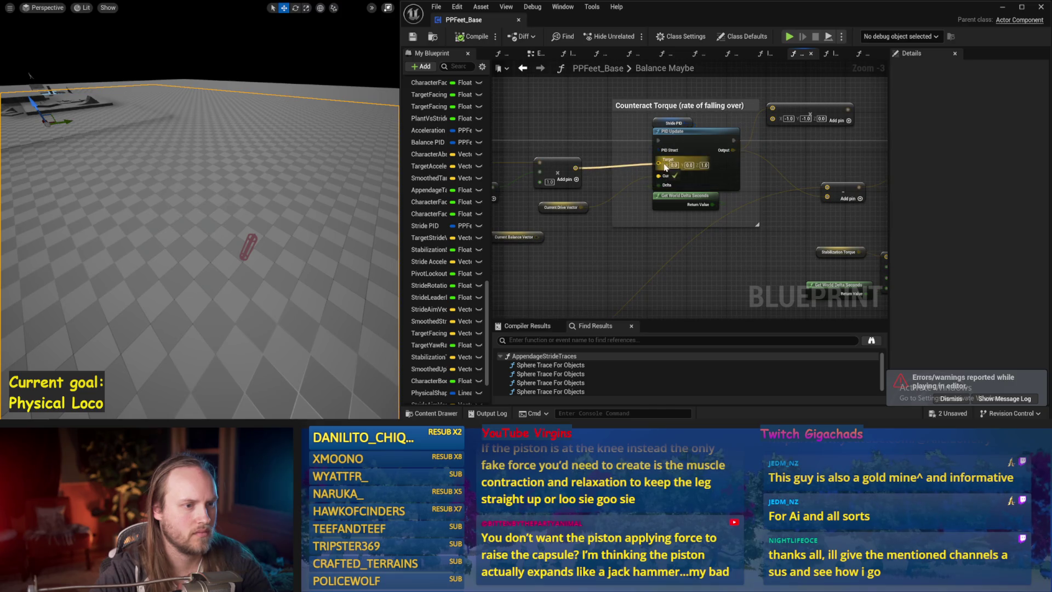
left_click(674, 122)
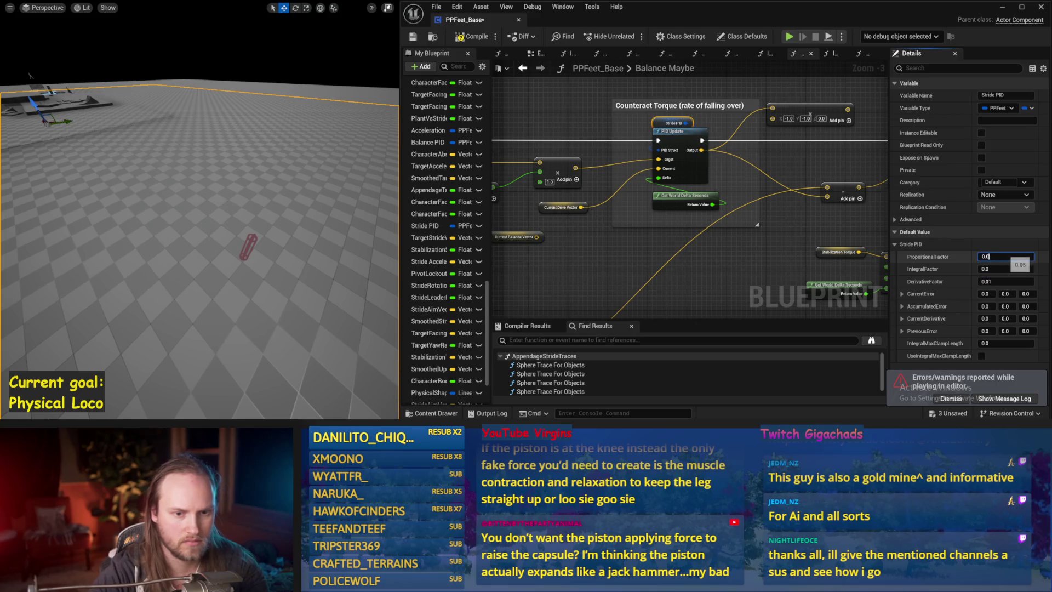
key("alt+s")
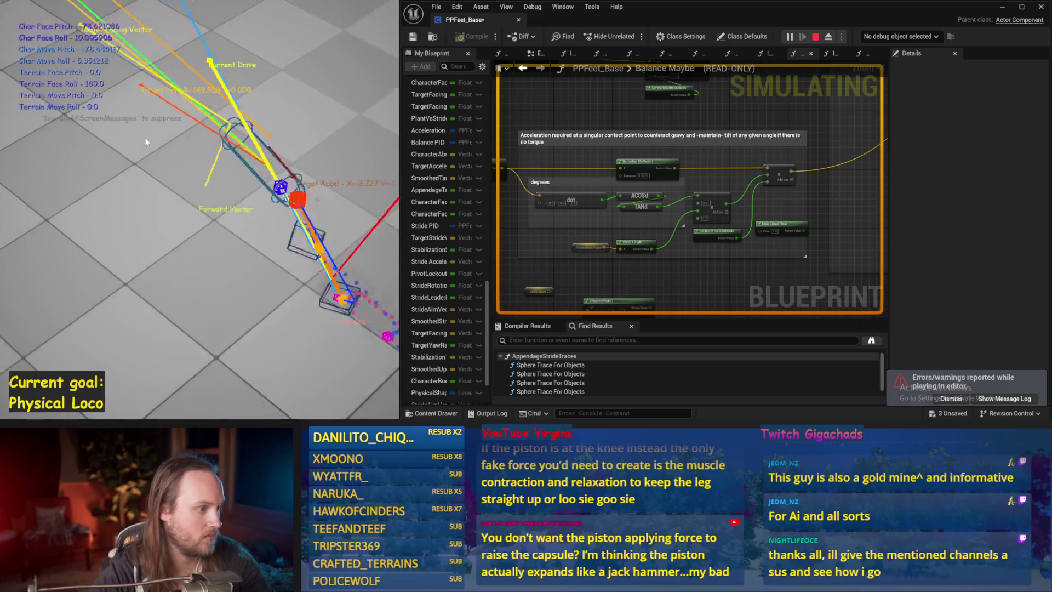
key("Escape")
key("alt+p")
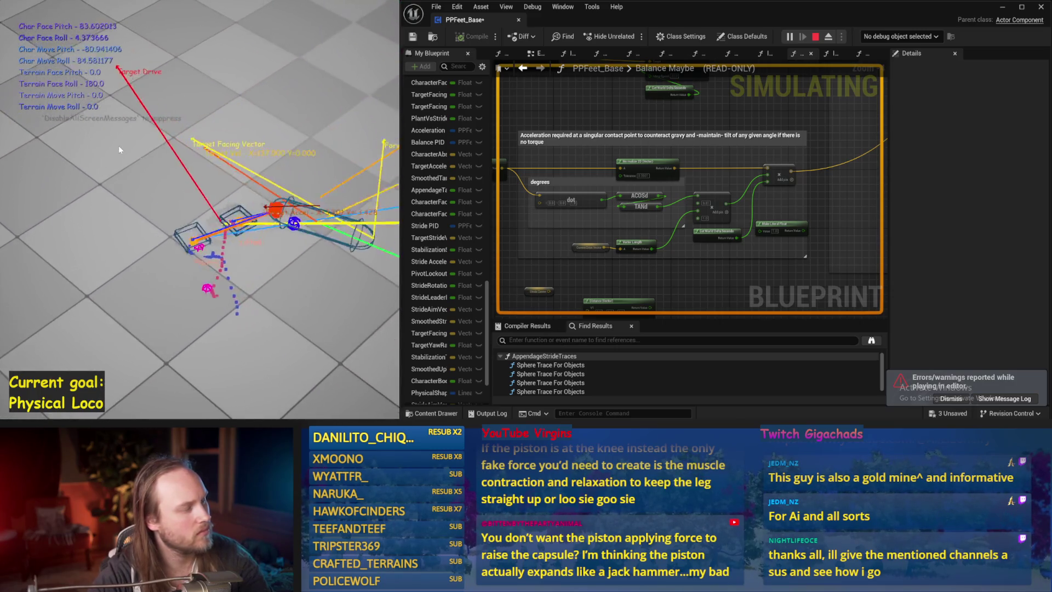
key("Escape")
key("ctrl+s")
left_click_drag(738, 282, 548, 249)
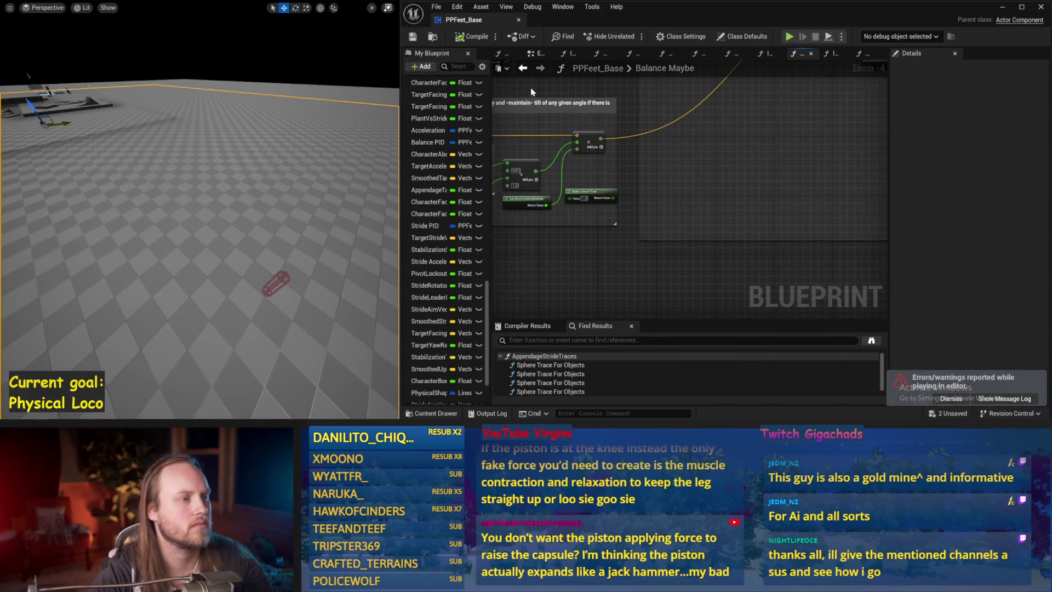
- Place a new vector Add node next to Current Drive Vector in the Counteract Torque area
left_click(413, 37)
mouse_move(511, 89)
left_mouse_down()
mouse_move(745, 216)
mouse_move(630, 224)
mouse_move(658, 233)
left_mouse_up()
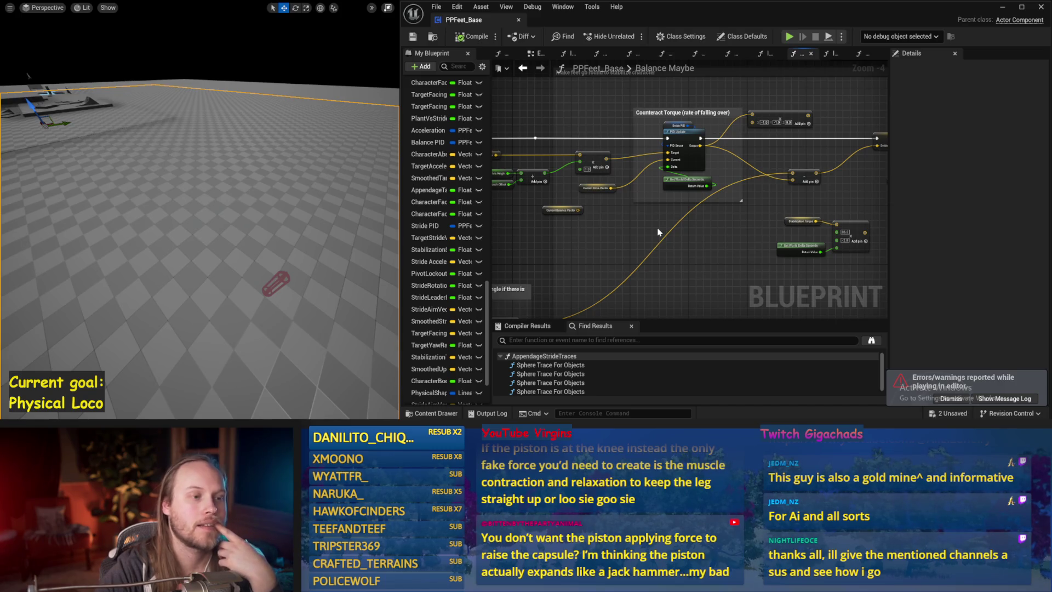
left_click_drag(657, 232, 725, 251)
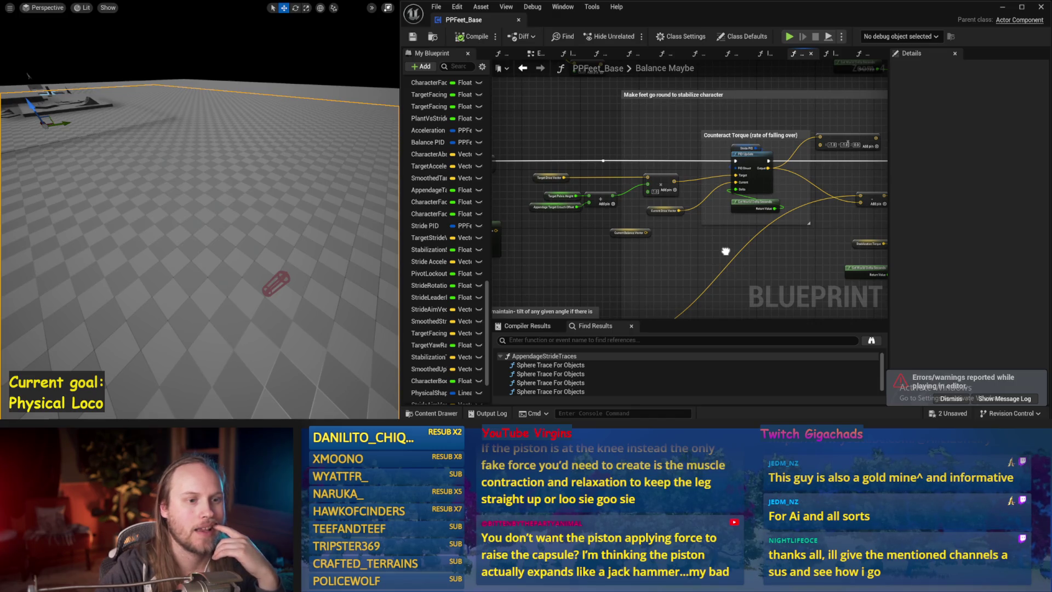
mouse_move(725, 251)
left_mouse_down()
mouse_move(624, 252)
mouse_move(581, 228)
mouse_move(608, 233)
mouse_move(652, 214)
mouse_move(616, 234)
mouse_move(676, 200)
left_mouse_up()
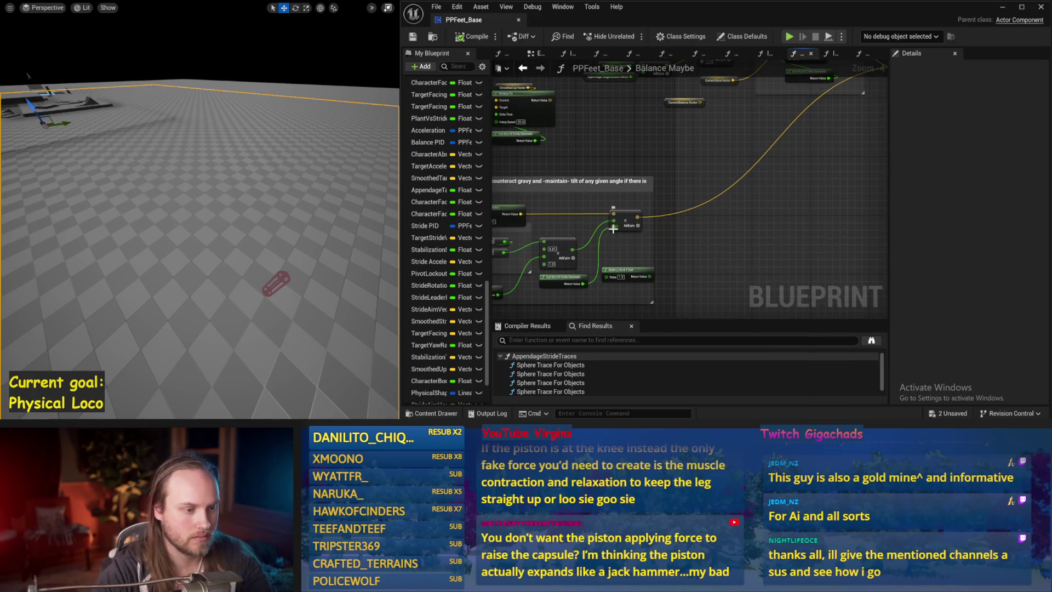
mouse_move(637, 217)
left_mouse_down()
mouse_move(630, 224)
mouse_move(696, 246)
mouse_move(684, 241)
mouse_move(693, 202)
left_mouse_up()
mouse_move(738, 125)
left_mouse_down()
mouse_move(684, 183)
mouse_move(799, 245)
left_mouse_up()
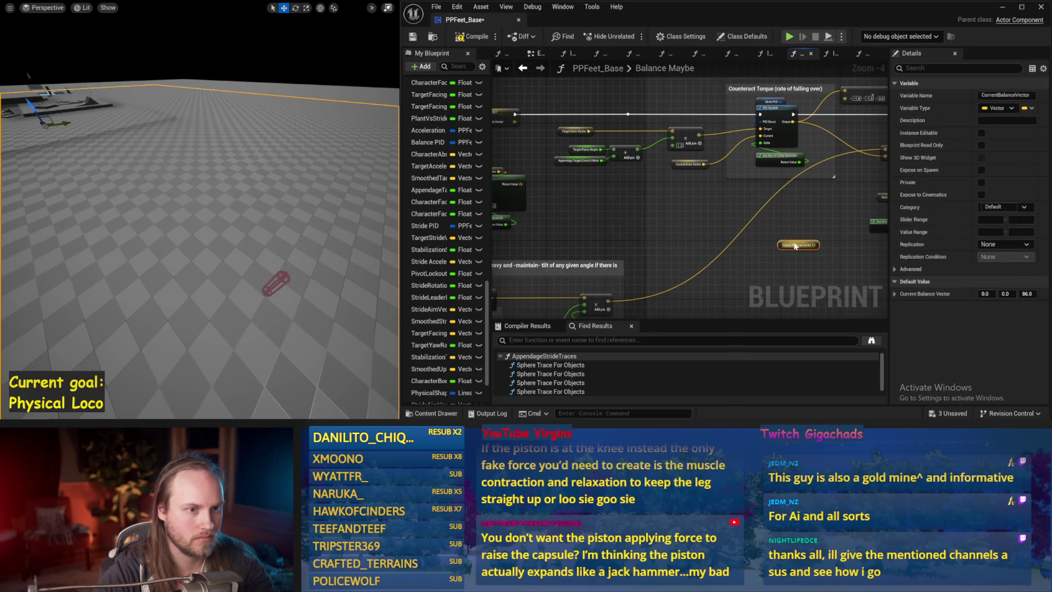
left_click_drag(675, 164, 650, 194)
mouse_move(608, 301)
left_mouse_down()
mouse_move(680, 246)
mouse_move(678, 222)
mouse_move(761, 219)
mouse_move(836, 197)
mouse_move(653, 257)
left_mouse_up()
type("+")
key("Return")
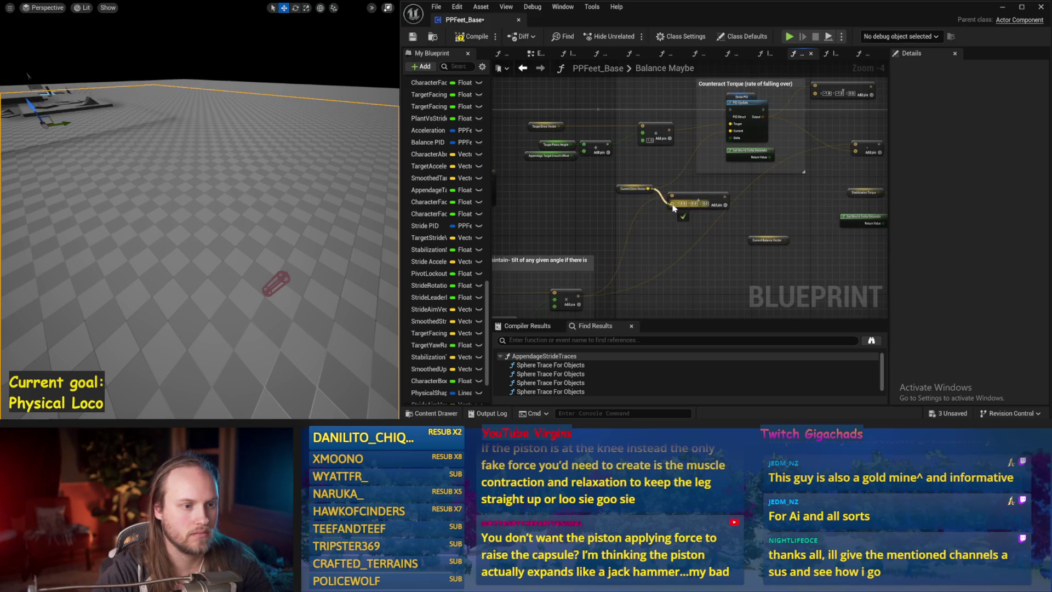
- Wire the new Add node's result into PID Update and test the capsule in simulation
left_click_drag(694, 196, 731, 130)
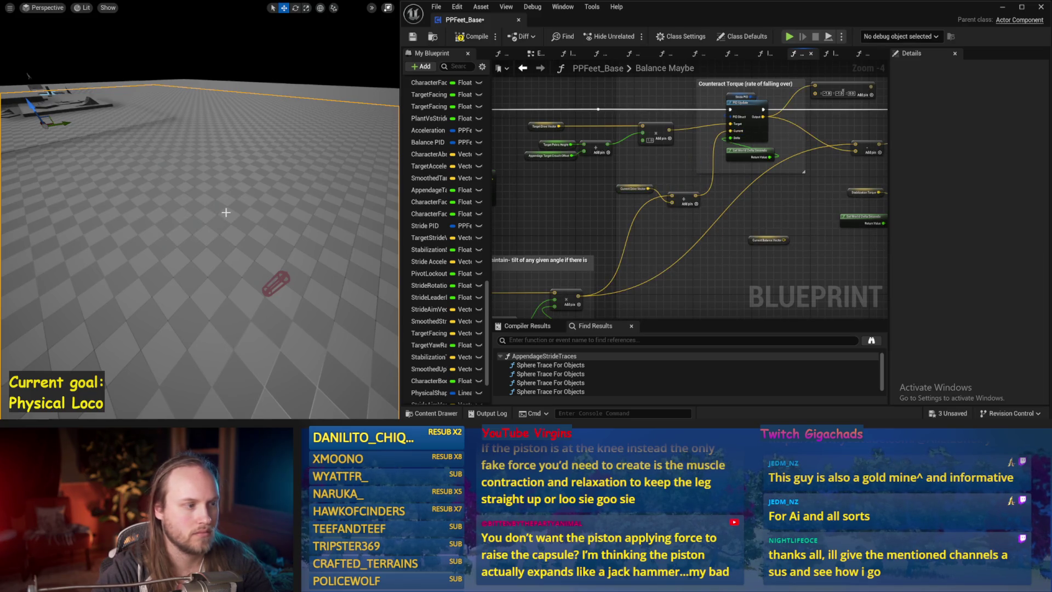
key("alt+s")
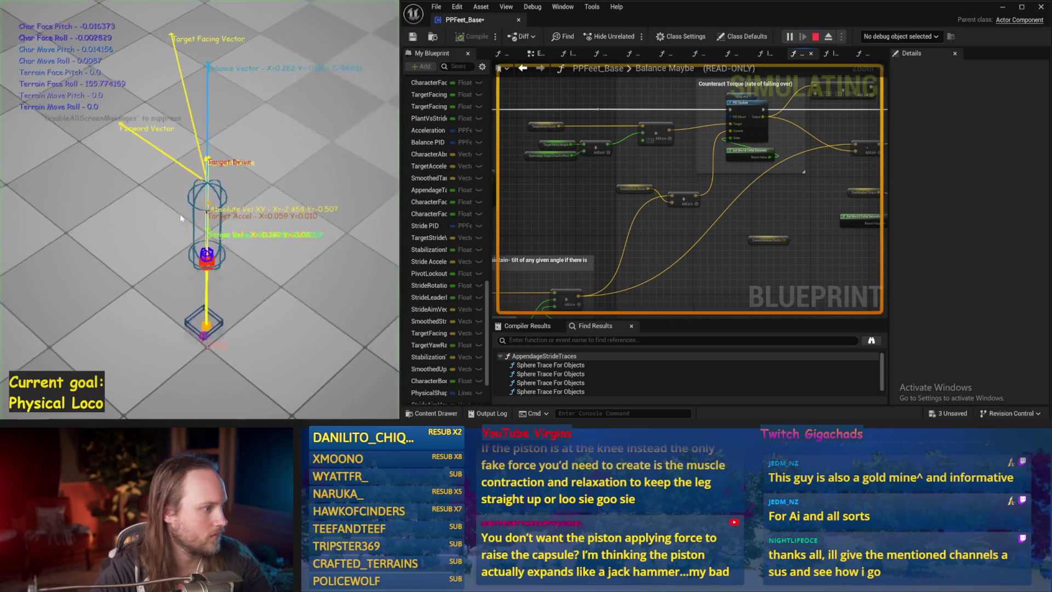
key("Escape")
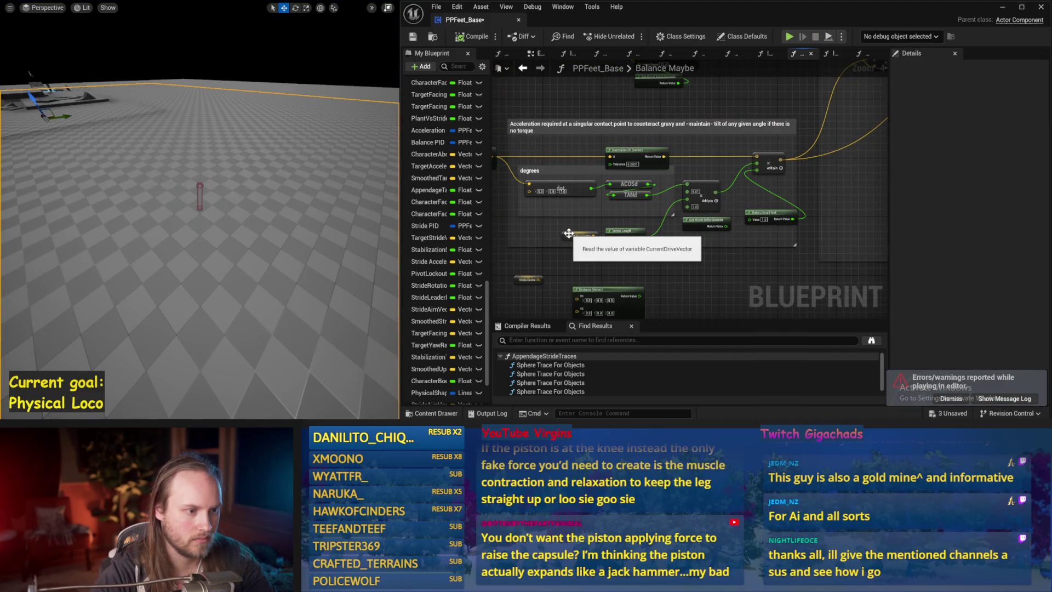
left_click_drag(680, 230, 543, 361)
left_click_drag(662, 186, 658, 216)
mouse_move(646, 286)
left_mouse_down()
mouse_move(689, 225)
mouse_move(594, 289)
left_mouse_up()
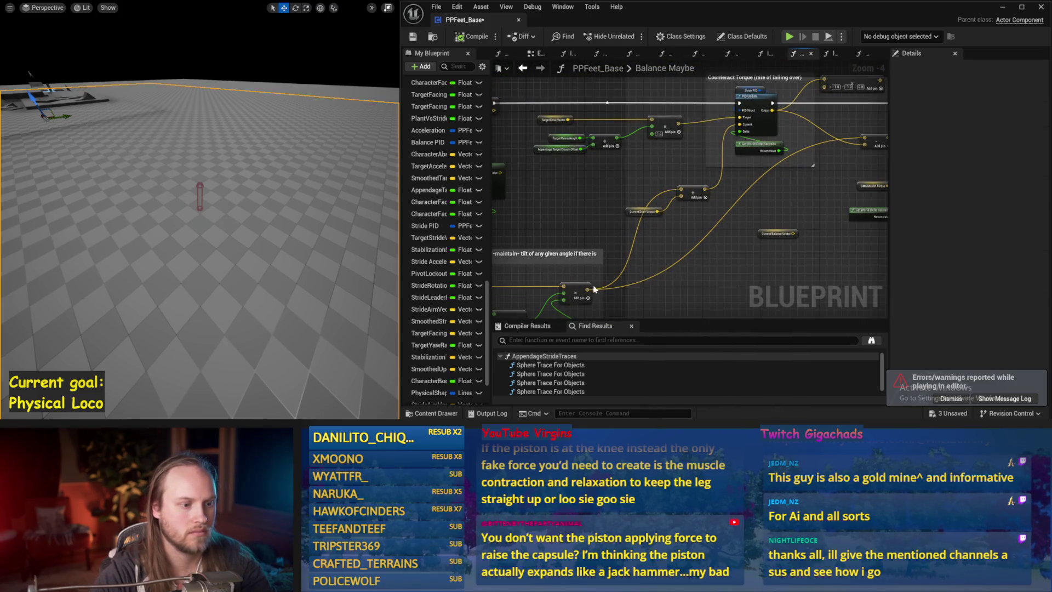
left_click_drag(748, 131, 745, 132)
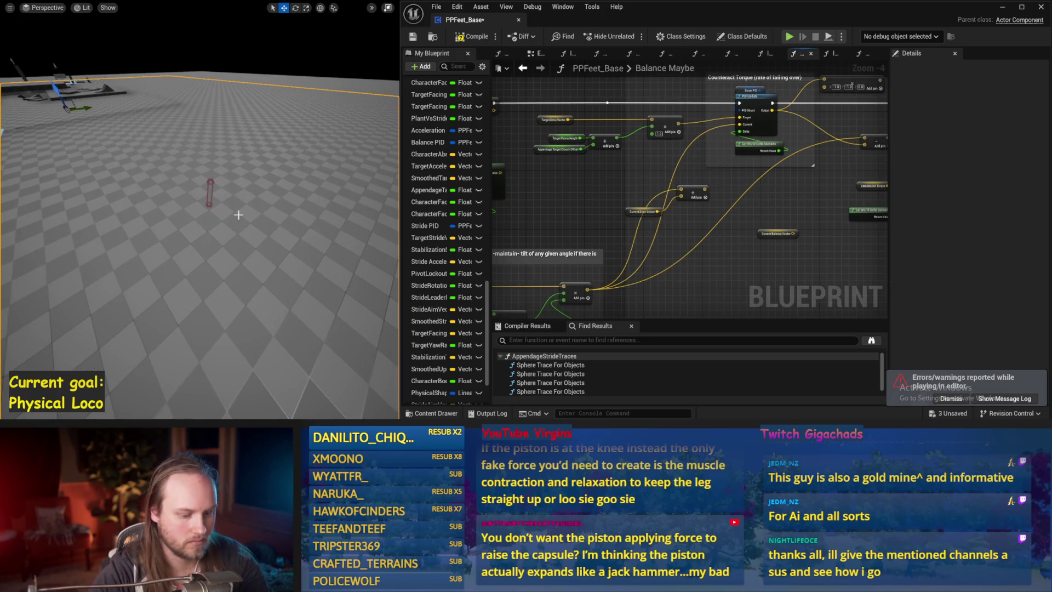
key("alt+p")
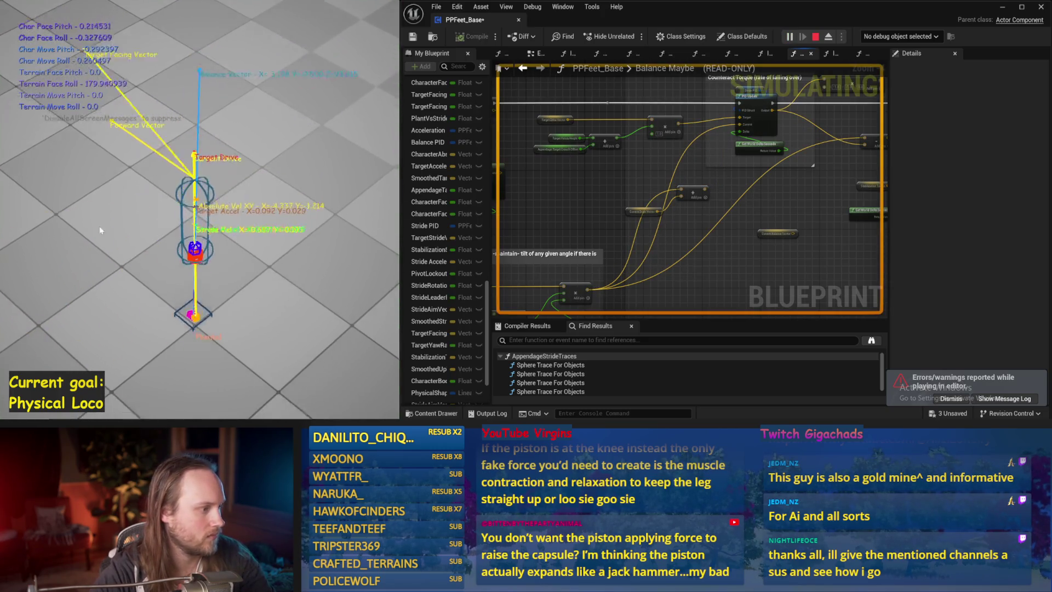
key("Escape")
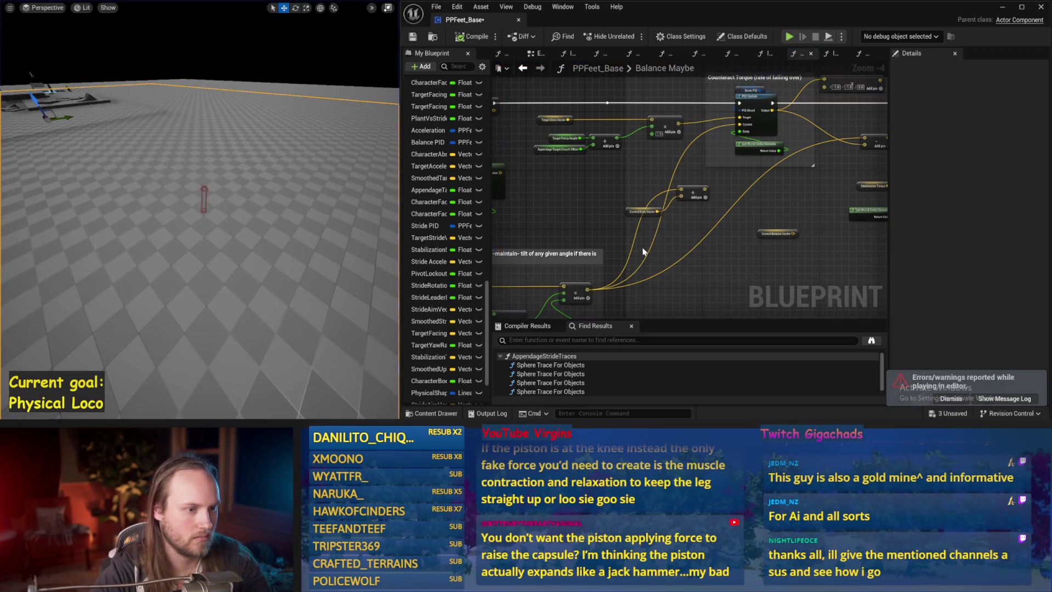
- Rerun the balance simulation twice with the Current Drive Vector rewiring
left_click_drag(652, 243, 497, 272)
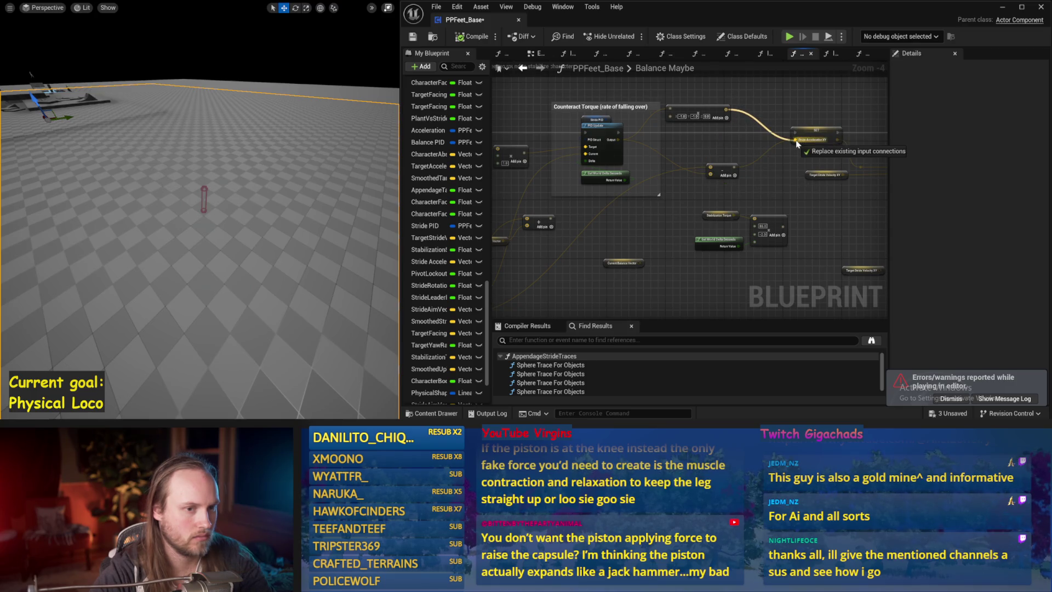
scroll(302, 213, "down", 2)
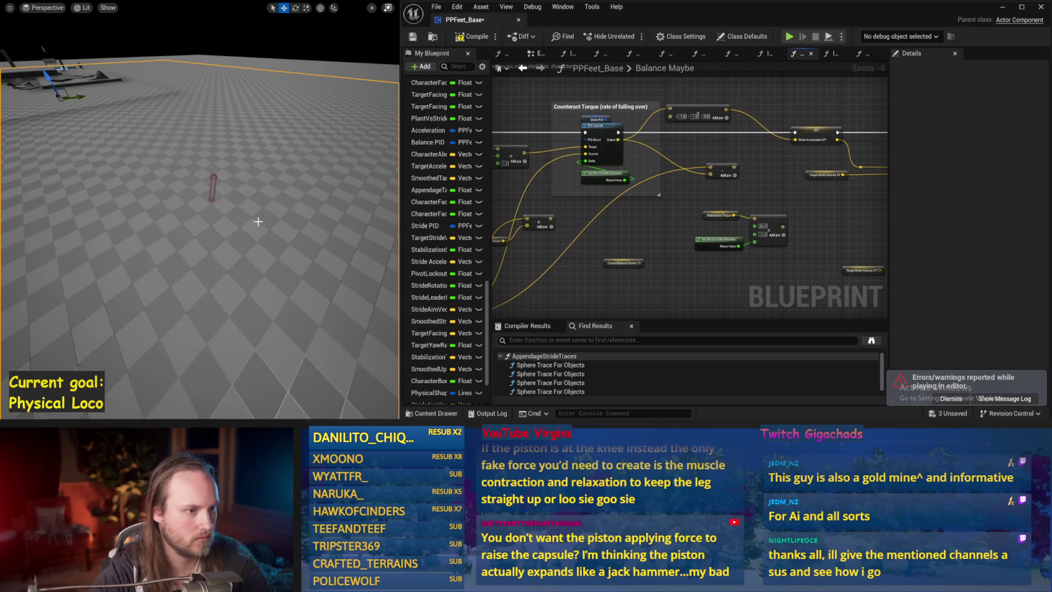
key("alt+p")
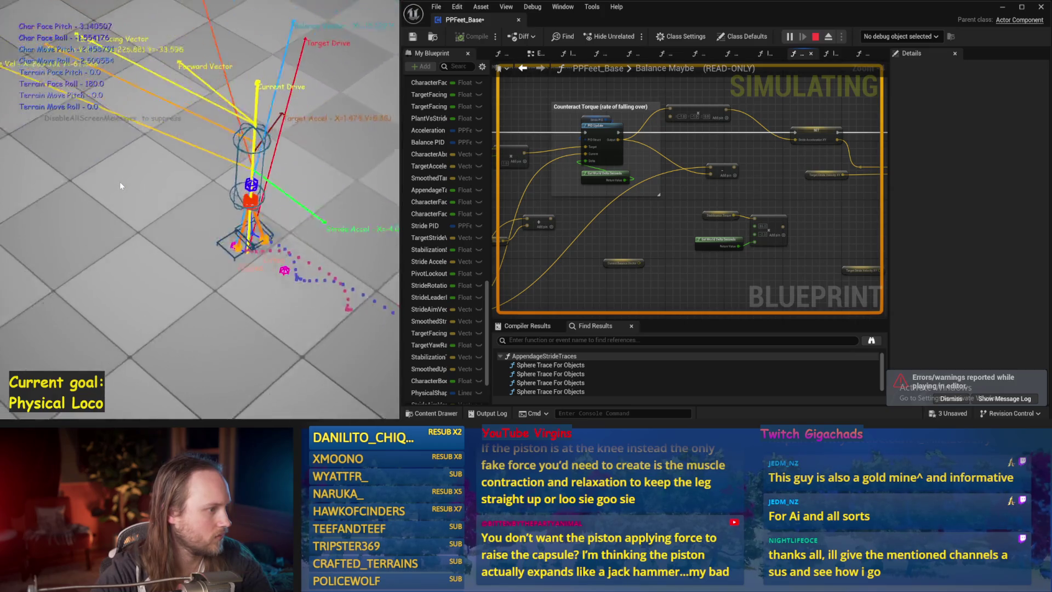
key("Escape")
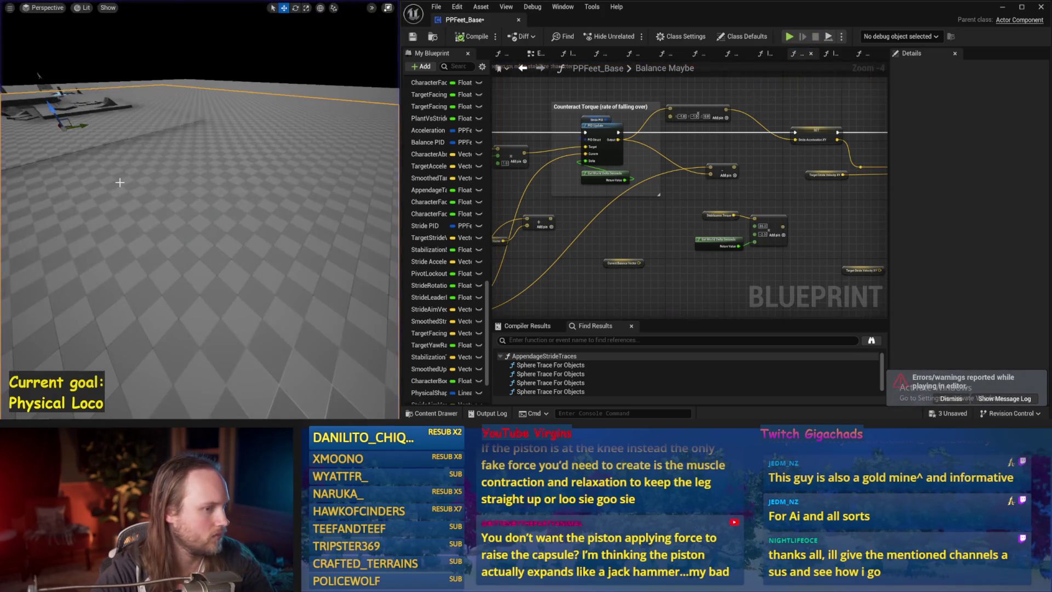
key("alt+p")
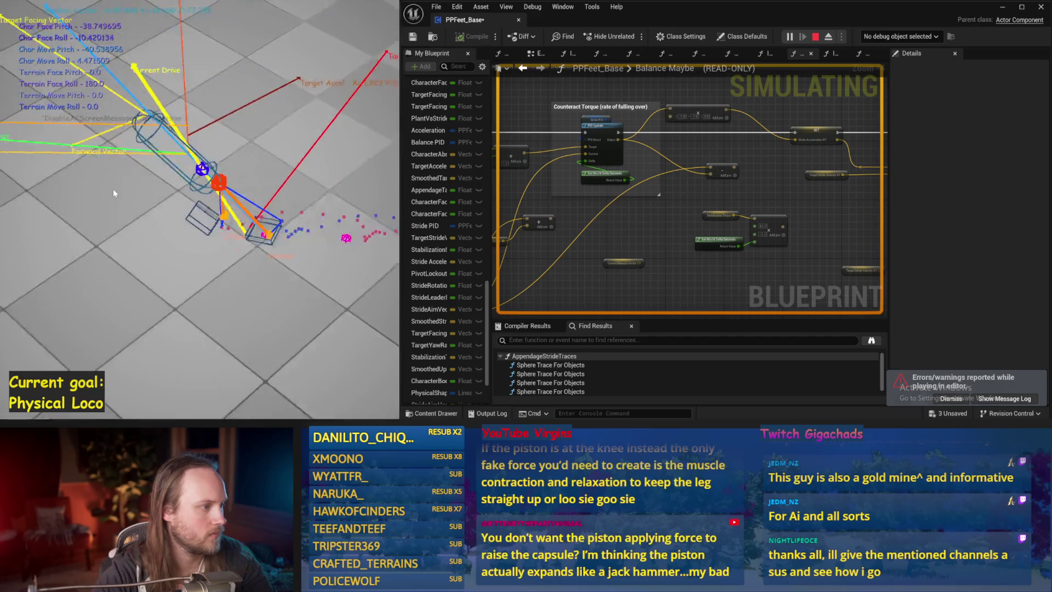
key("Escape")
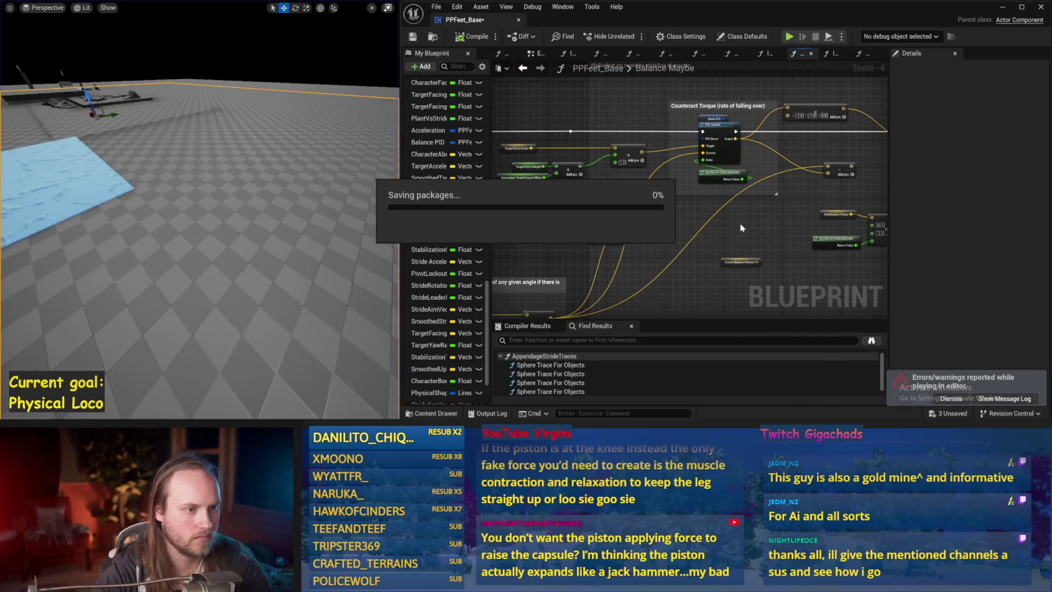
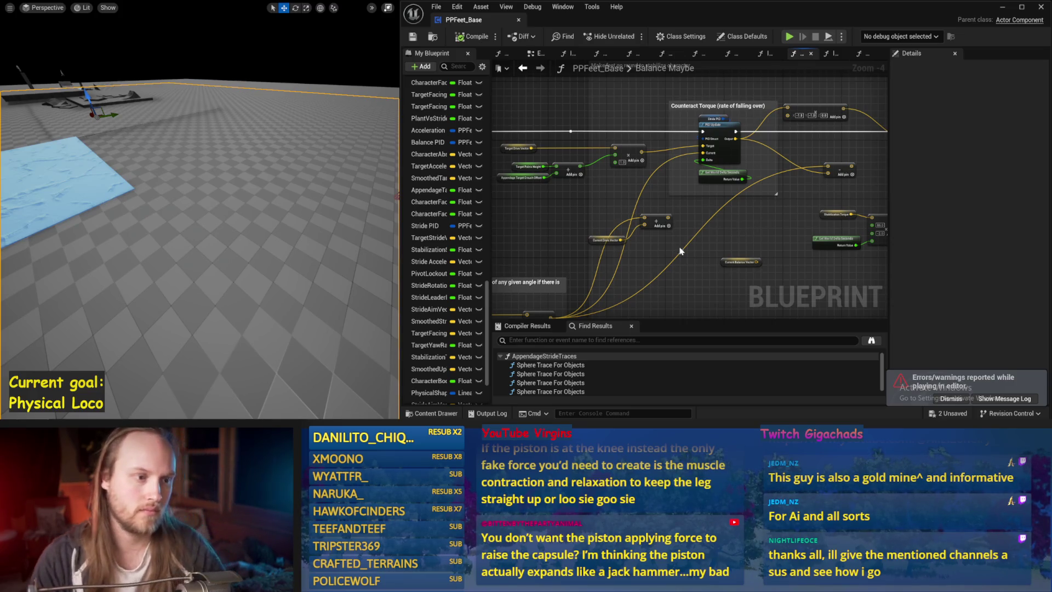
- Set the Stride PID DerivativeFactor to 0.02 and run a balance test simulation
left_click(709, 119)
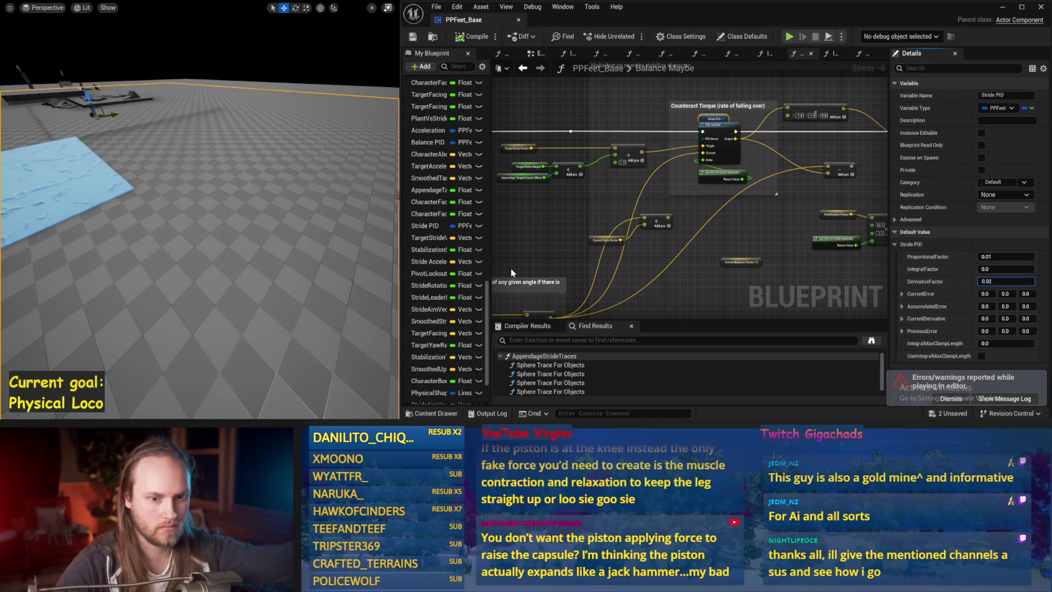
key("Return")
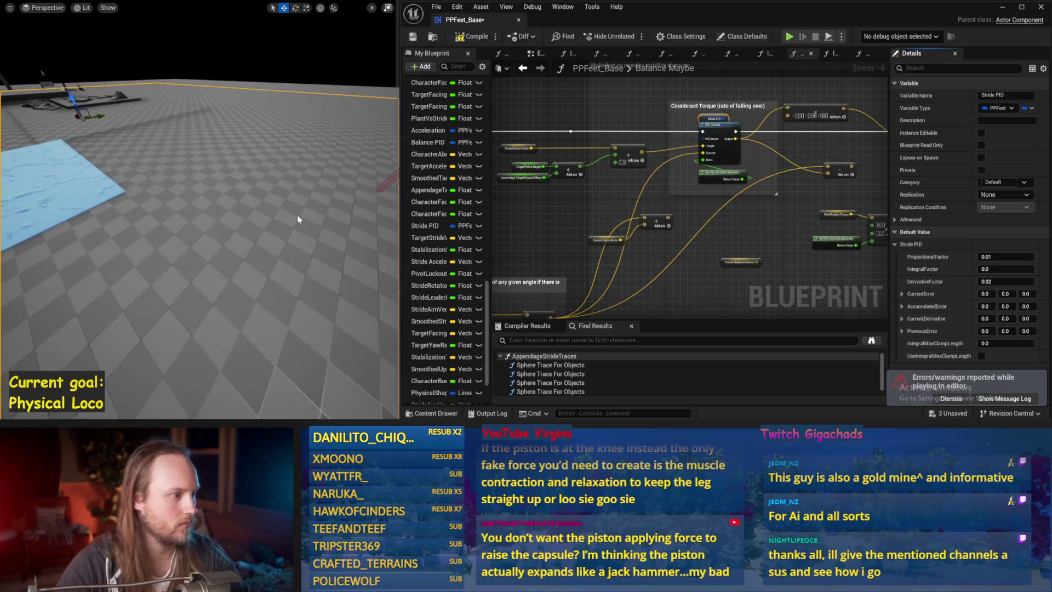
key("alt+s")
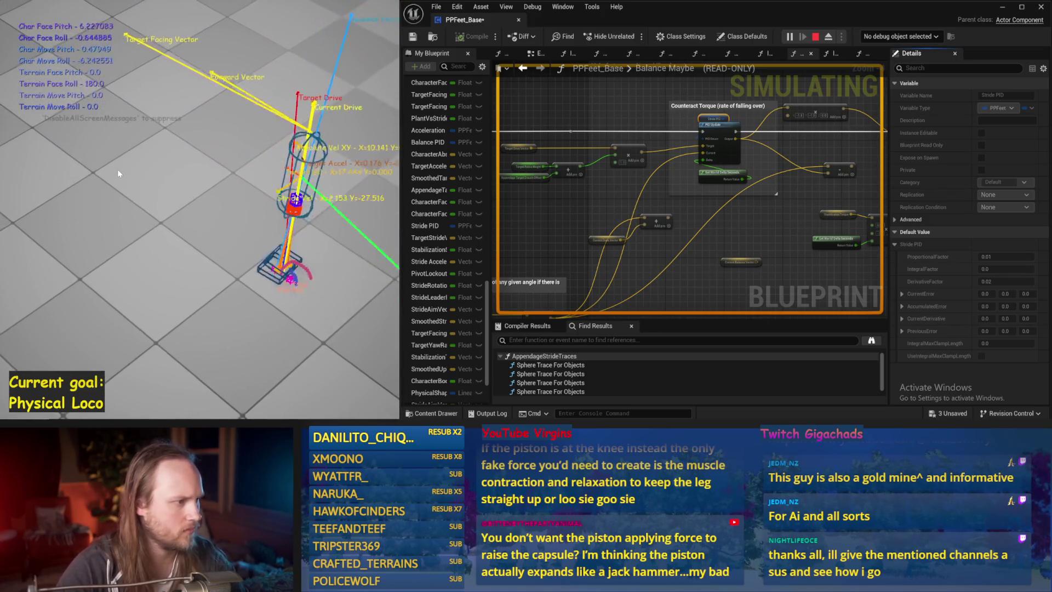
key("Escape")
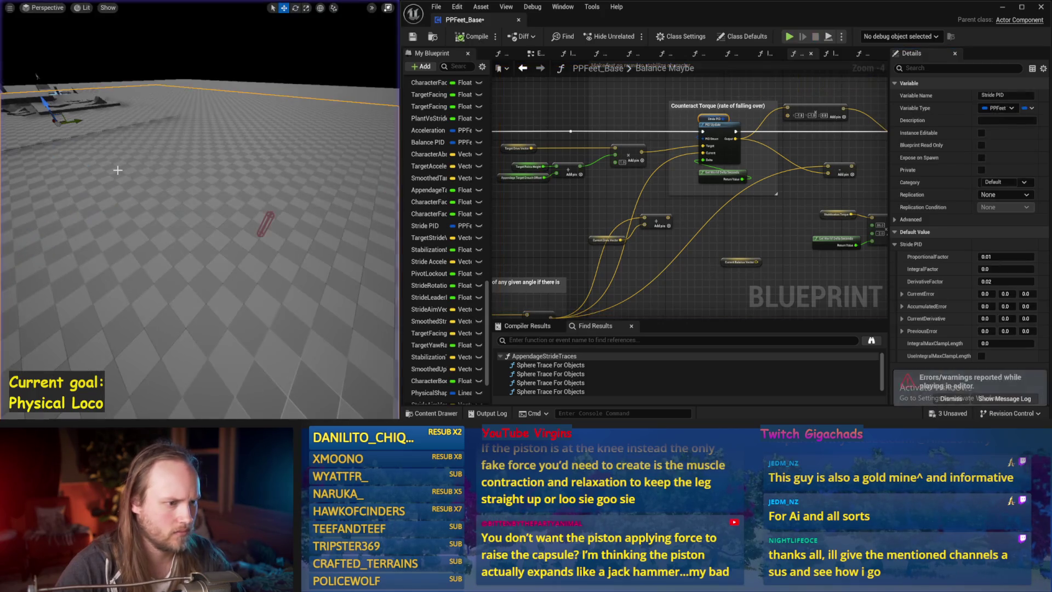
- Rearrange the drive vector and PID Update nodes, testing balance in two simulation runs
left_click_drag(589, 222, 643, 236)
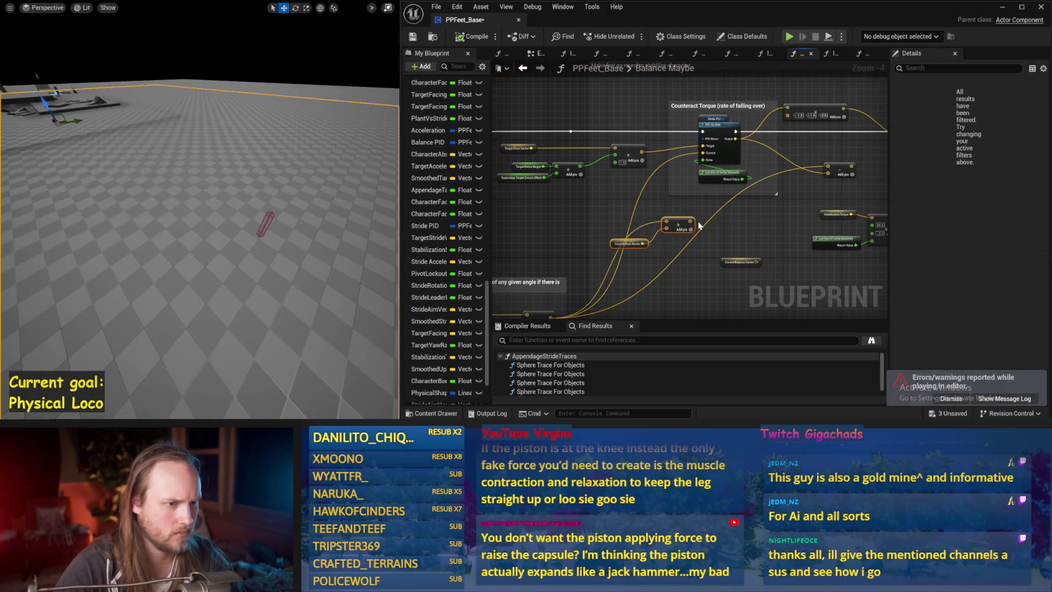
scroll(709, 182, "up", 1)
left_click_drag(619, 148, 865, 152)
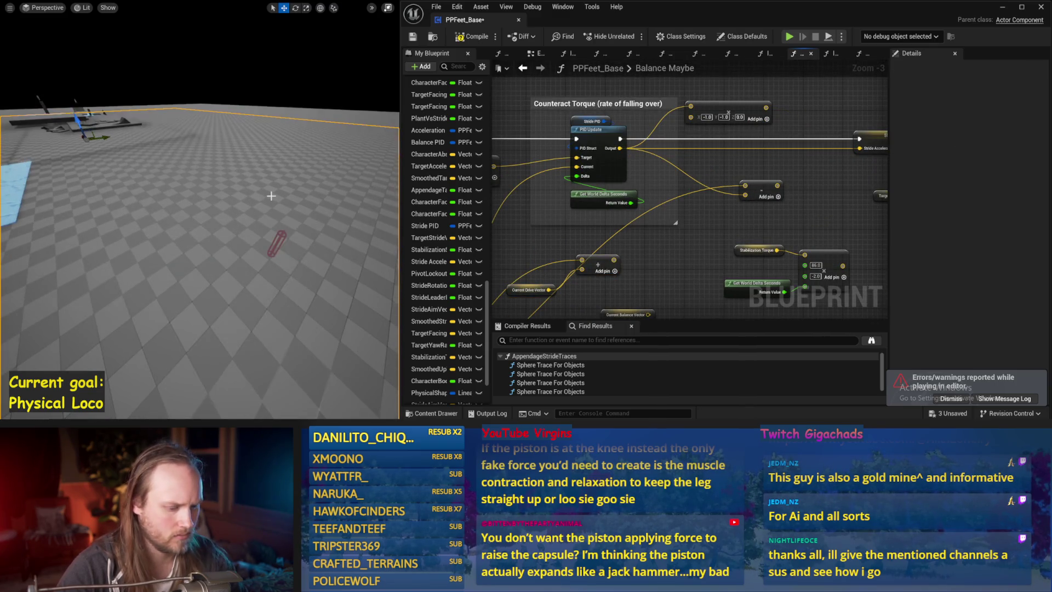
key("alt+p")
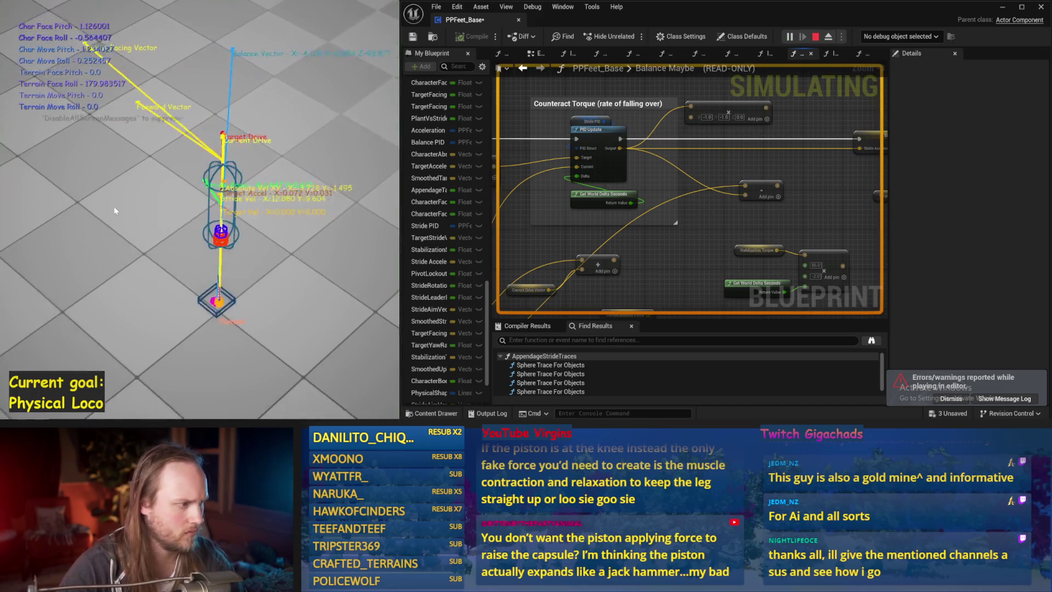
key("Escape")
mouse_move(766, 107)
left_mouse_down()
mouse_move(871, 137)
mouse_move(820, 149)
left_mouse_up()
left_click_drag(755, 151, 308, 157)
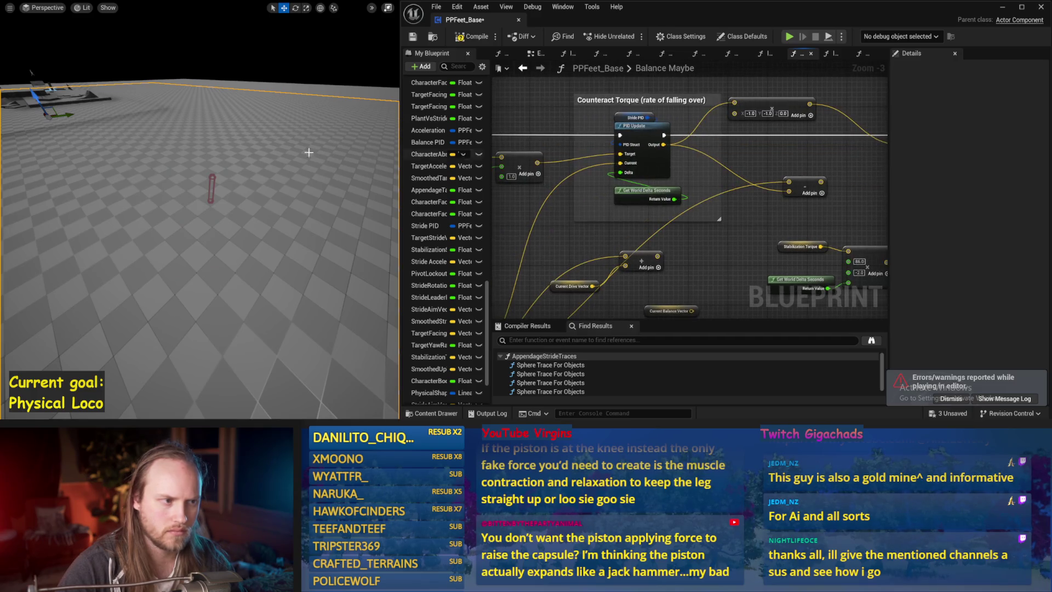
scroll(251, 159, "up", 2)
key("alt+p")
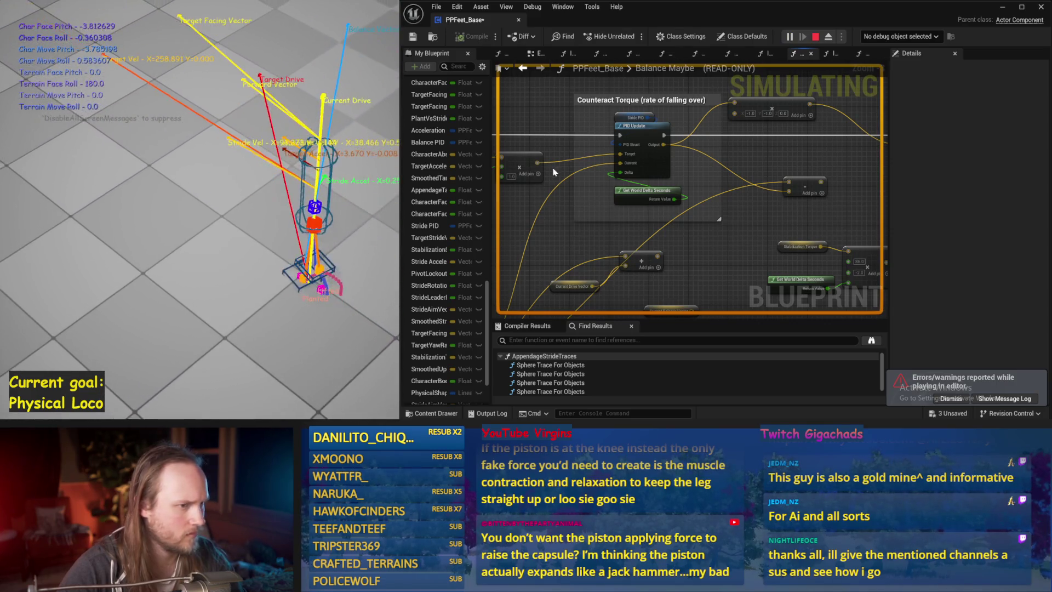
key("Escape")
- Test Stride PID ProportionalFactor 0.03, then DerivativeFactor 0.01, each in simulation
left_click(630, 118)
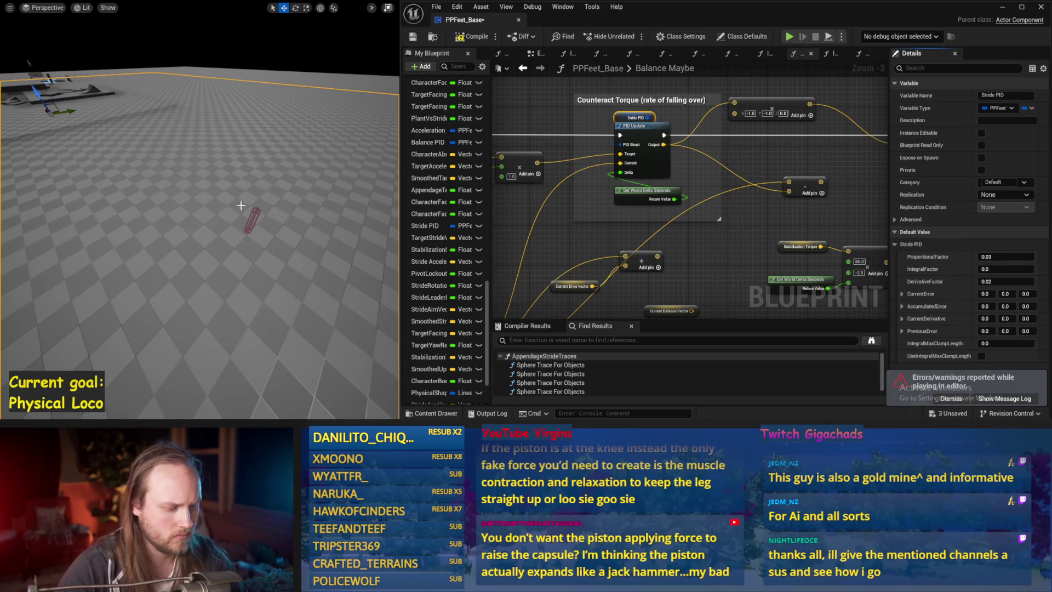
key("alt+s")
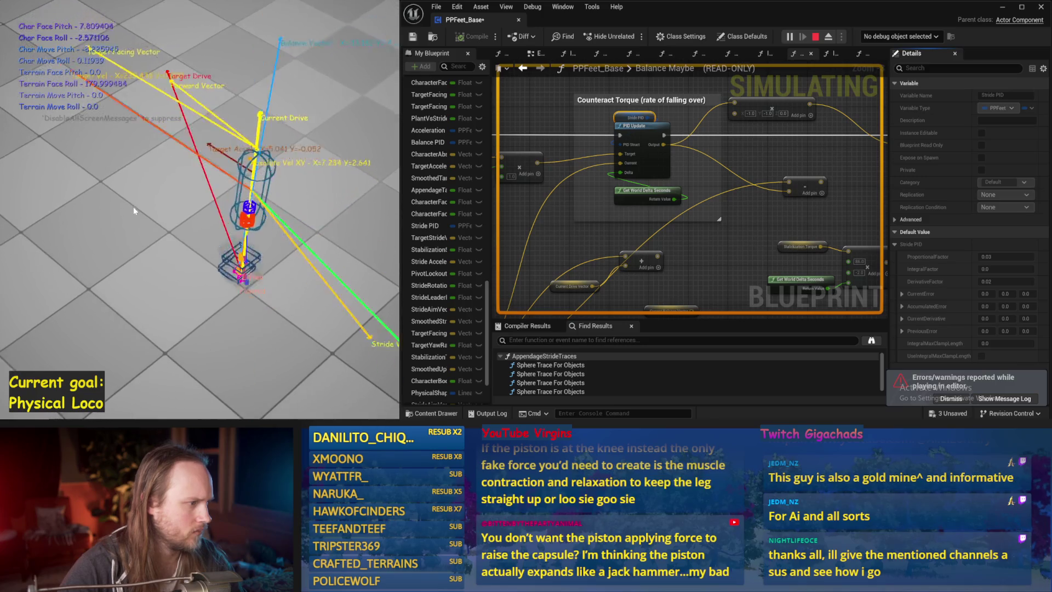
key("Escape")
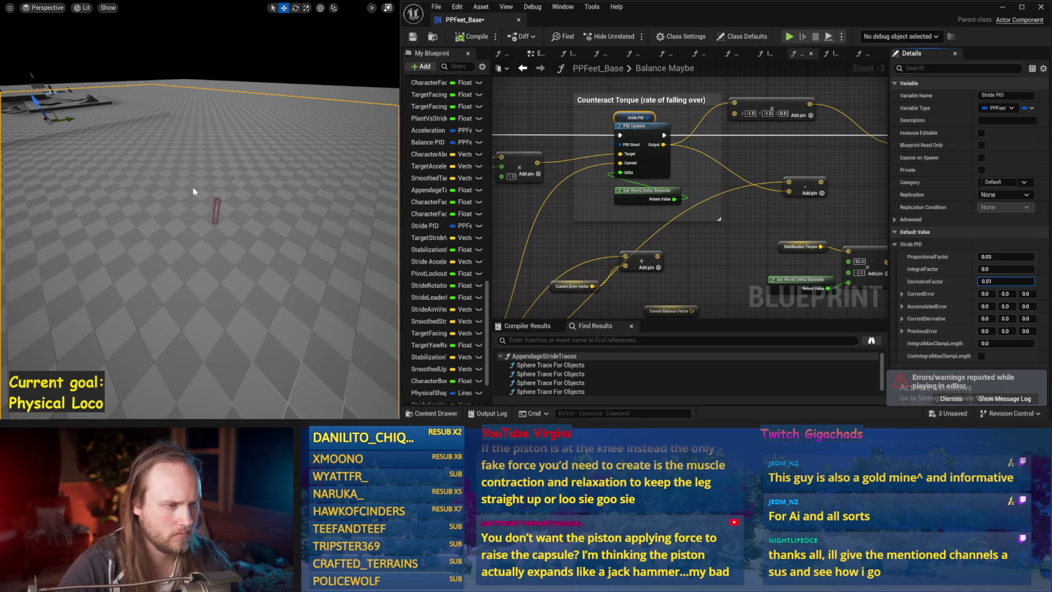
key("alt+s")
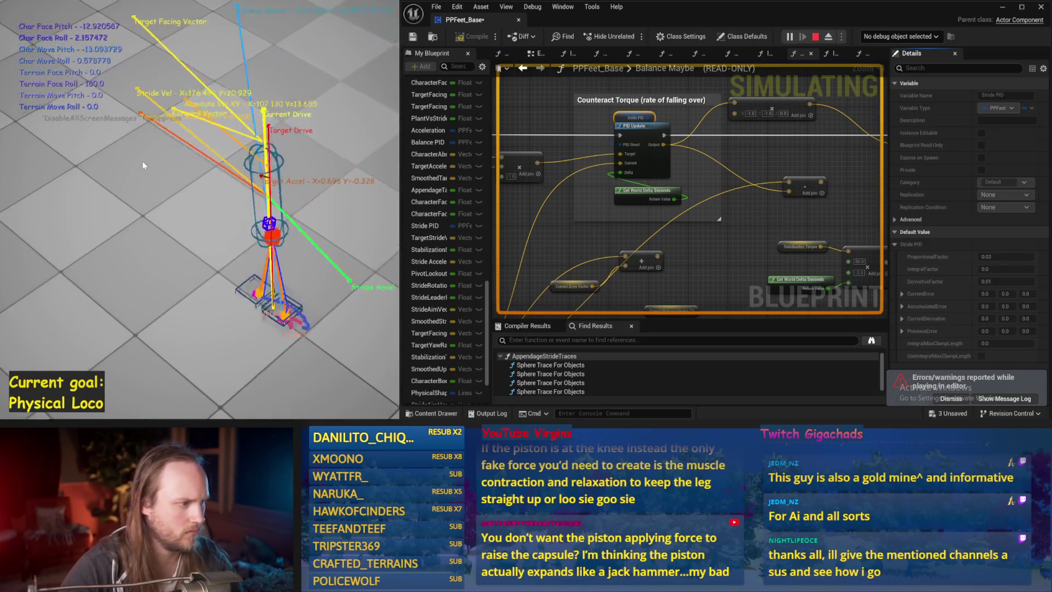
key("Escape")
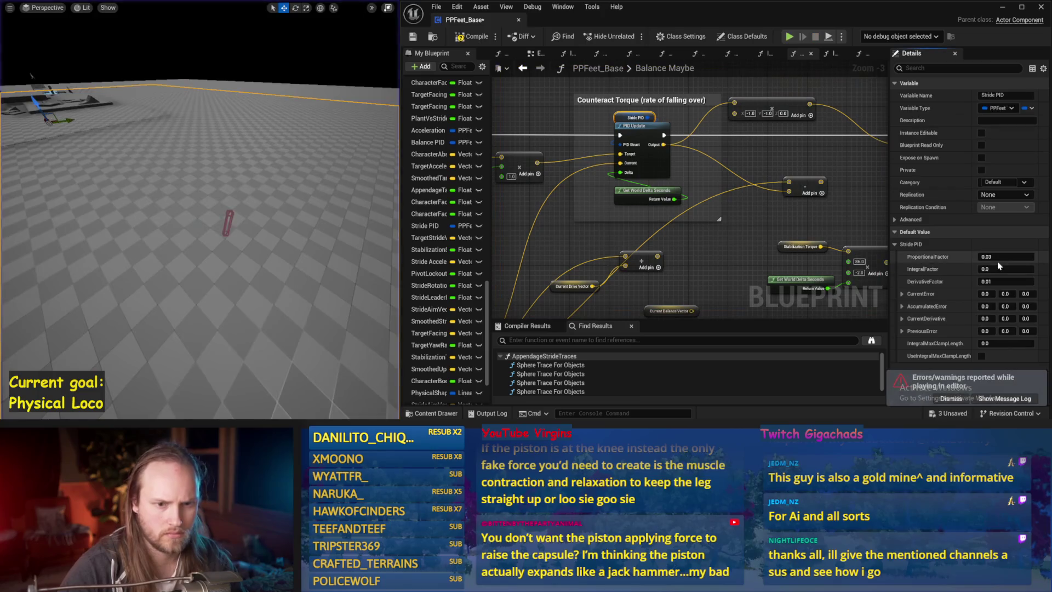
- Return ProportionalFactor to 0.01 and set DerivativeFactor to 0.012, simulating each change
left_click_drag(344, 216, 342, 217)
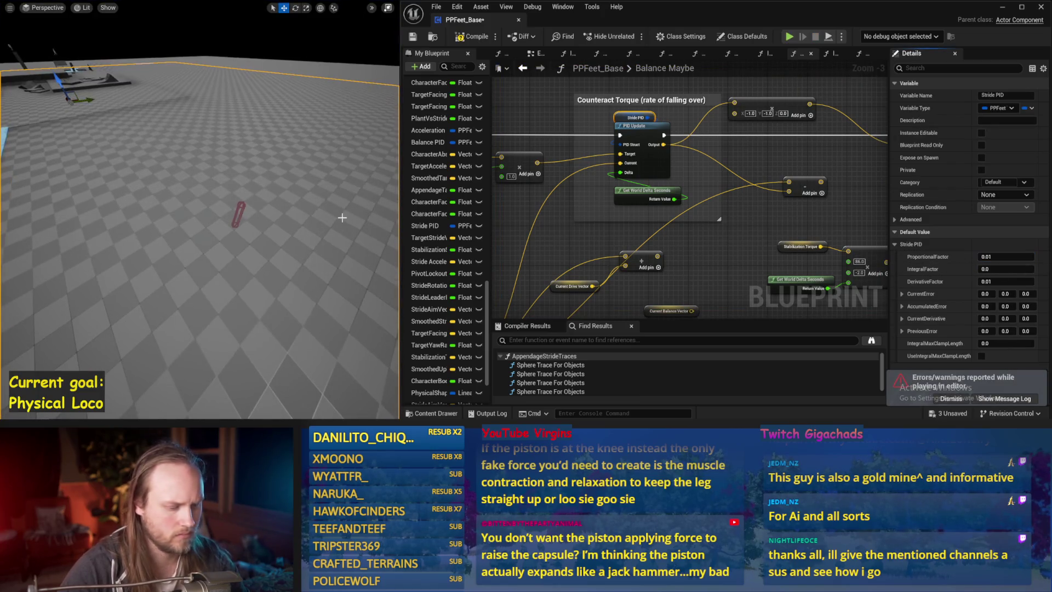
key("alt+s")
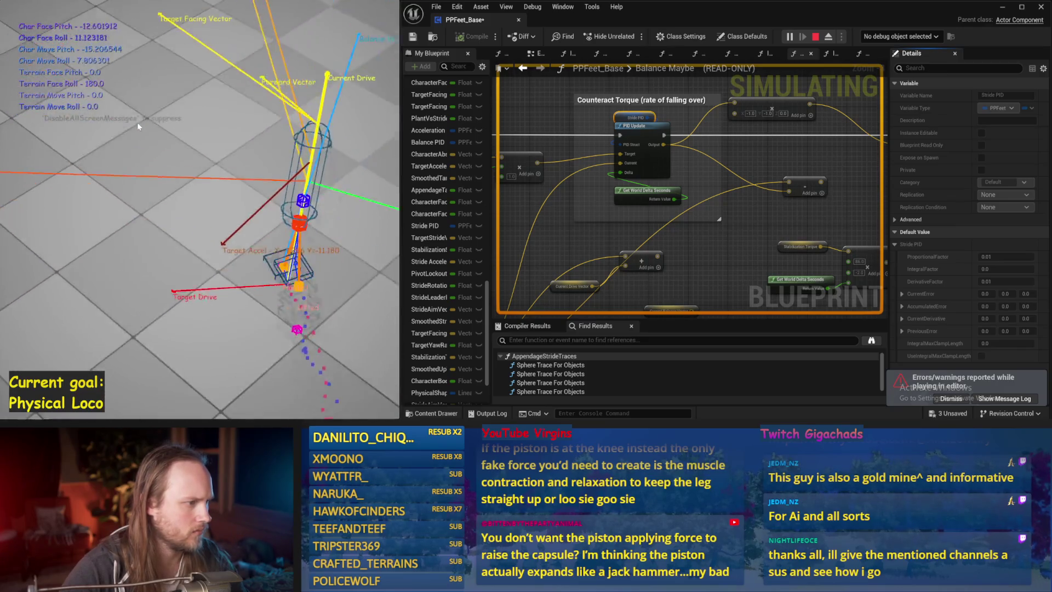
key("Escape")
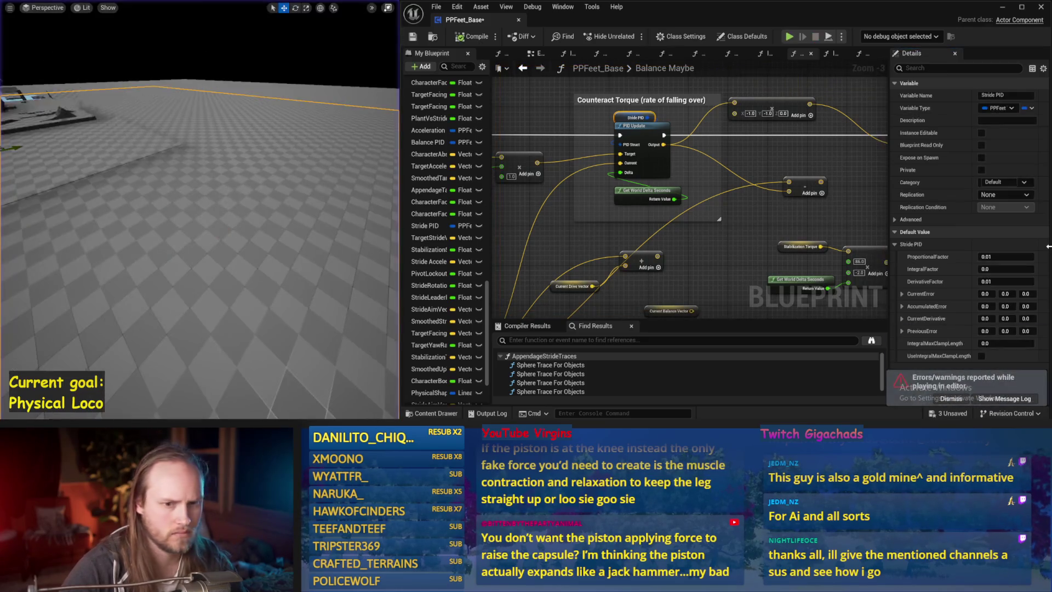
left_click_drag(10, 170, 10, 167)
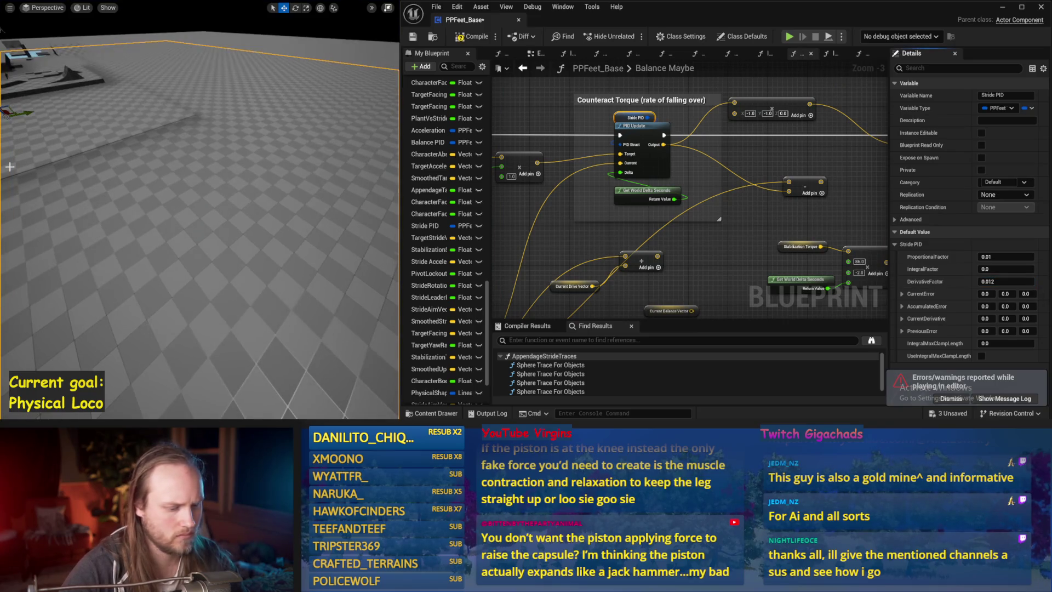
key("alt+s")
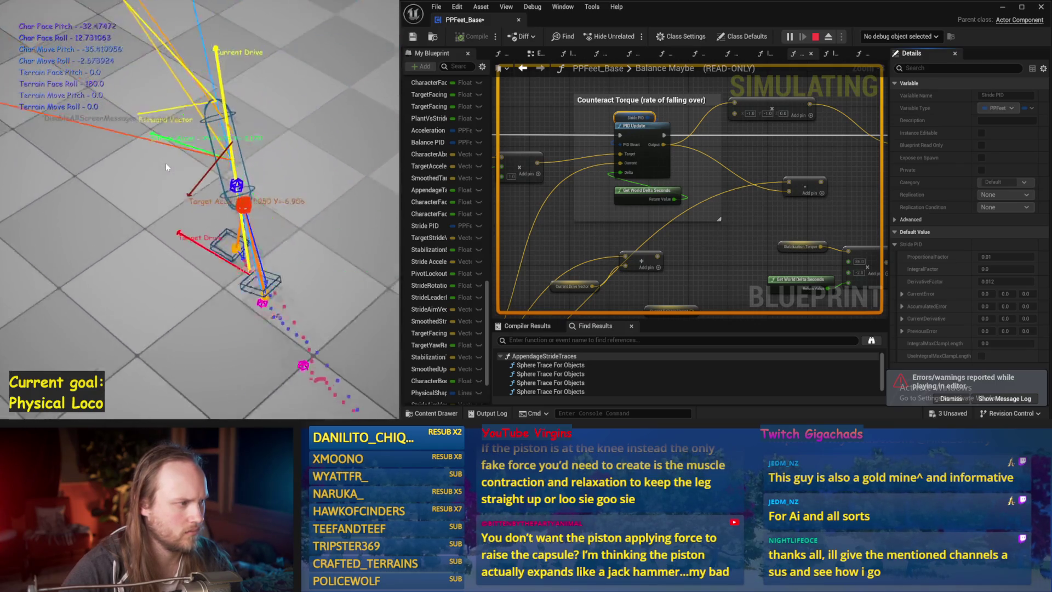
key("Escape")
- Move the Current Drive Vector node up and left, then run a balance simulation
mouse_move(614, 305)
left_mouse_down()
mouse_move(712, 219)
mouse_move(684, 232)
left_mouse_up()
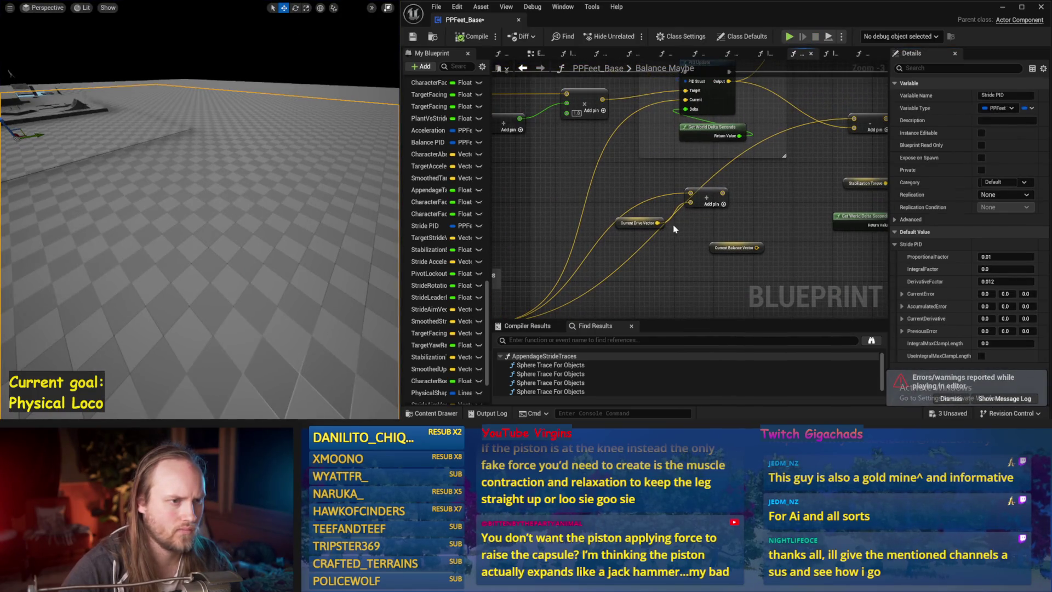
mouse_move(630, 192)
left_mouse_down()
mouse_move(548, 168)
mouse_move(588, 207)
left_mouse_up()
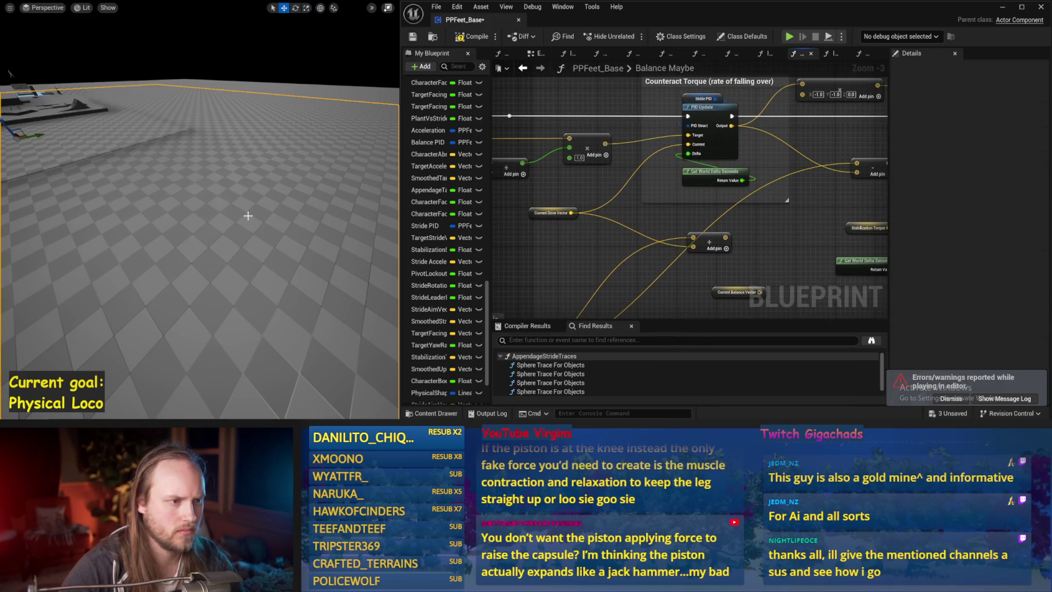
scroll(247, 215, "up", 2)
key("alt+p")
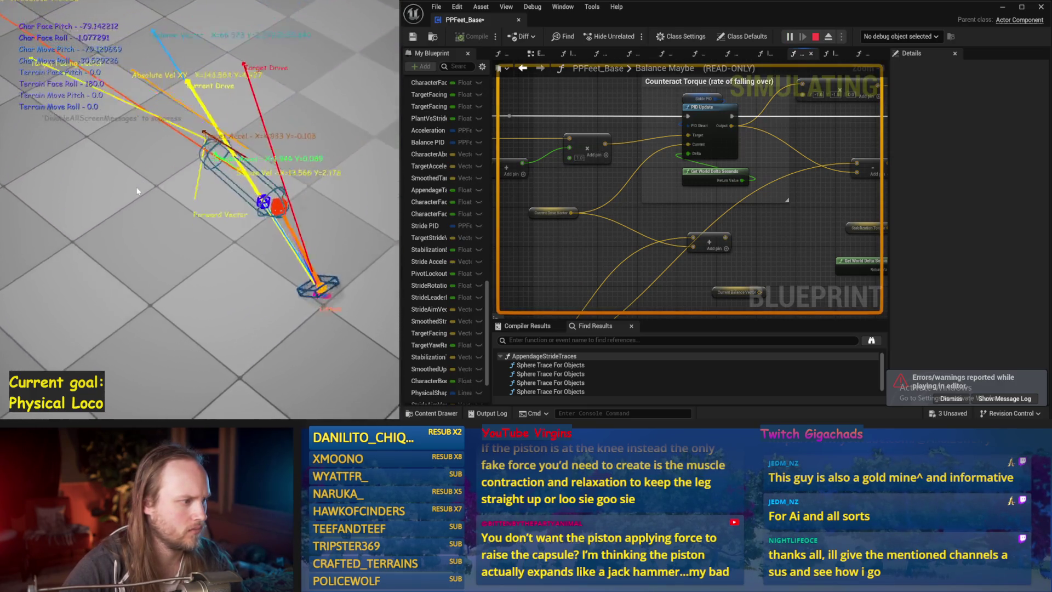
key("Escape")
- Save PPFeet_Base after reviewing the stabilization torque and PID update nodes, then go to EventGraph
key("ctrl+s")
left_click_drag(740, 159, 711, 188)
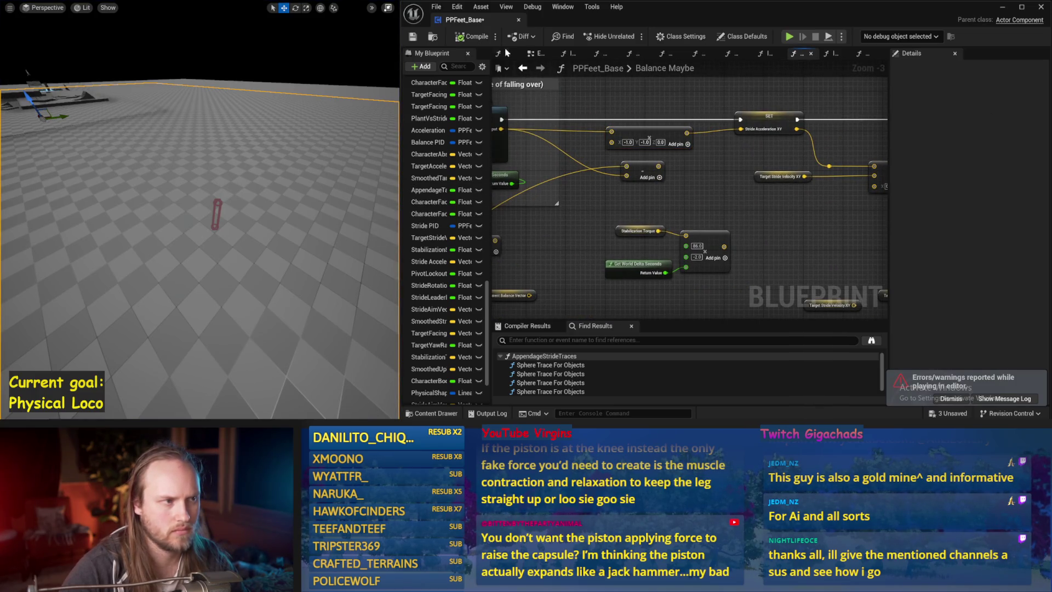
left_click_drag(589, 202, 724, 199)
key("ctrl+s")
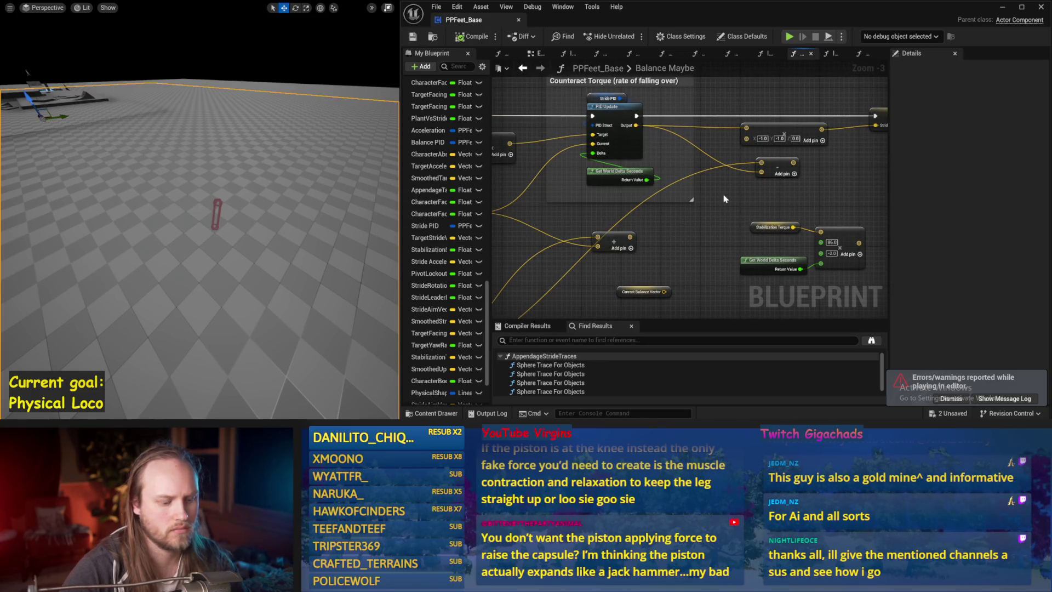
left_click(530, 55)
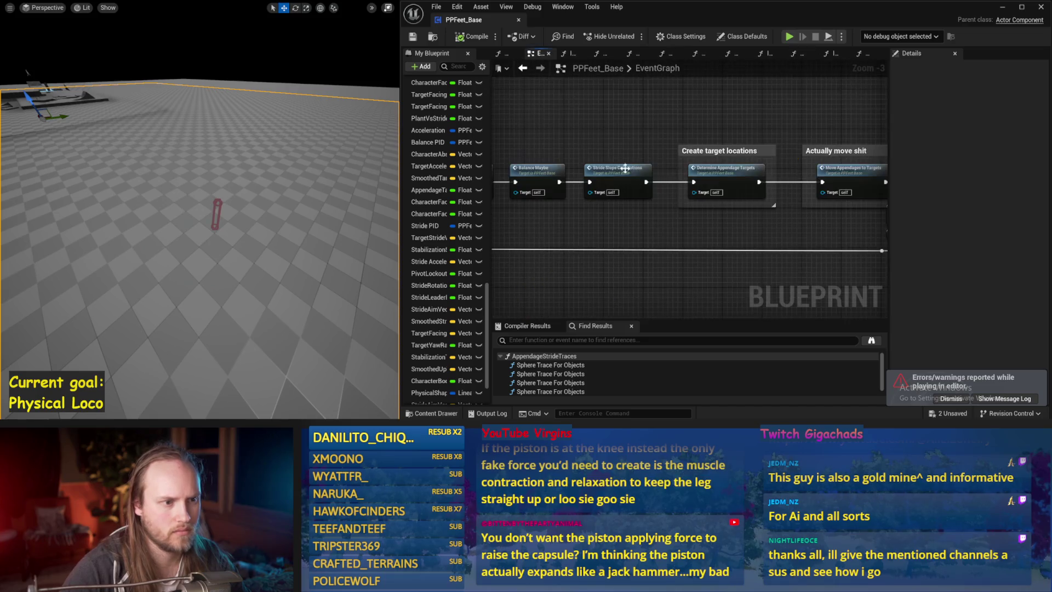
- Open the InitializeComponent, Initialize Main Capsule and InitializeAllAppendages function graphs
mouse_move(682, 178)
left_mouse_down()
mouse_move(669, 216)
mouse_move(651, 180)
mouse_move(776, 185)
left_mouse_up()
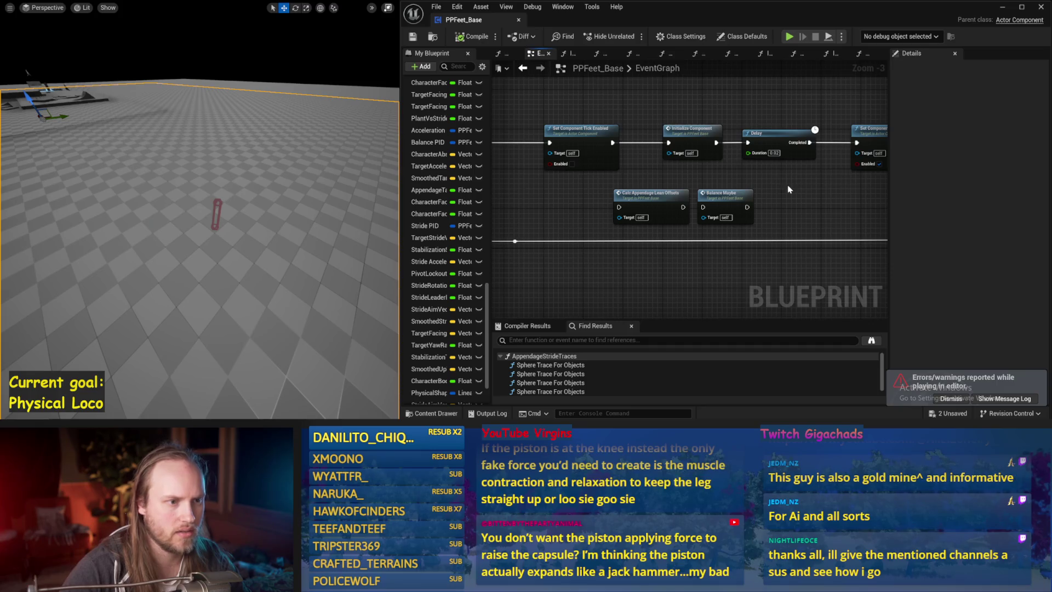
double_click(693, 129)
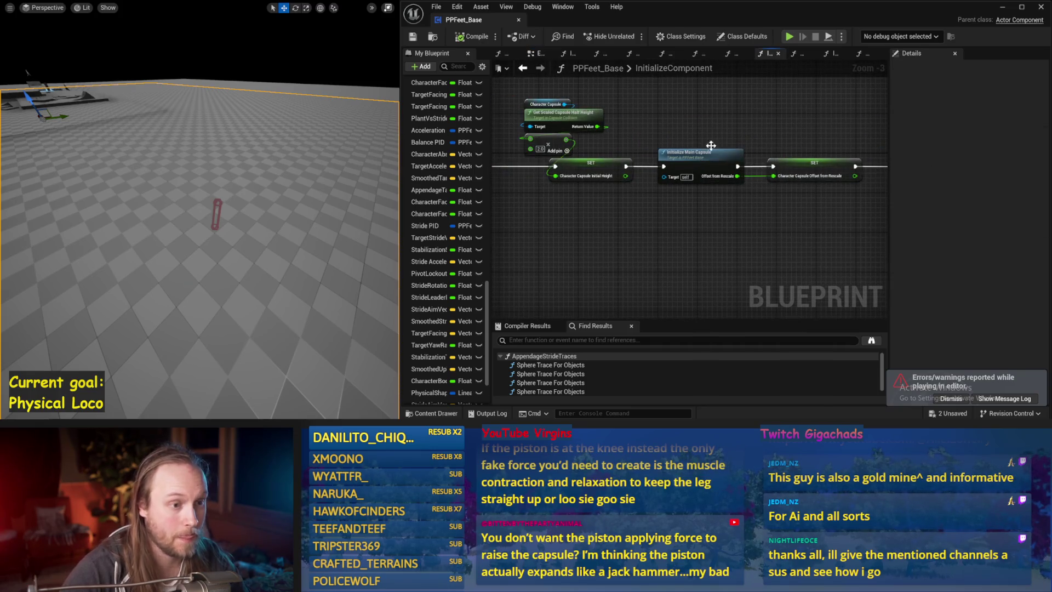
double_click(711, 146)
double_click(737, 165)
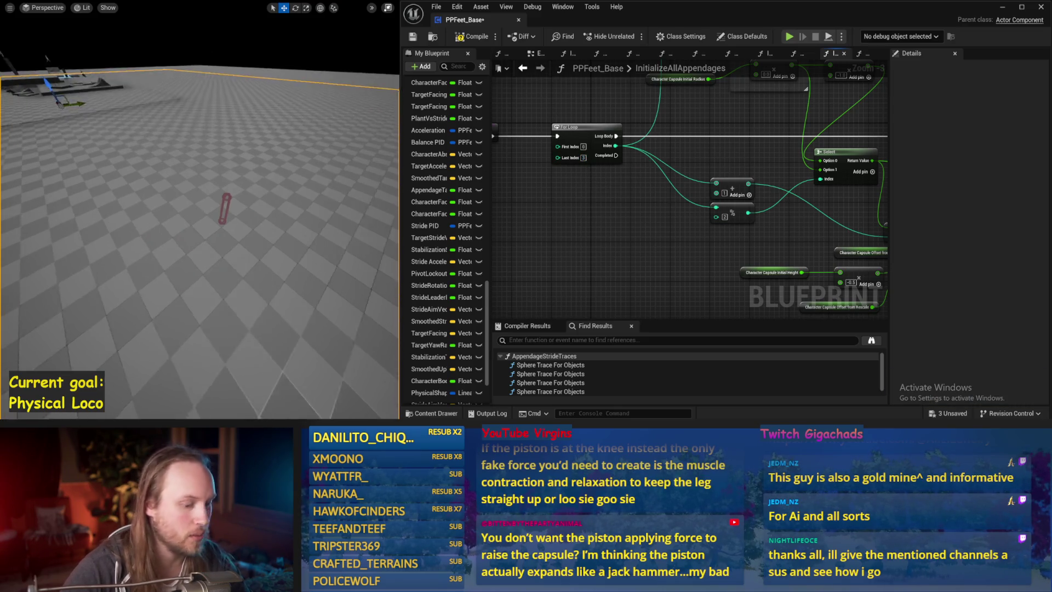
- Run a balance test, then show the EventGraph's centre-of-gravity calculation nodes
key("alt+p")
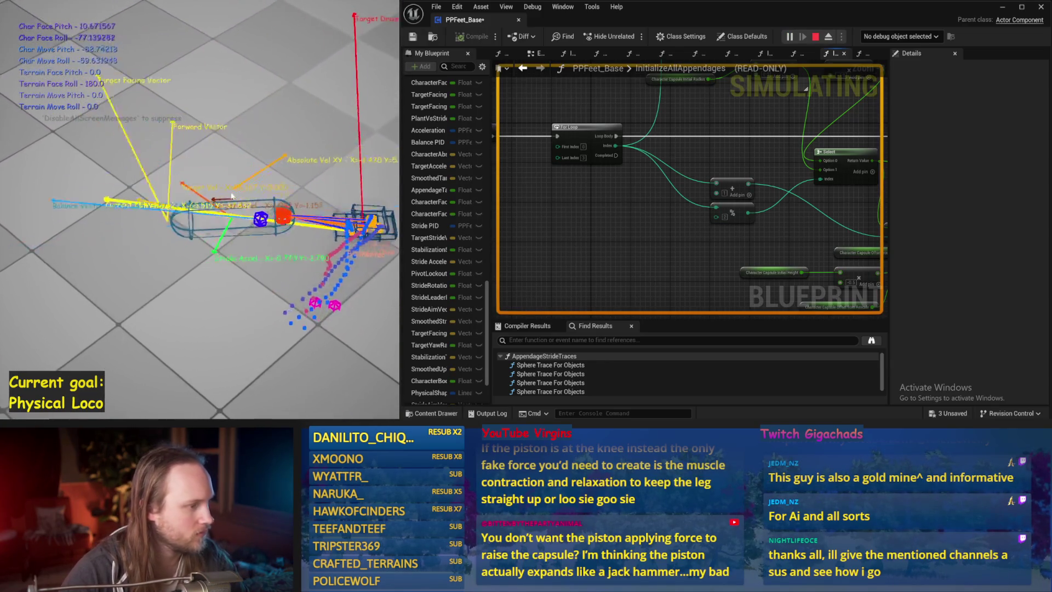
key("Escape")
left_click(531, 53)
mouse_move(567, 215)
left_mouse_down()
mouse_move(655, 187)
mouse_move(564, 74)
left_mouse_up()
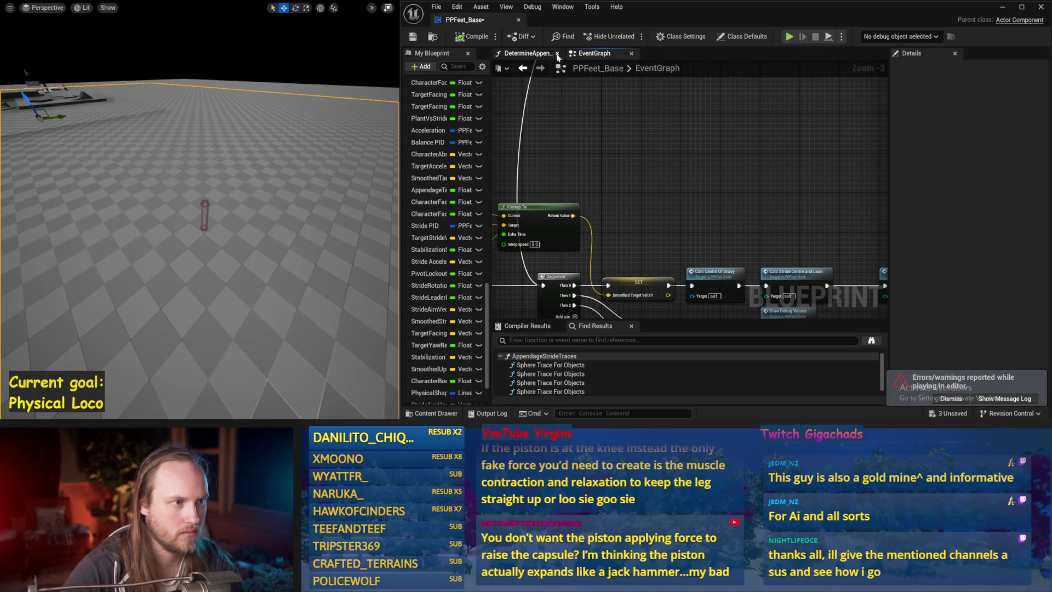
- Open the Balance Maybe function graph and view its drive vector nodes
mouse_move(562, 55)
left_mouse_down()
mouse_move(680, 180)
mouse_move(732, 187)
mouse_move(609, 188)
left_mouse_up()
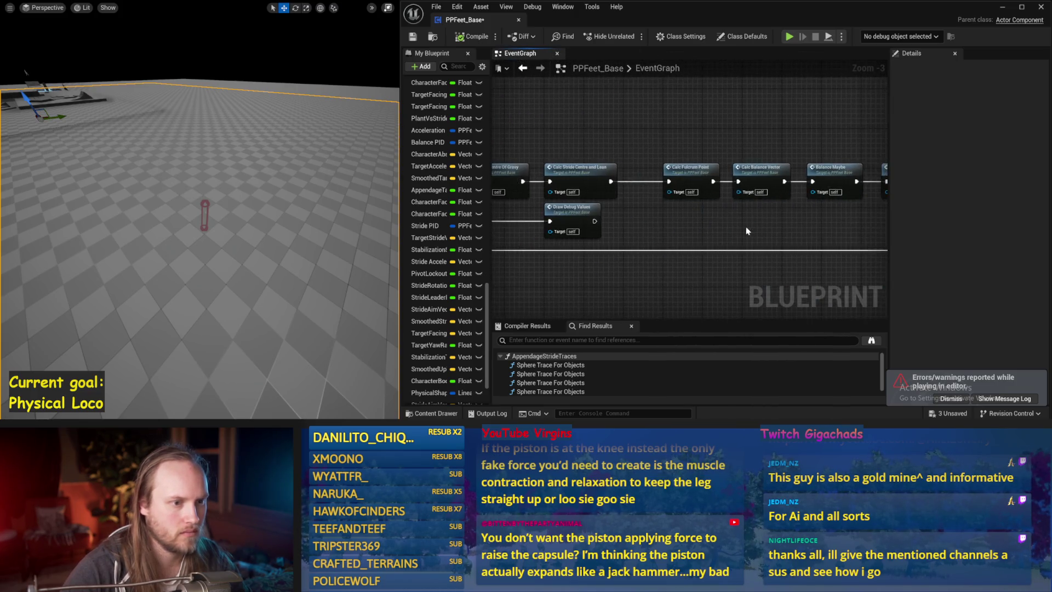
left_click_drag(748, 230, 622, 250)
double_click(708, 186)
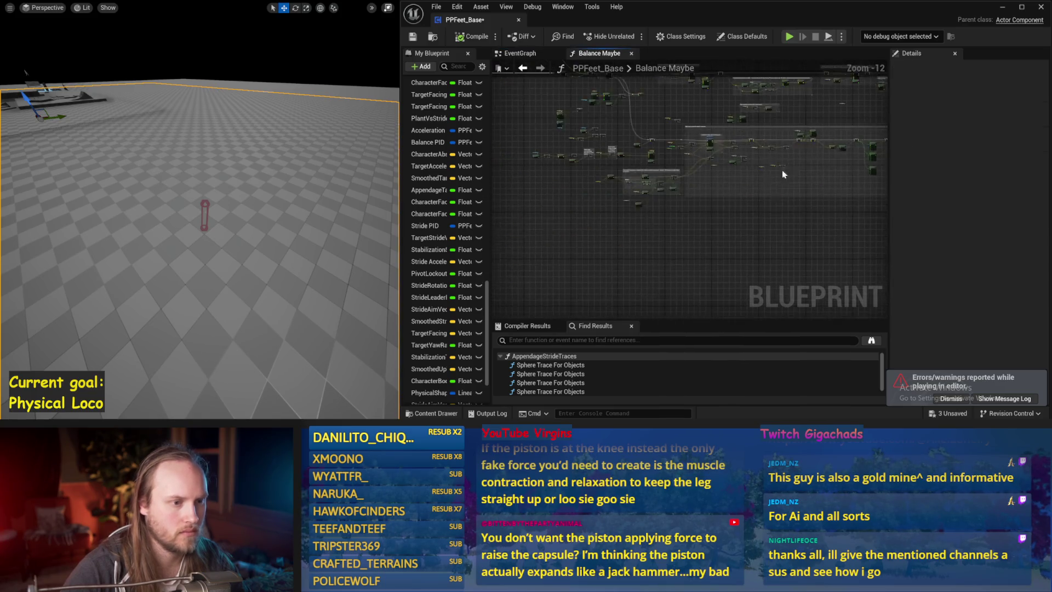
scroll(662, 192, "up", 3)
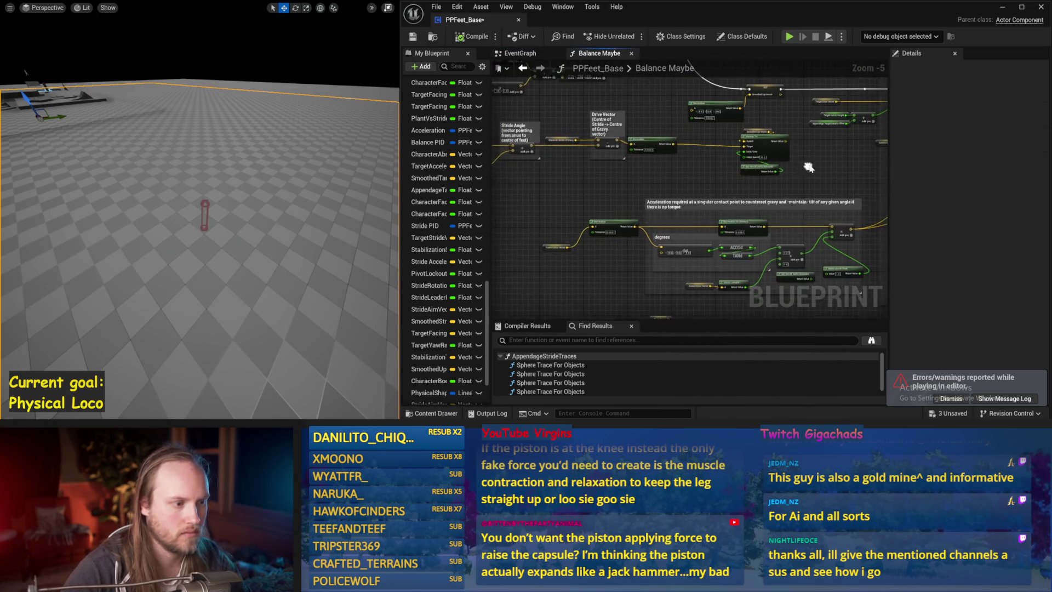
scroll(592, 253, "up", 2)
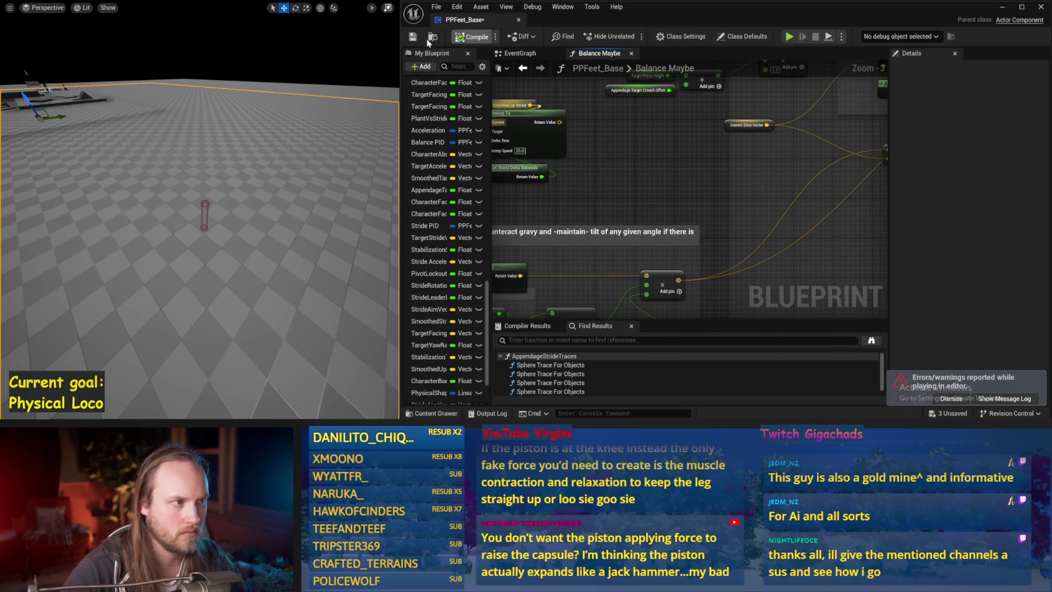
left_click_drag(765, 213, 595, 238)
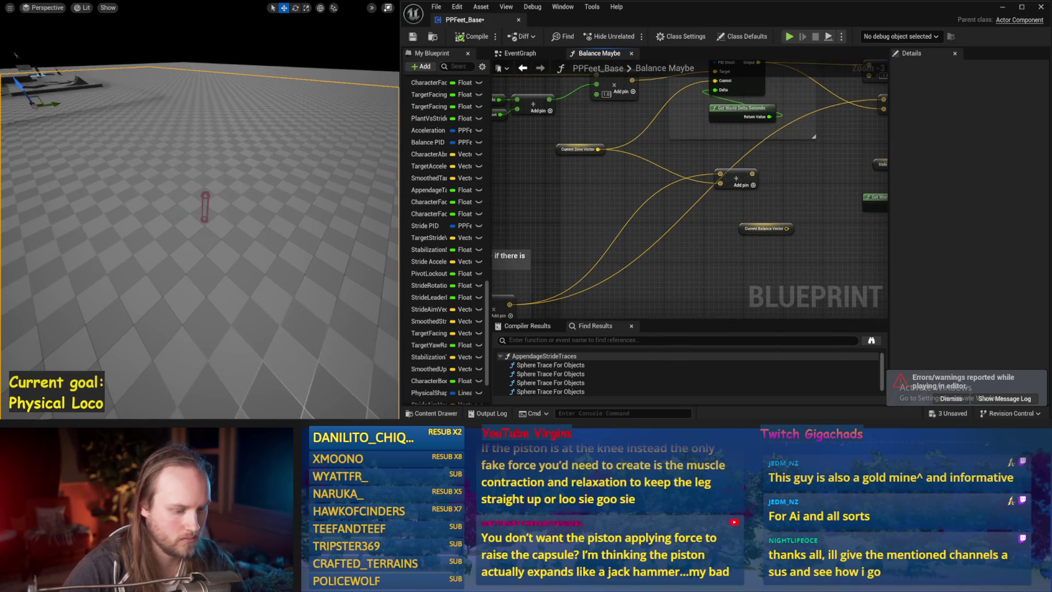
- Run two balance simulations while inspecting the drive vector and PID update nodes
key("alt+s")
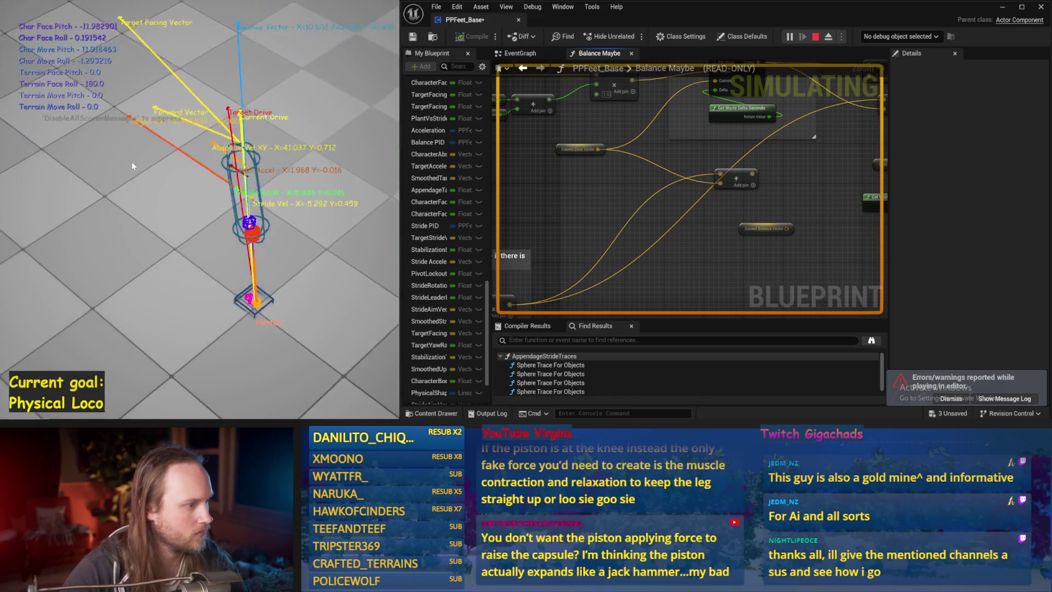
key("Escape")
mouse_move(710, 212)
left_mouse_down()
mouse_move(783, 177)
mouse_move(780, 222)
mouse_move(800, 167)
left_mouse_up()
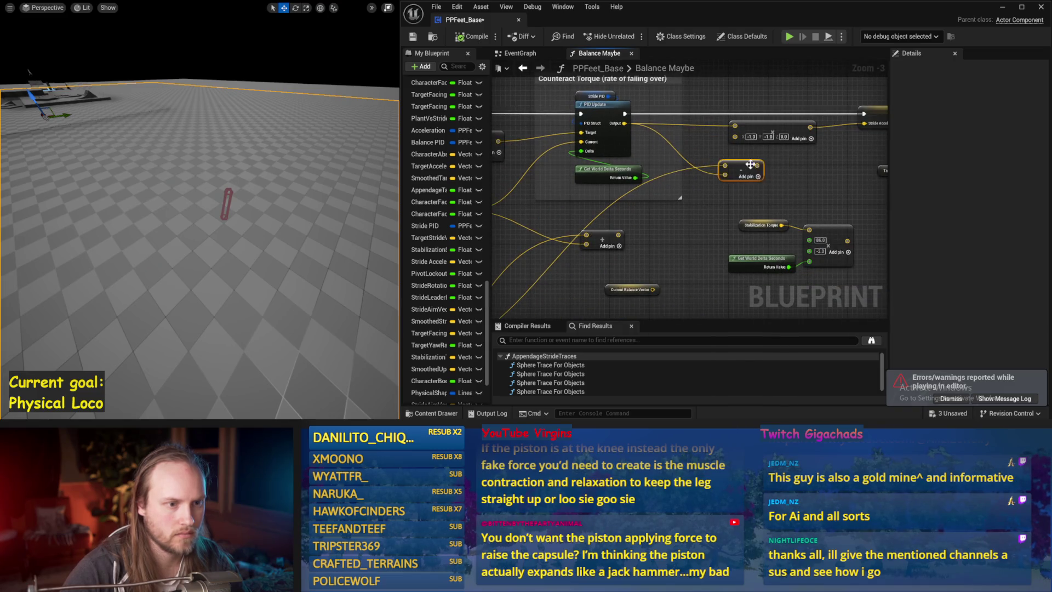
scroll(255, 184, "up", 3)
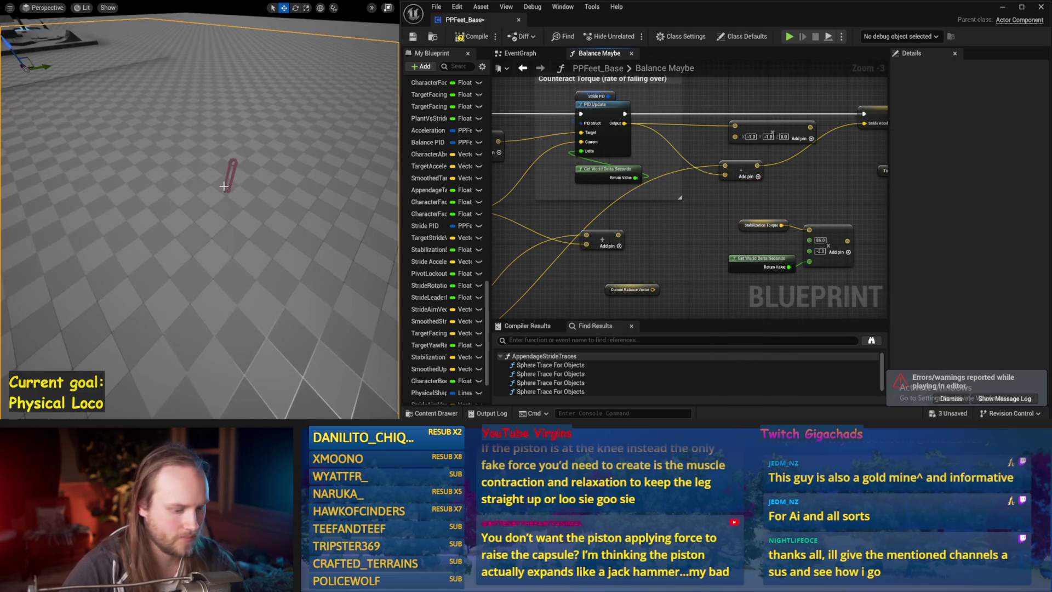
key("alt+p")
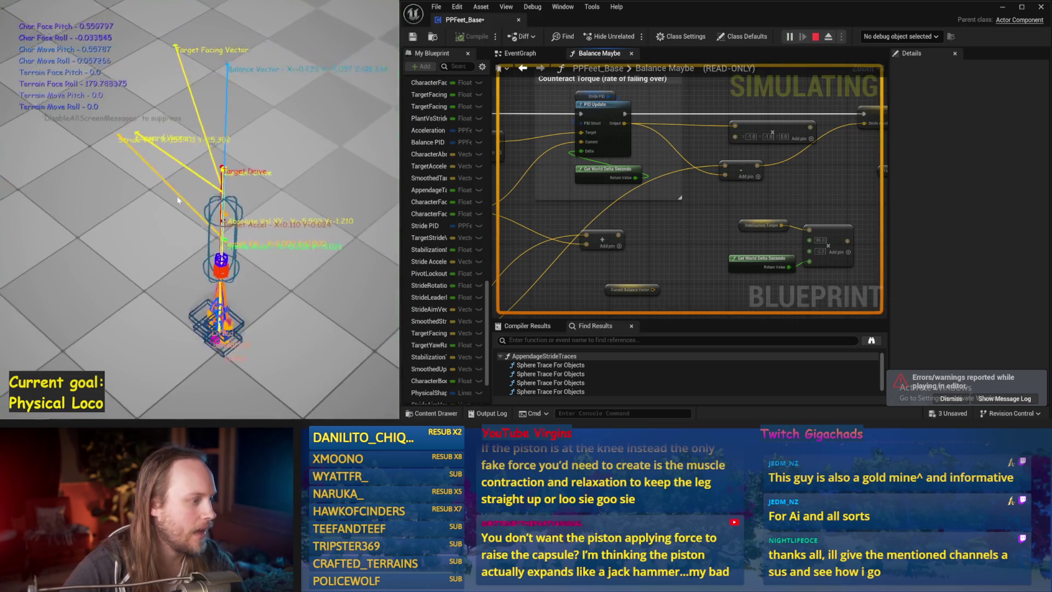
key("Escape")
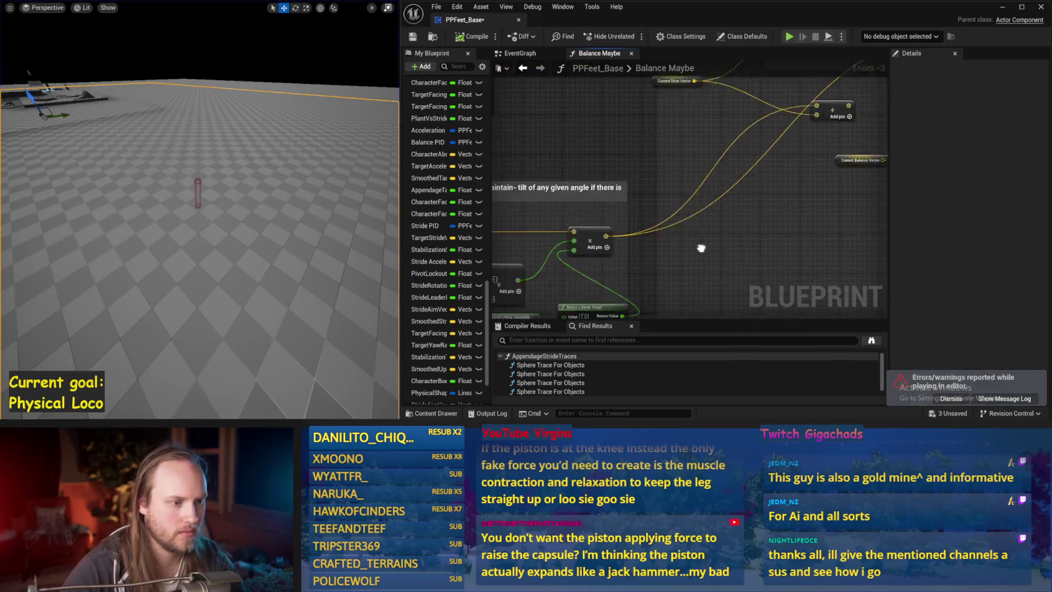
- Run two more balance tests near the float math nodes, then save PPFeet_Base
left_click_drag(642, 250, 675, 191)
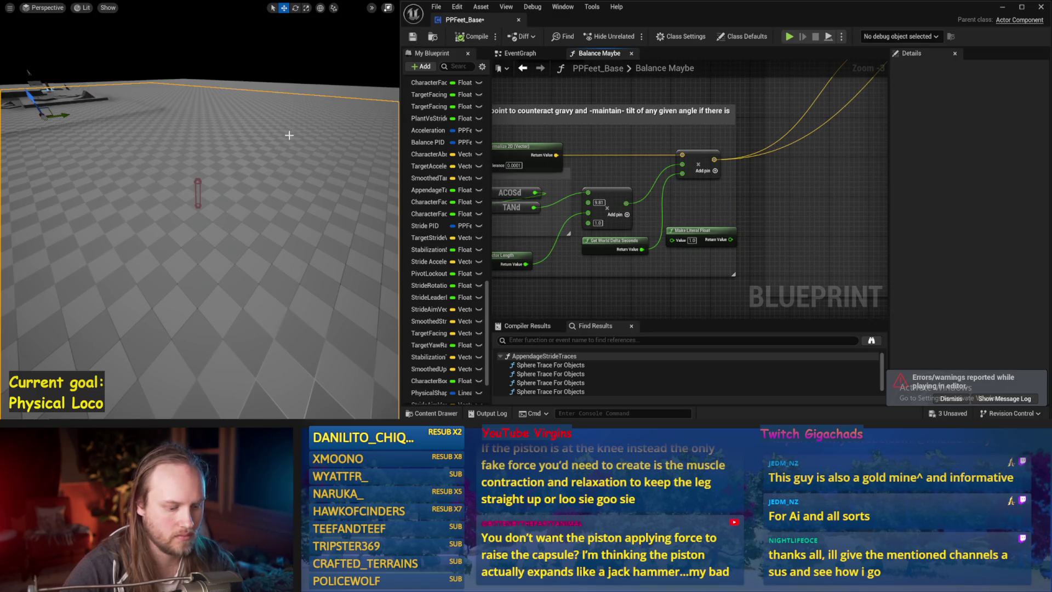
key("alt+p")
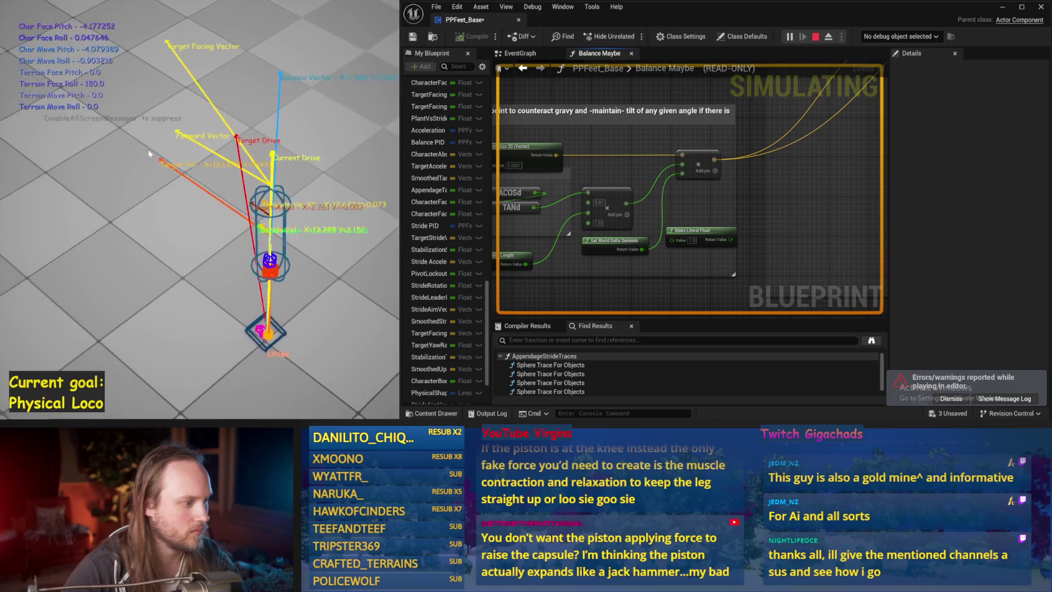
key("Escape")
key("alt+p")
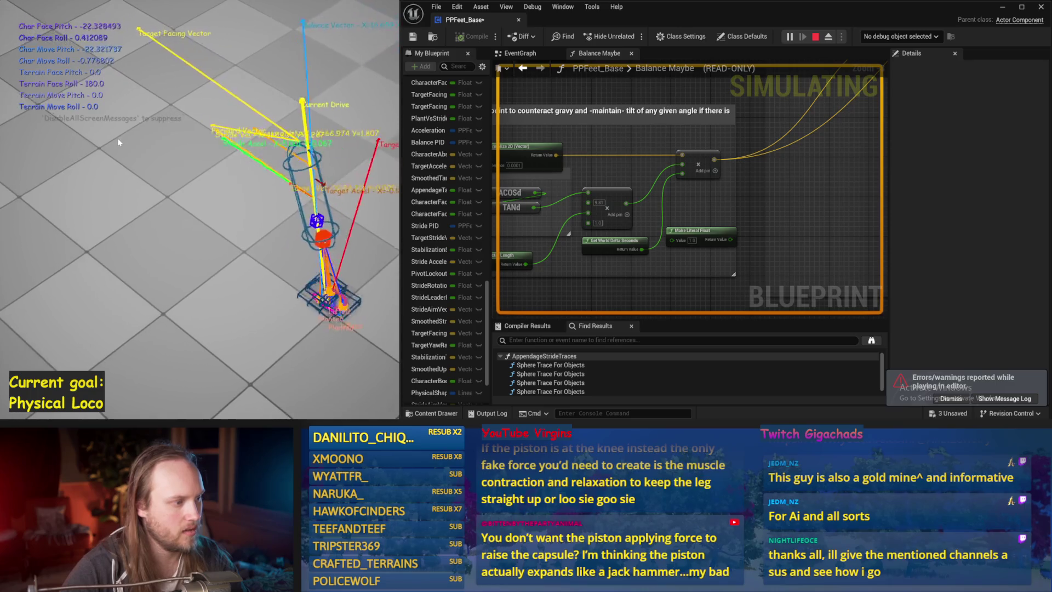
key("Escape")
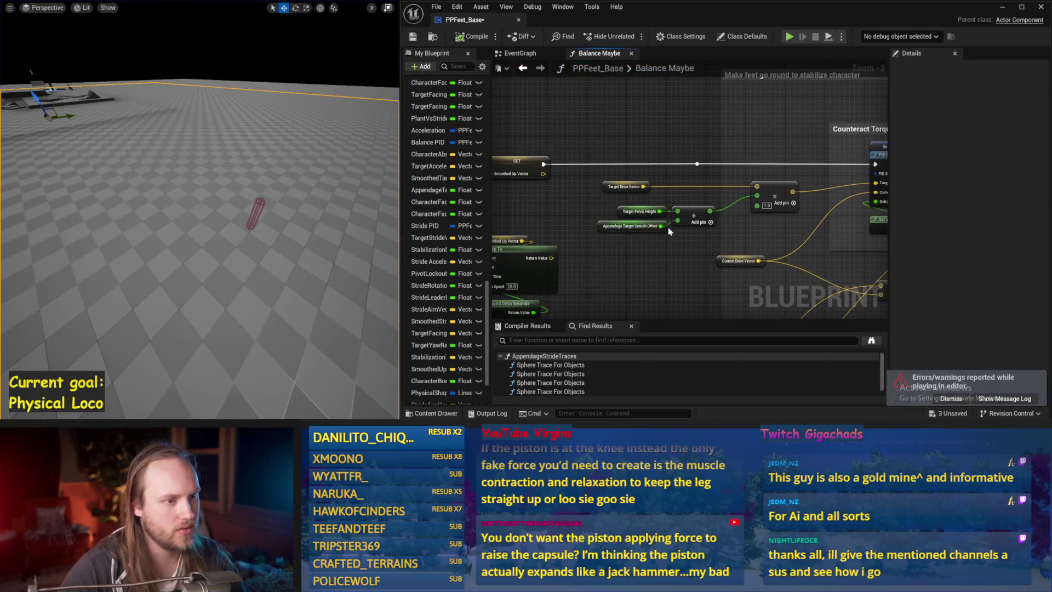
key("ctrl+s")
- Give the Stride PID a DerivativeFactor of 0.1 and run a simulation
left_click(766, 97)
left_click_drag(766, 97, 711, 113)
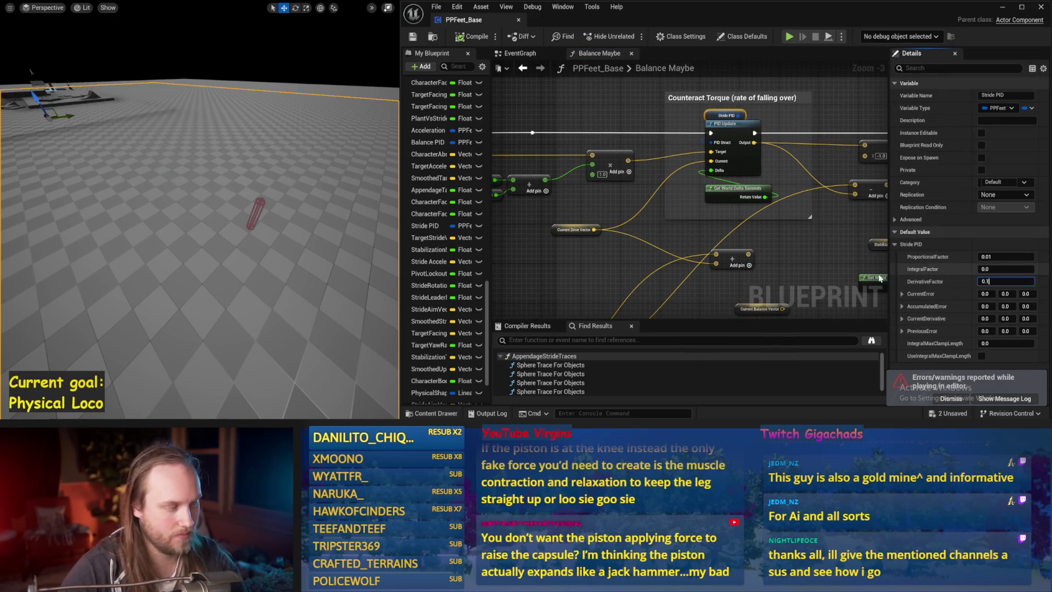
key("Return")
left_click(951, 398)
key("alt+s")
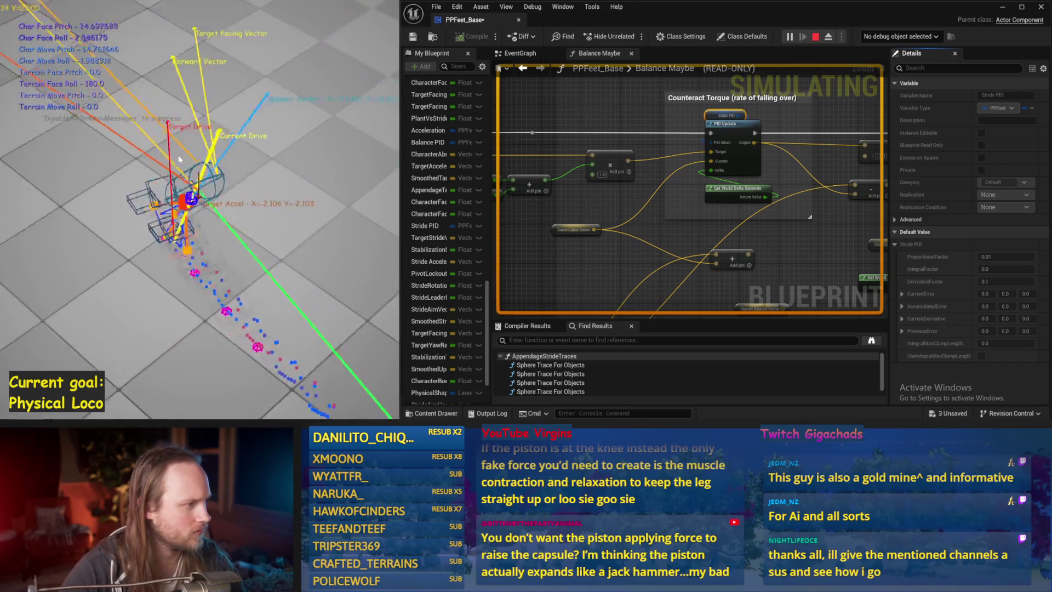
key("Escape")
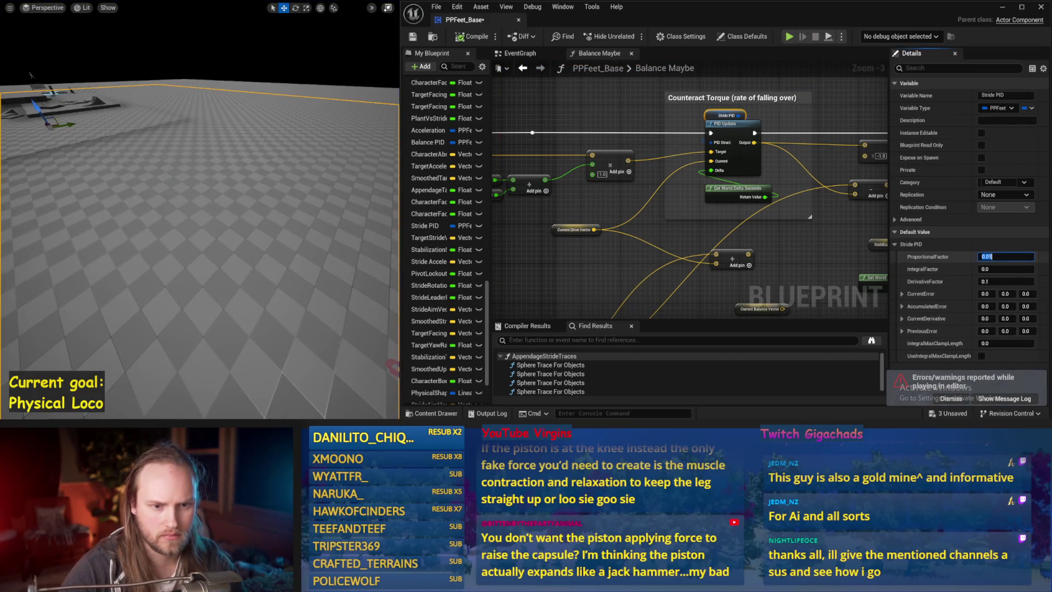
- Rerun the balance simulation three times with the 0.1 derivative gain
left_click_drag(843, 241, 767, 196)
left_click(767, 196)
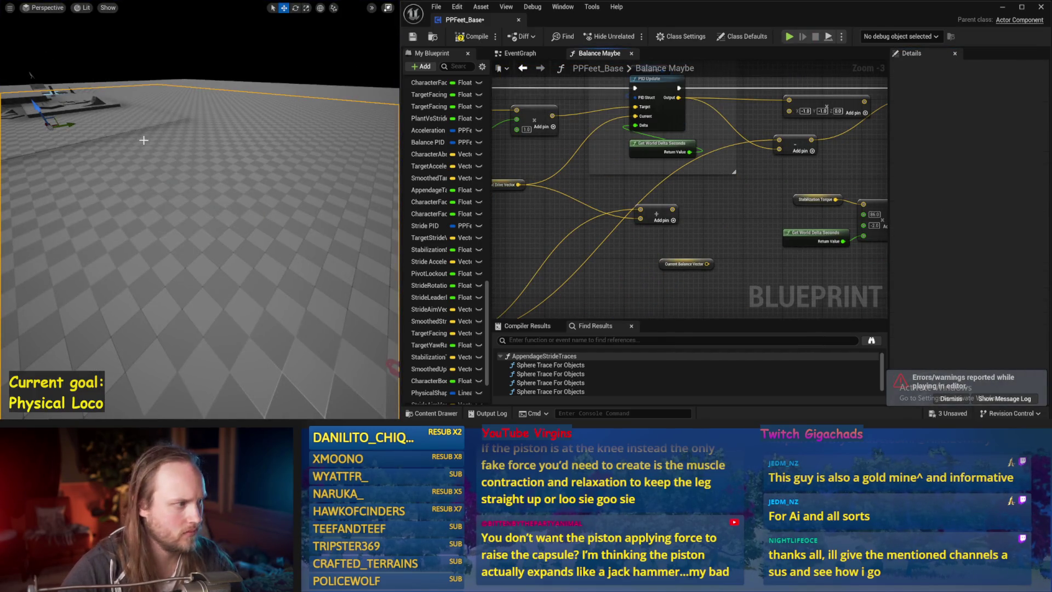
key("alt+s")
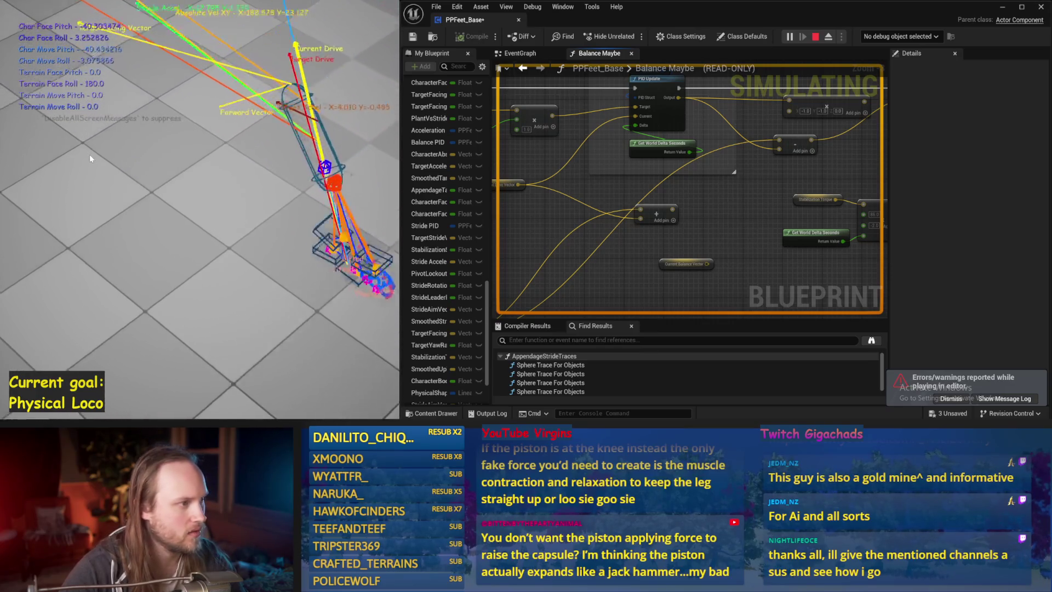
key("Escape")
key("alt+s")
left_click(424, 214)
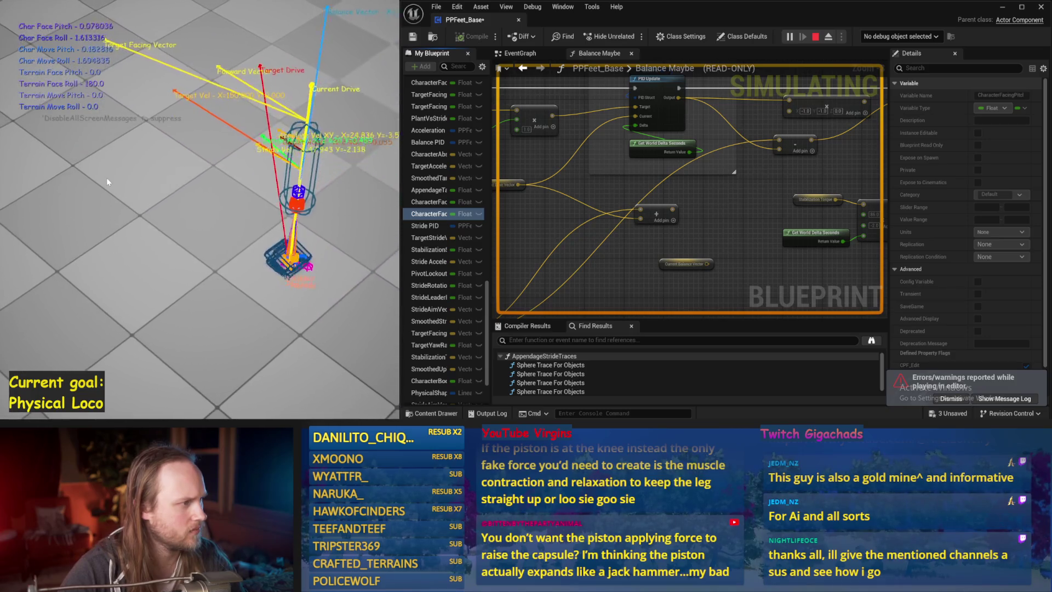
key("Escape")
key("alt+s")
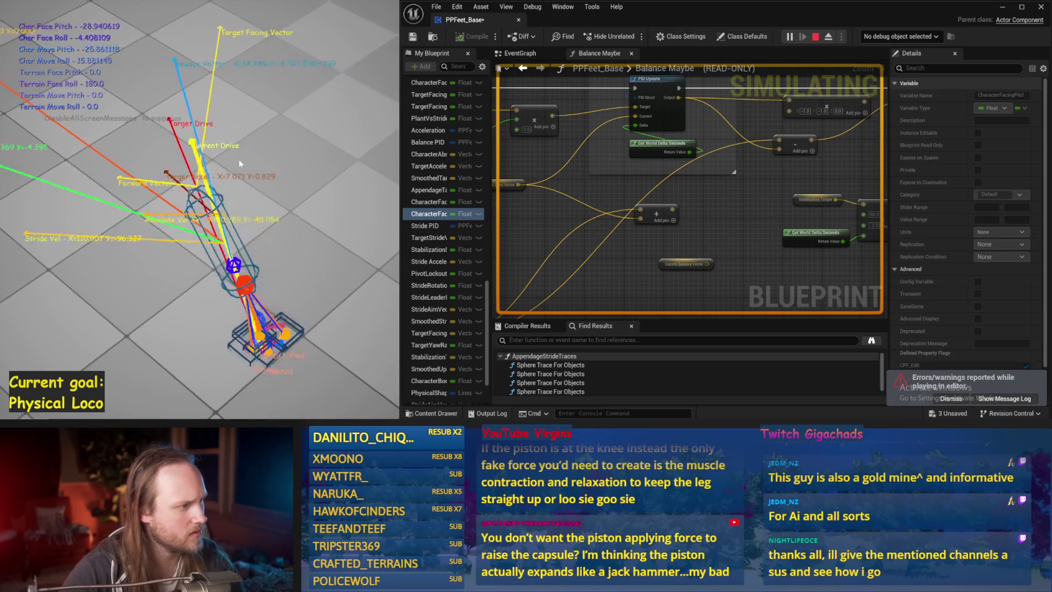
key("Escape")
- Change the Cheating strength literal float to 2000.0 and run a simulation
scroll(672, 271, "down", 1)
mouse_move(672, 271)
left_mouse_down()
mouse_move(704, 199)
mouse_move(768, 199)
mouse_move(692, 202)
mouse_move(736, 214)
left_mouse_up()
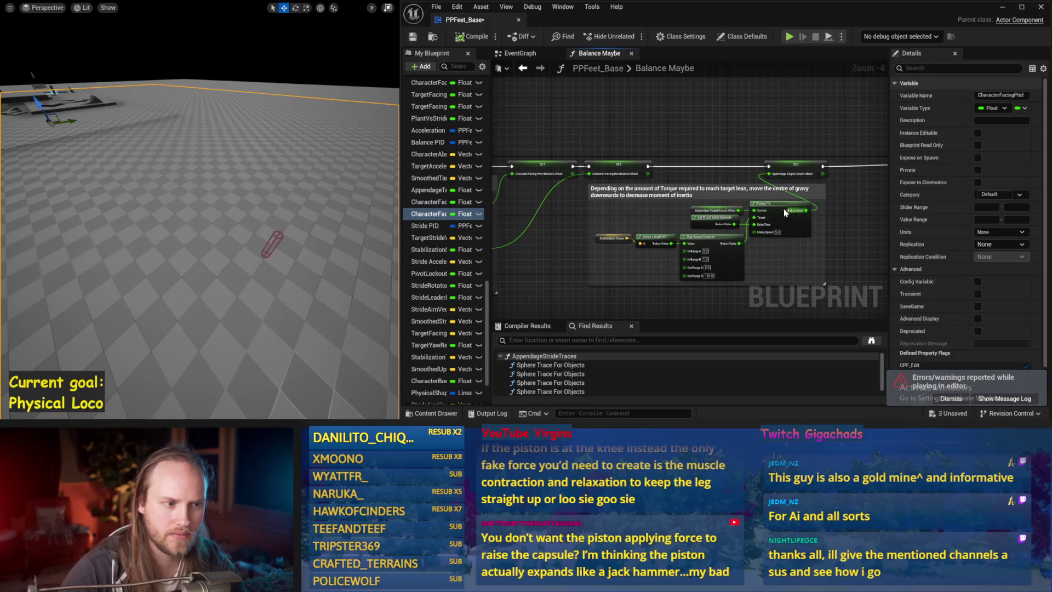
scroll(785, 212, "up", 2)
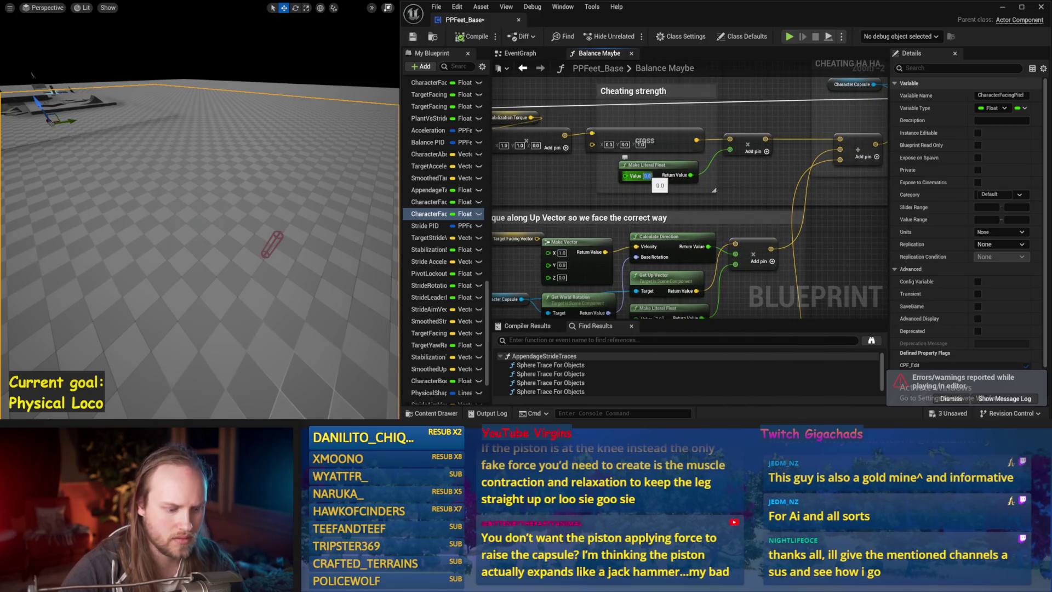
left_click_drag(32, 74, 228, 188)
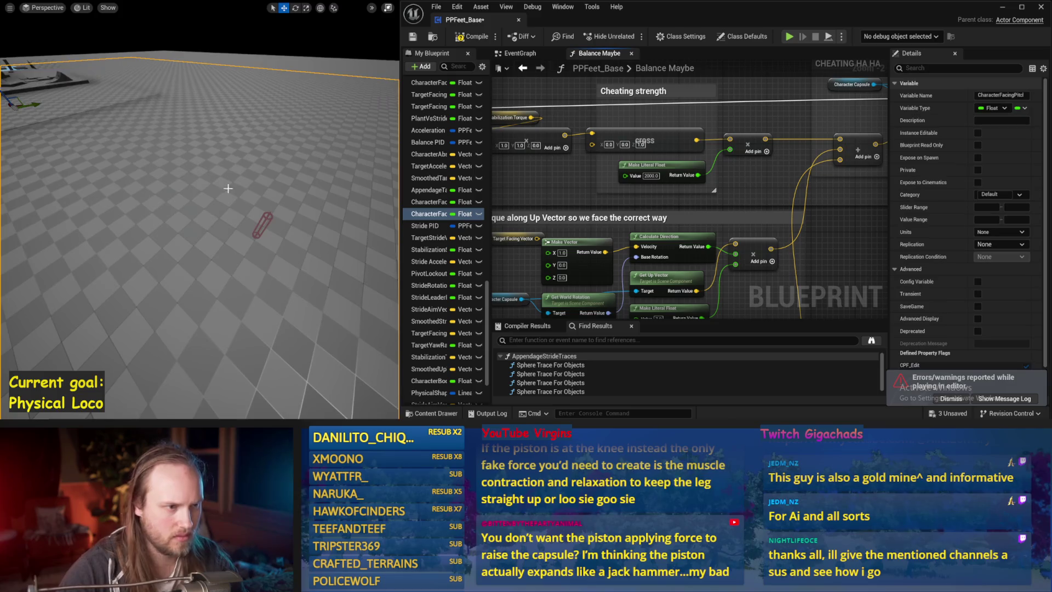
key("alt+p")
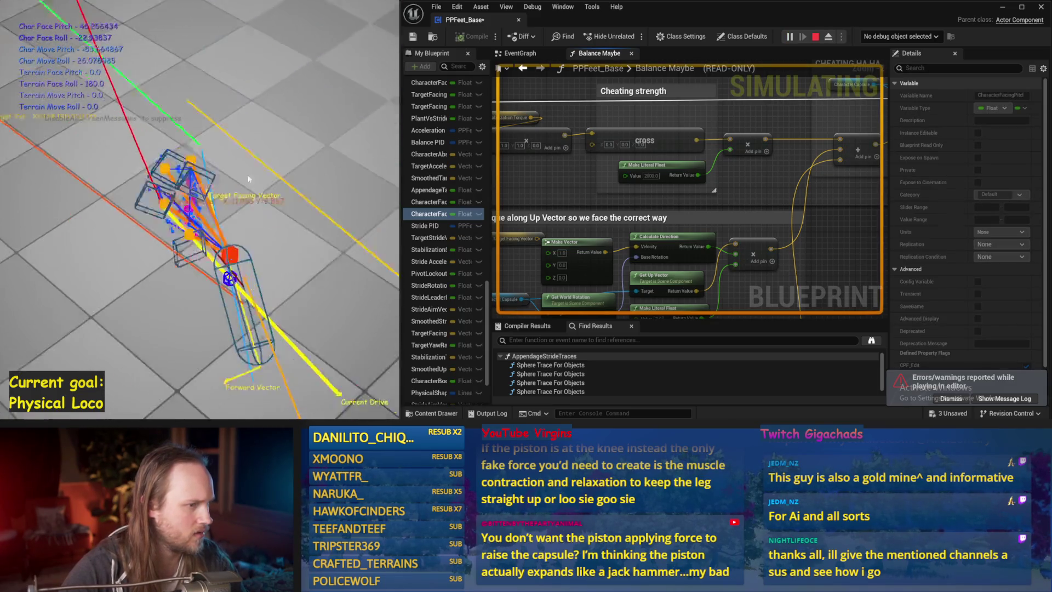
key("Escape")
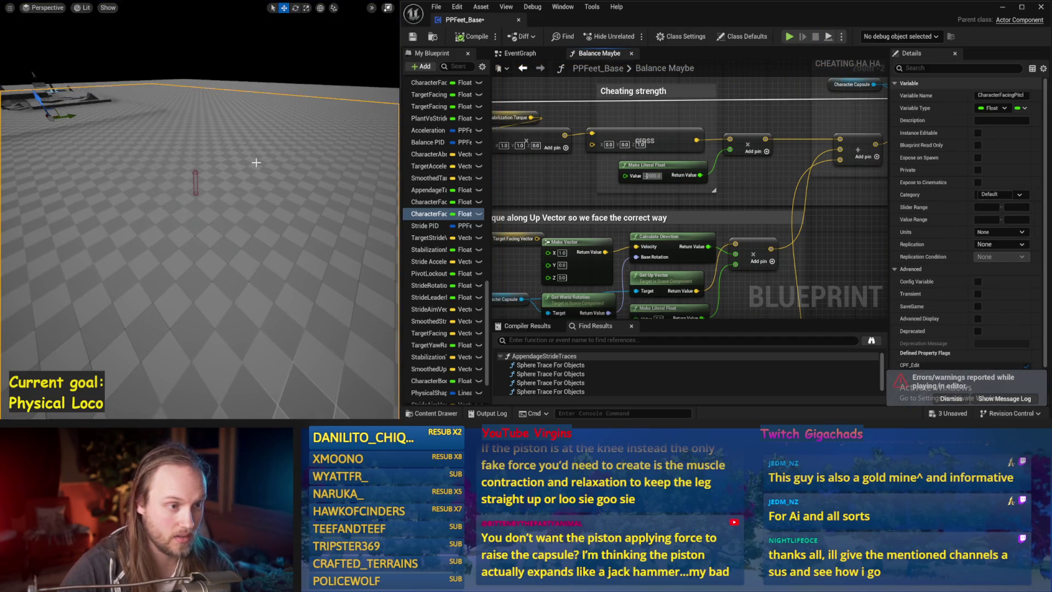
- Rerun the balance simulation twice more and save PPFeet_Base
key("alt+p")
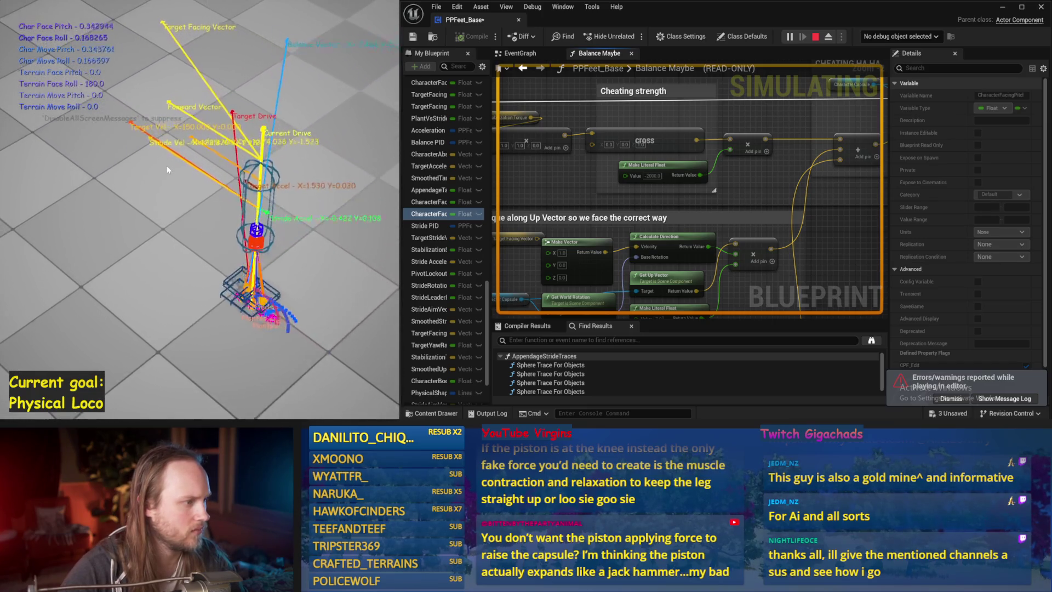
key("Escape")
key("alt+s")
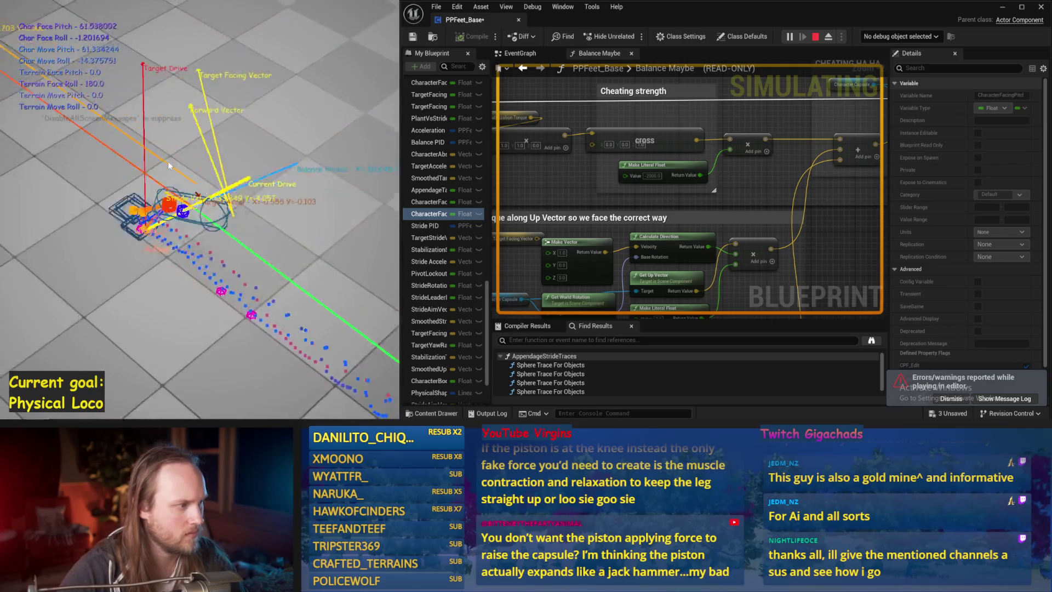
key("Escape")
key("ctrl+s")
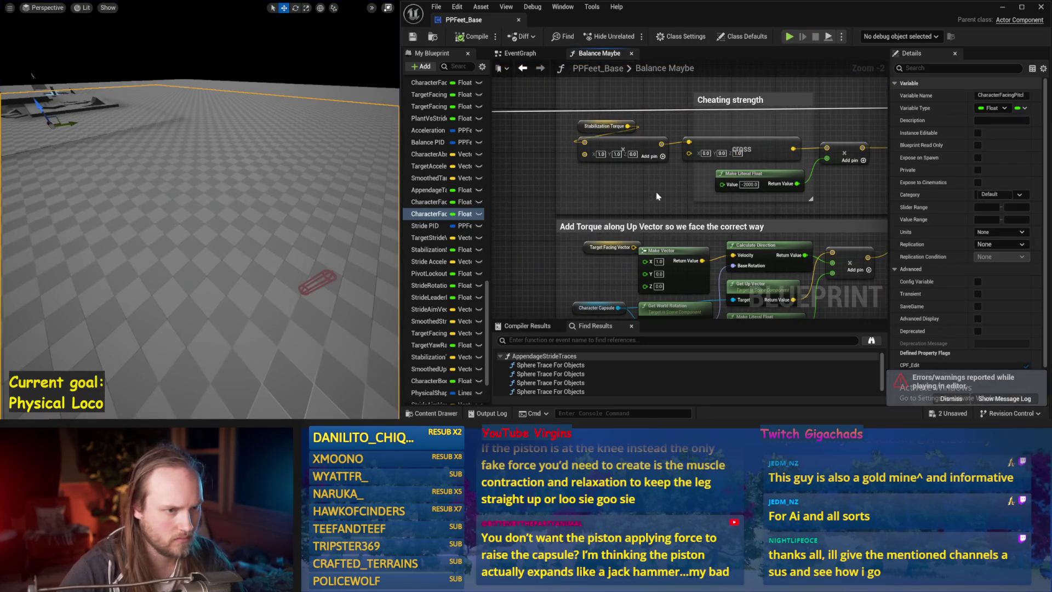
- Run two more capsule balance simulations, then save PPFeet_Base
left_click_drag(657, 196, 624, 196)
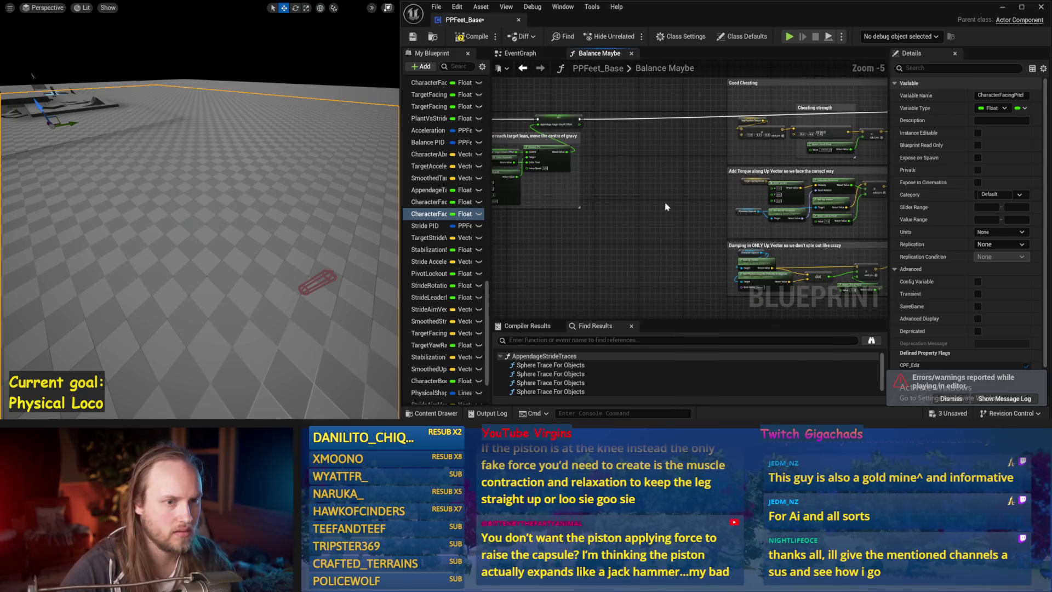
scroll(789, 174, "up", 3)
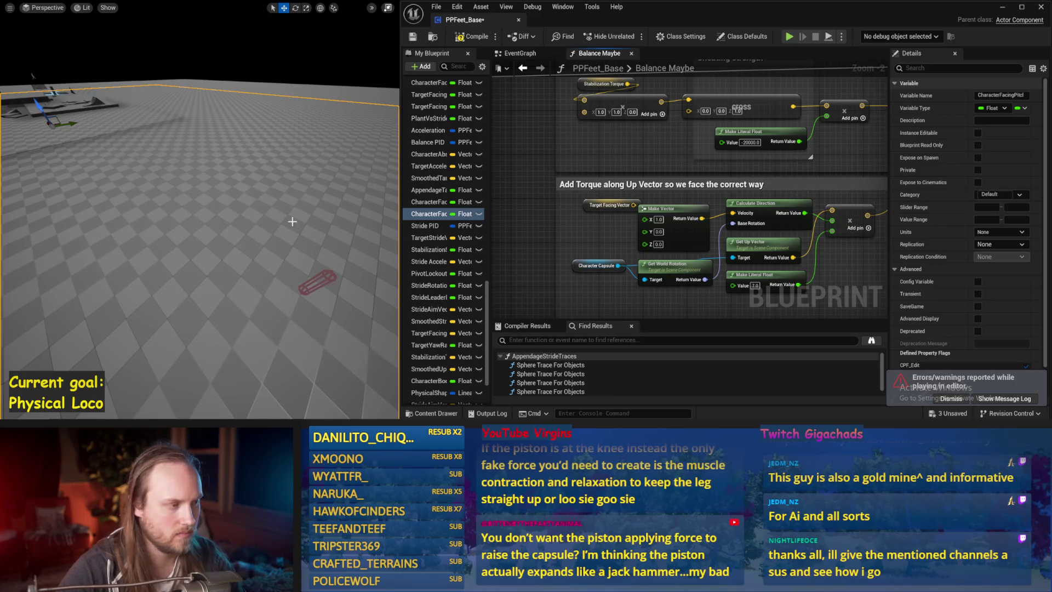
key("alt+p")
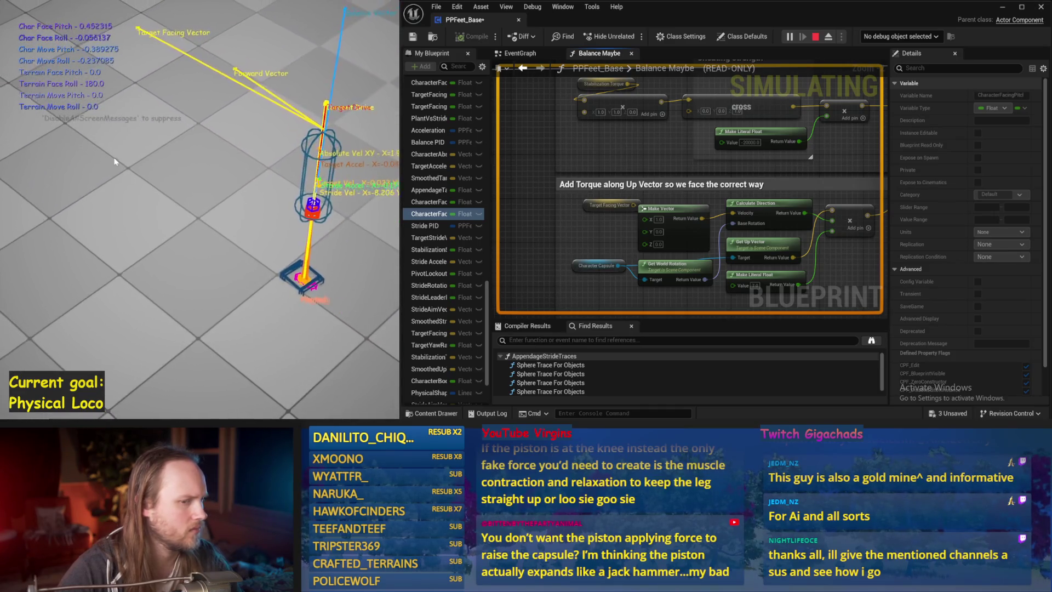
key("Escape")
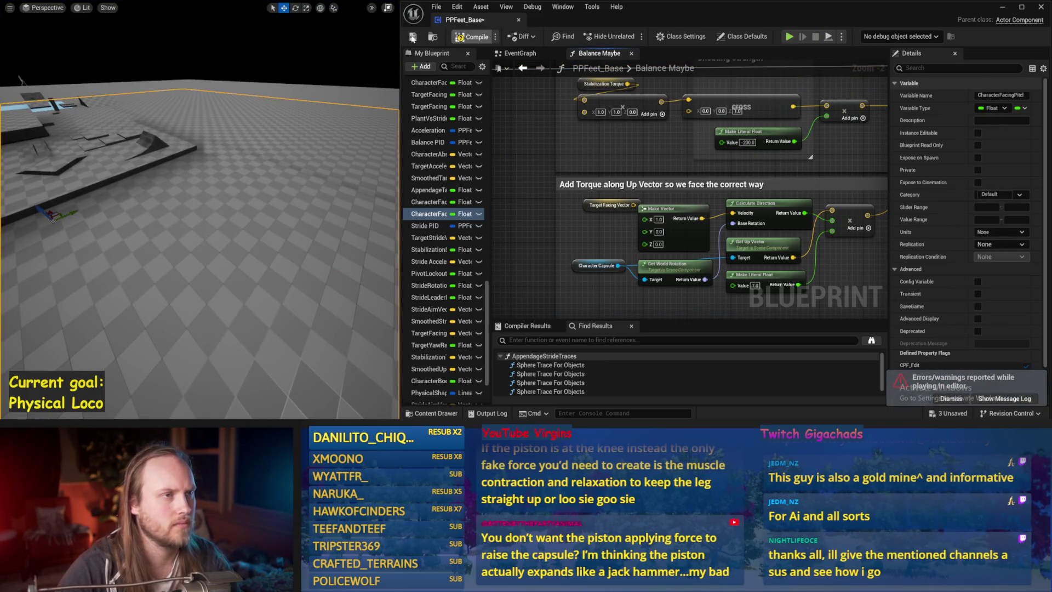
key("alt+s")
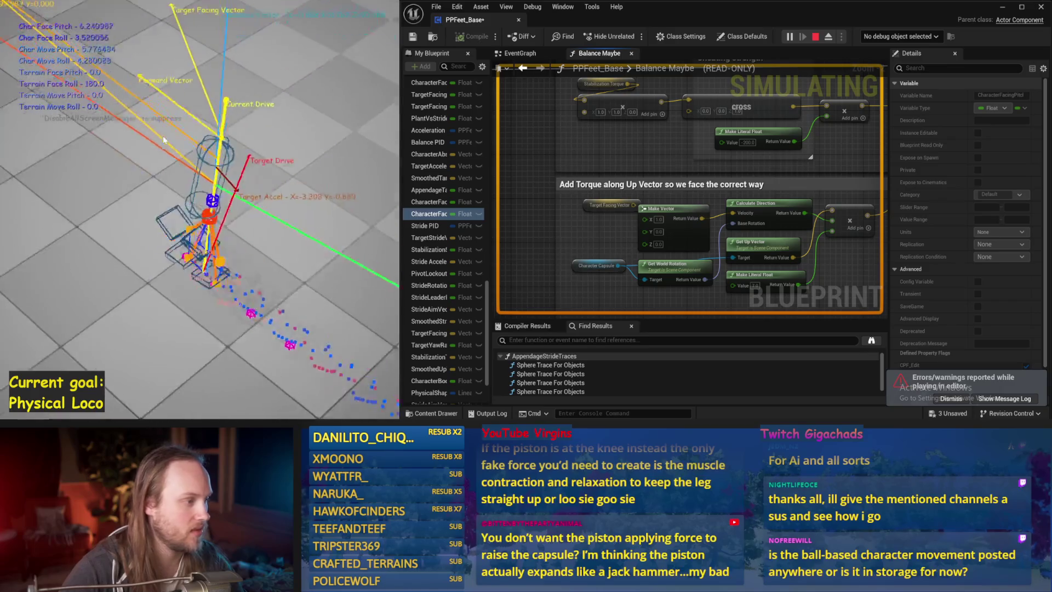
key("Escape")
key("ctrl+s")
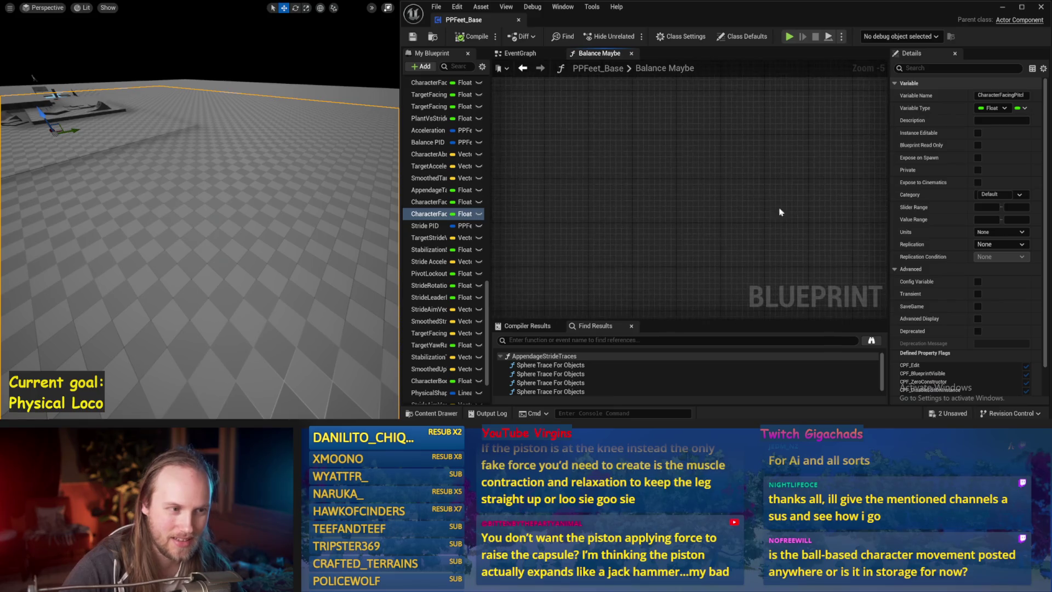
- Nudge the Make Vector node up near the VInterp To nodes, test, and save
scroll(634, 214, "up", 4)
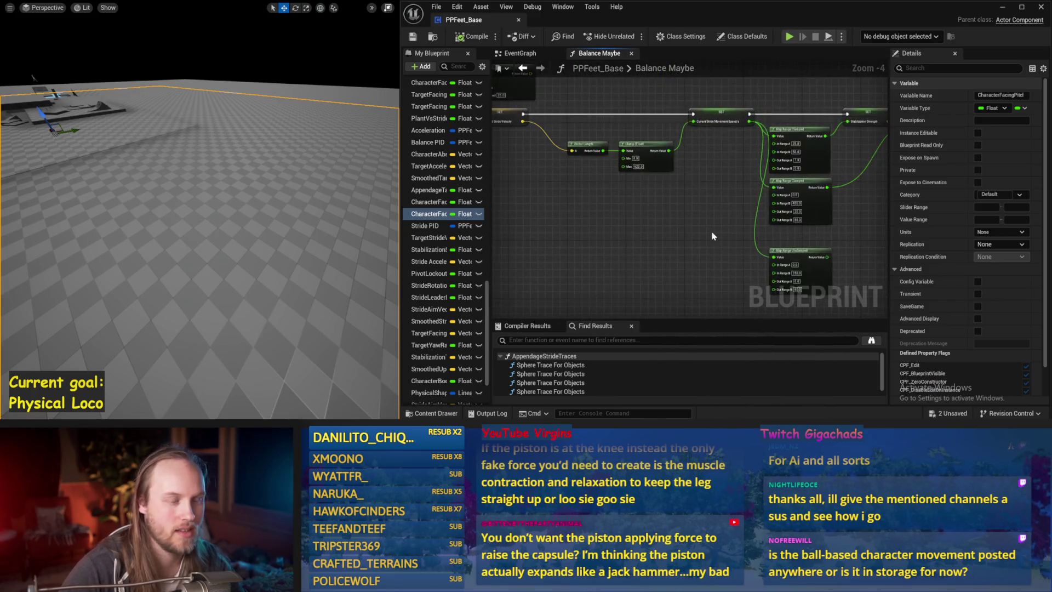
mouse_move(701, 231)
left_mouse_down()
mouse_move(574, 222)
mouse_move(844, 227)
mouse_move(838, 239)
left_mouse_up()
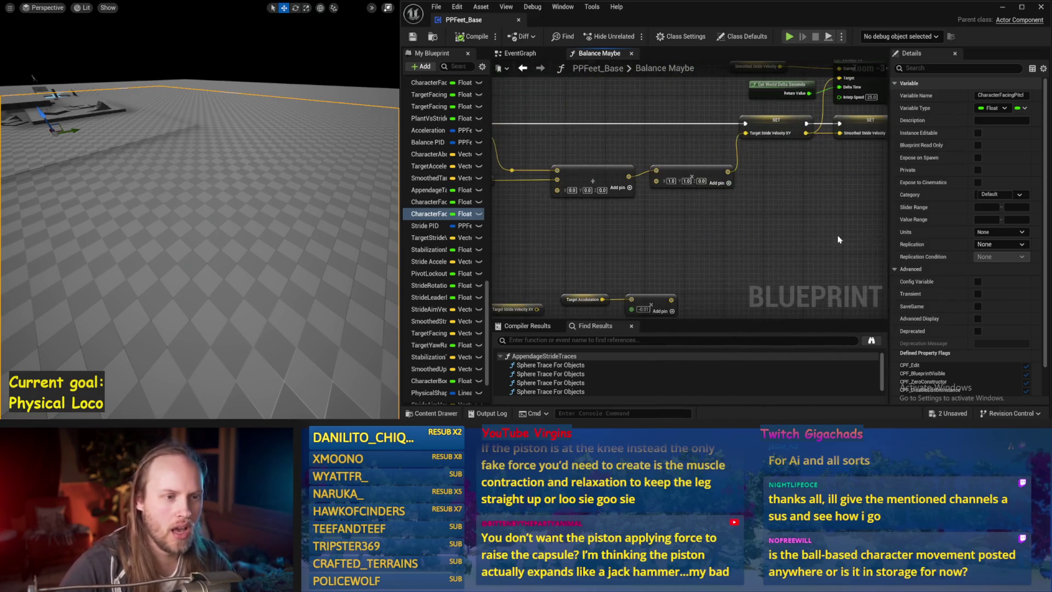
mouse_move(727, 225)
left_mouse_down()
mouse_move(679, 248)
mouse_move(586, 235)
mouse_move(614, 205)
left_mouse_up()
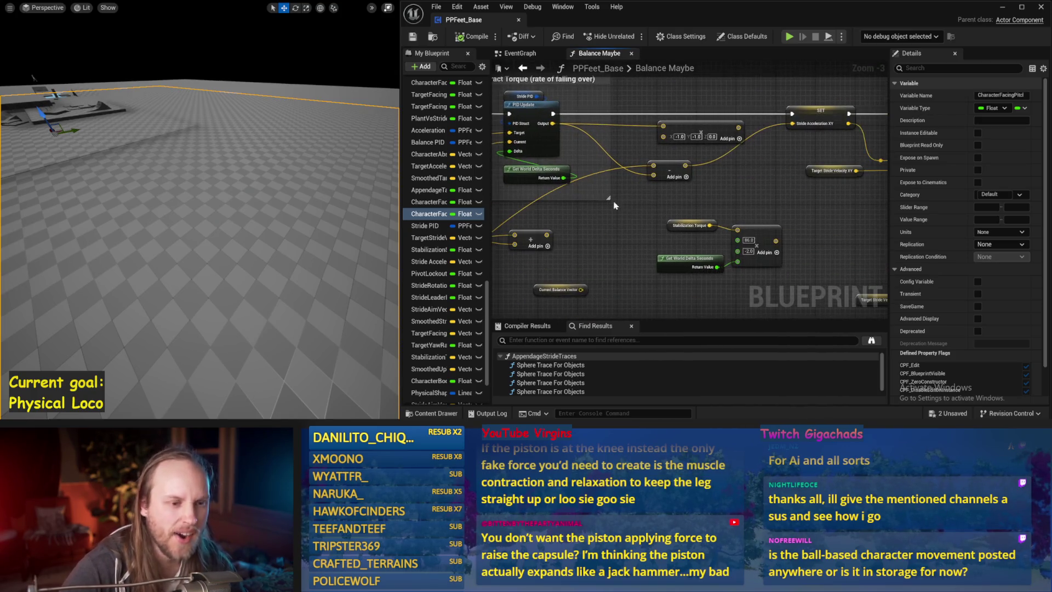
left_click_drag(697, 143, 693, 93)
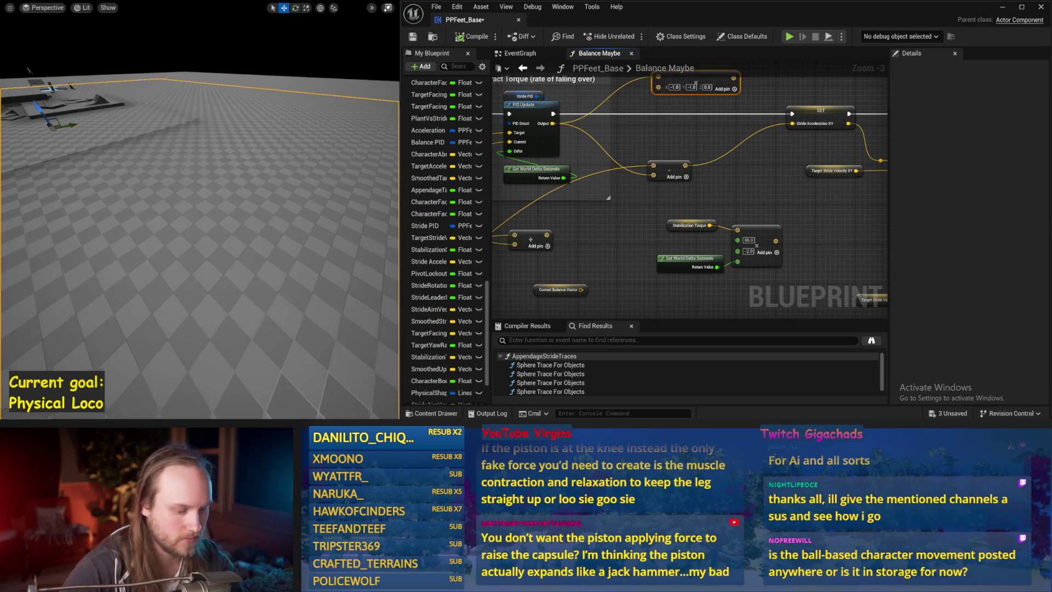
key("alt+s")
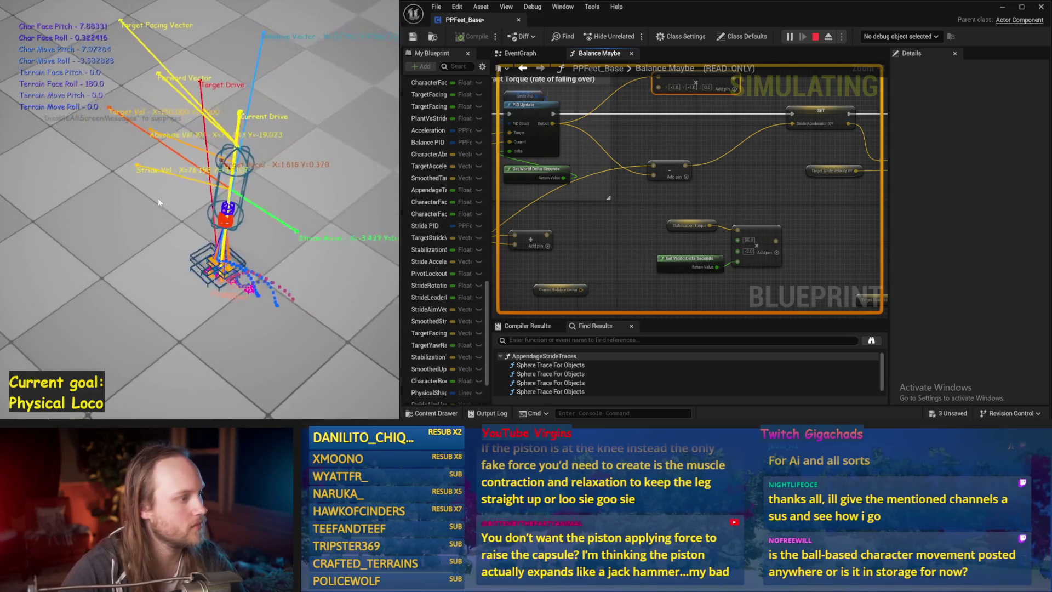
key("Escape")
key("ctrl+s")
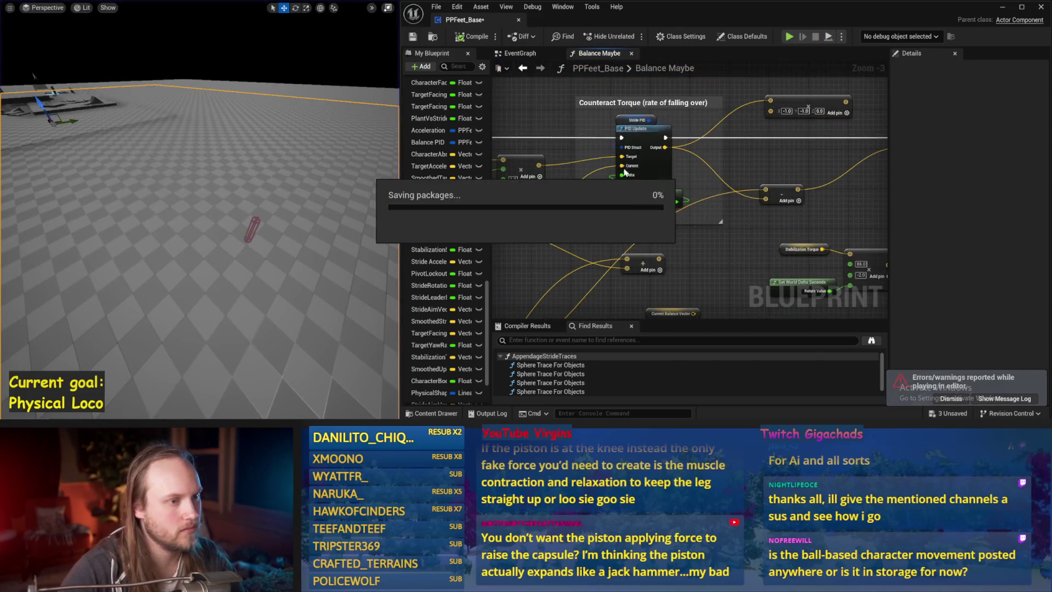
- Try Stride PID DerivativeFactor 0.2, then 0, simulating each, and save
left_click(636, 120)
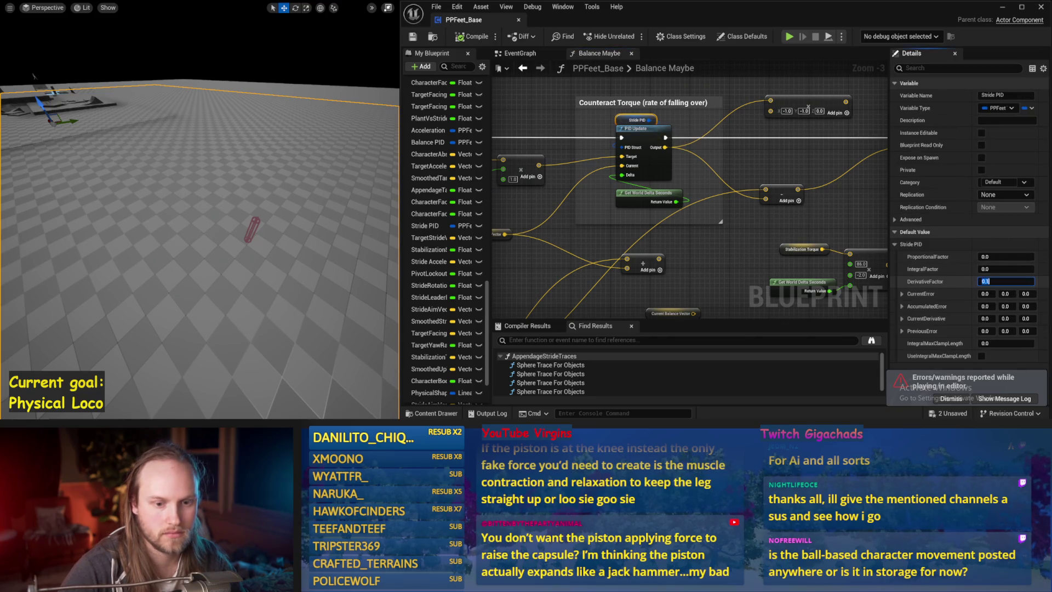
left_click_drag(381, 247, 333, 236)
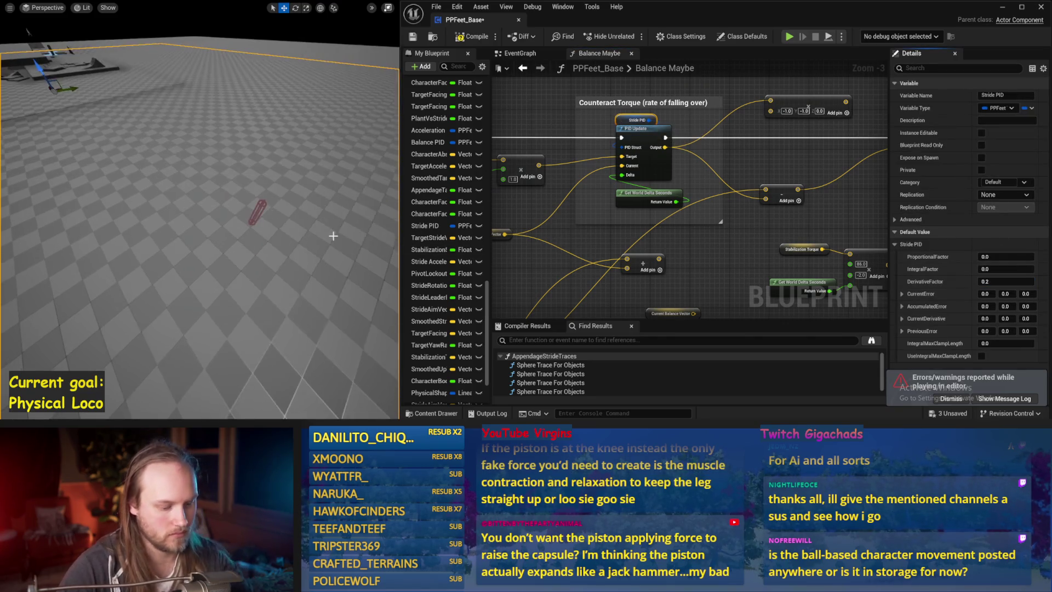
key("alt+s")
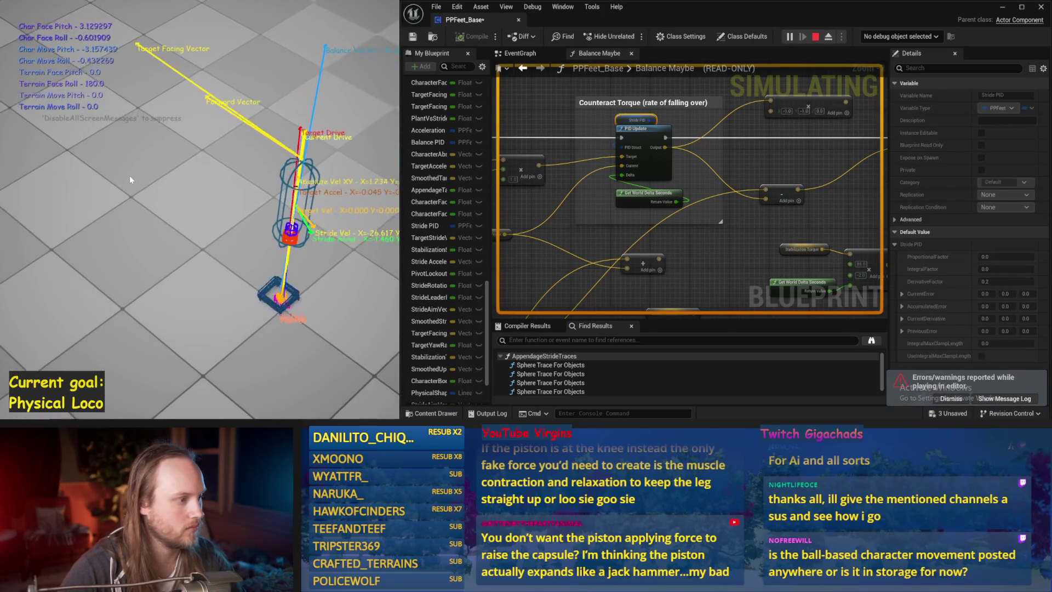
key("Escape")
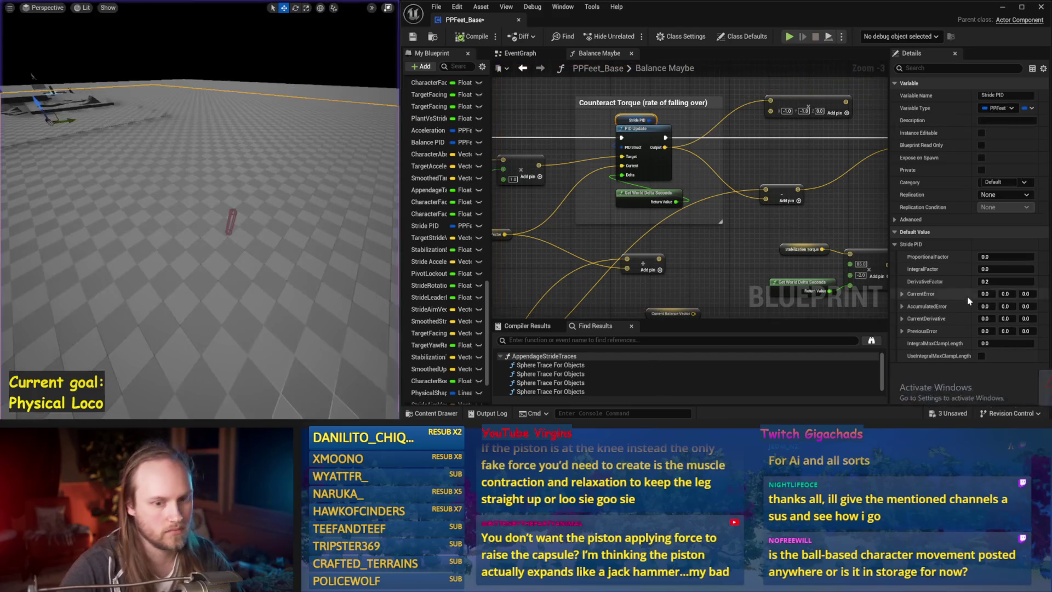
left_click_drag(217, 177, 224, 181)
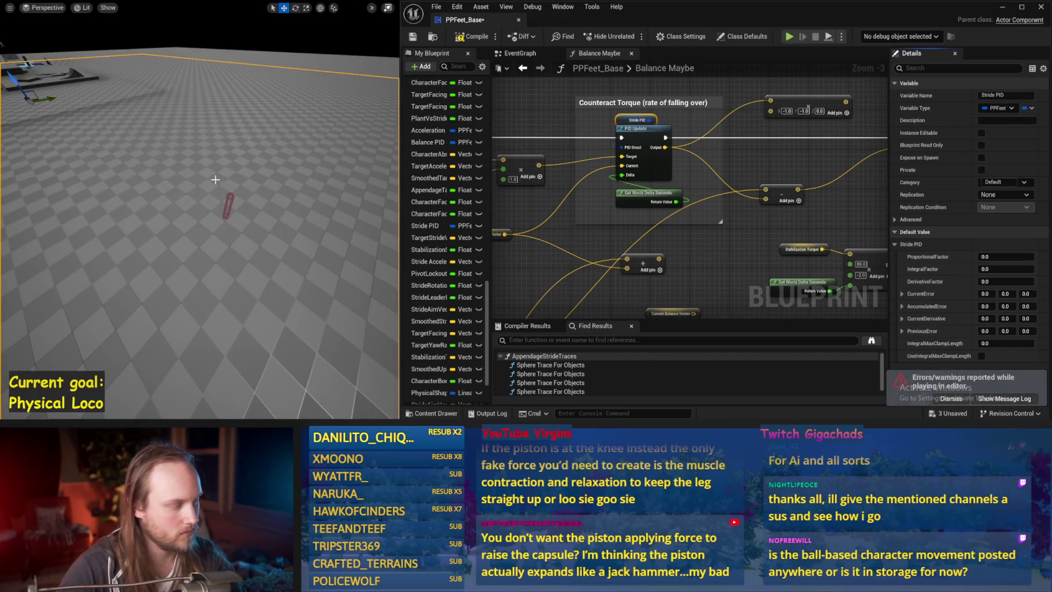
key("alt+p")
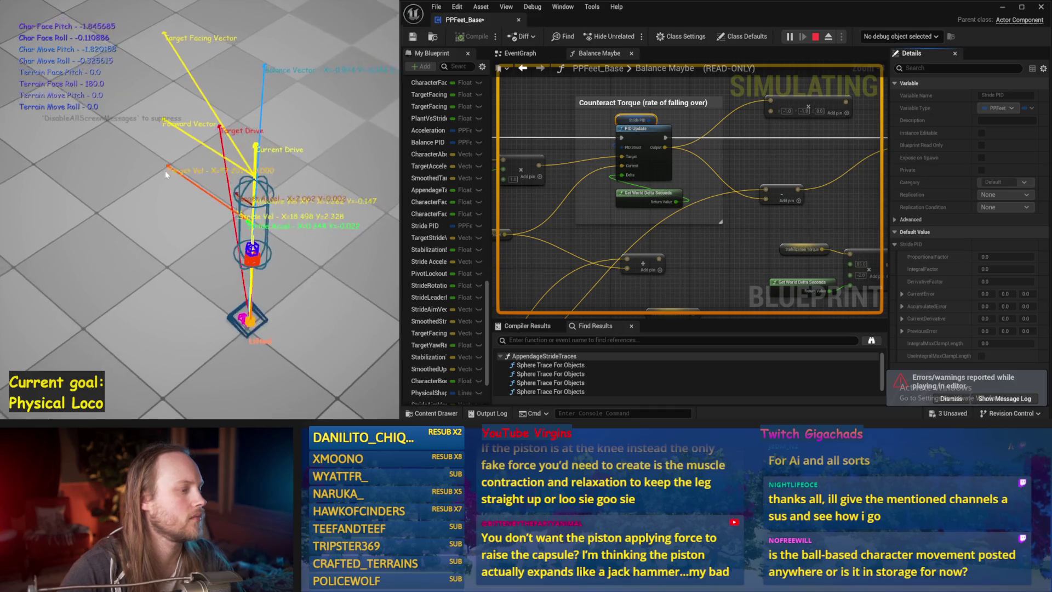
key("Escape")
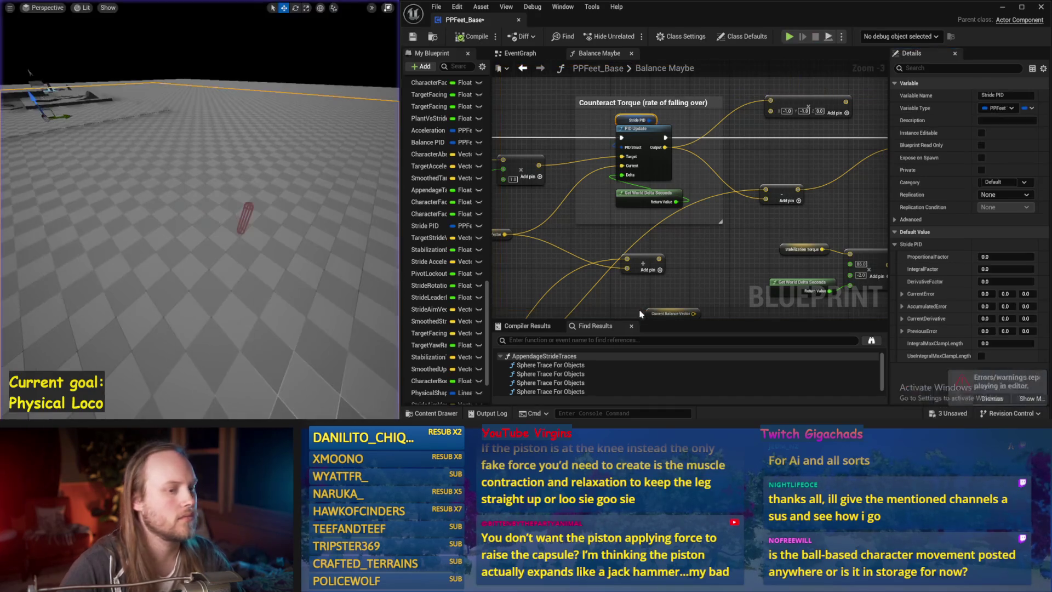
key("ctrl+s")
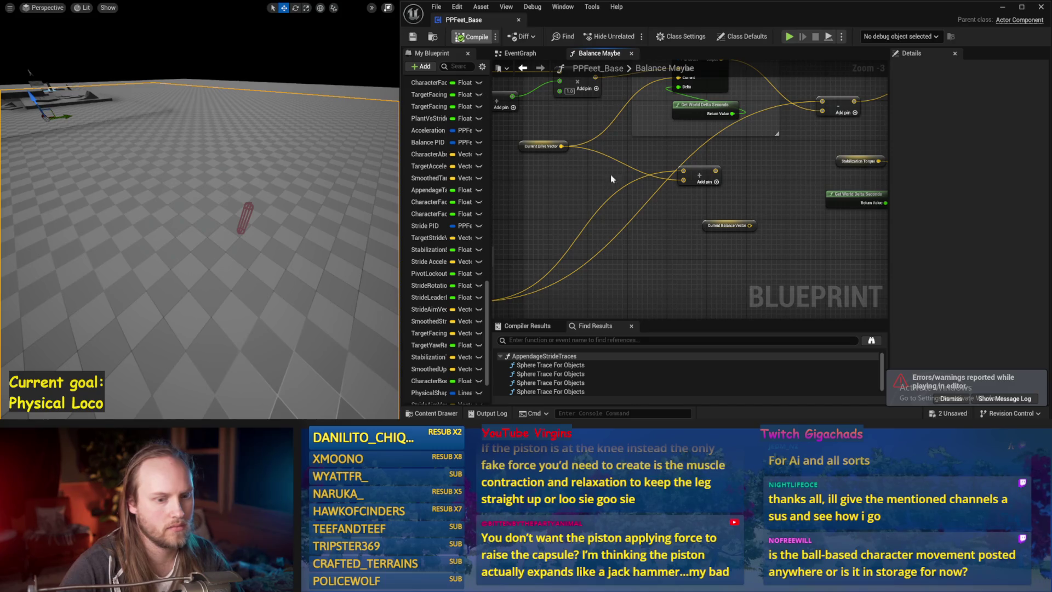
- Dismiss the errors notification, review the Stride PID defaults, and run a play test
left_click(951, 398)
scroll(733, 245, "down", 1)
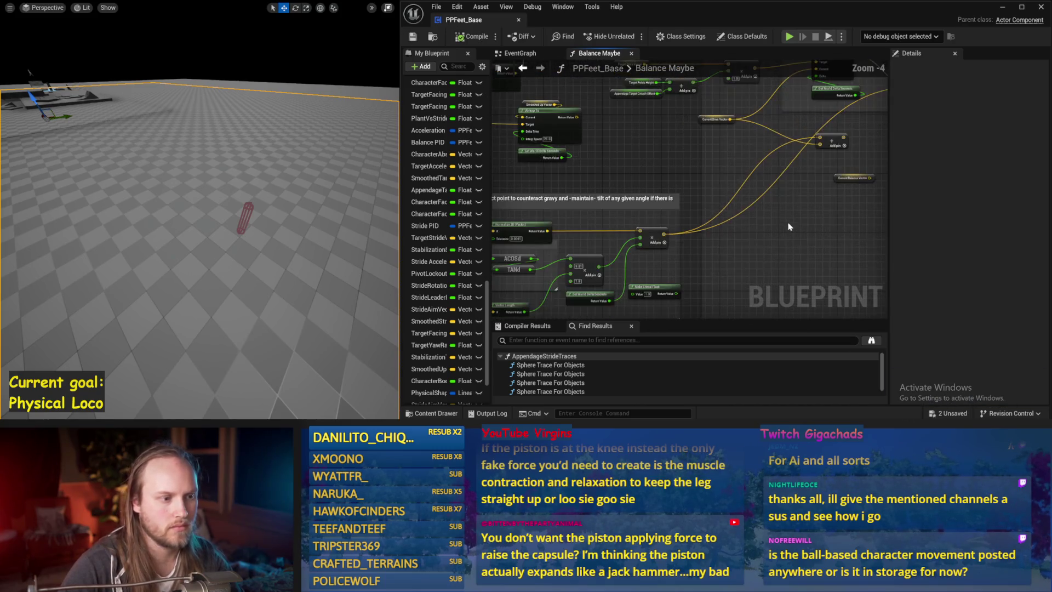
left_click_drag(774, 222, 715, 198)
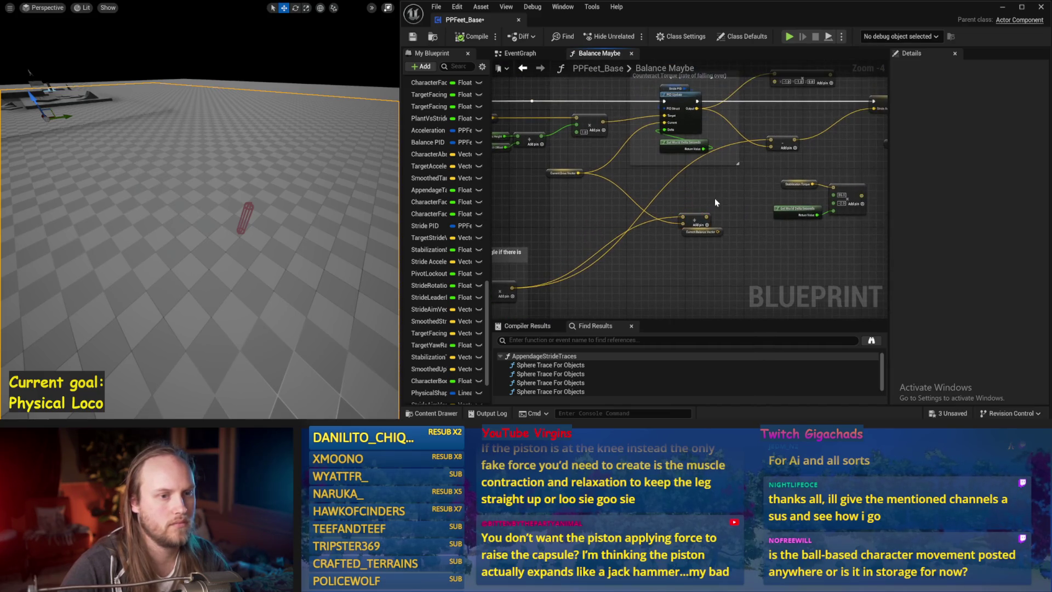
scroll(718, 230, "up", 1)
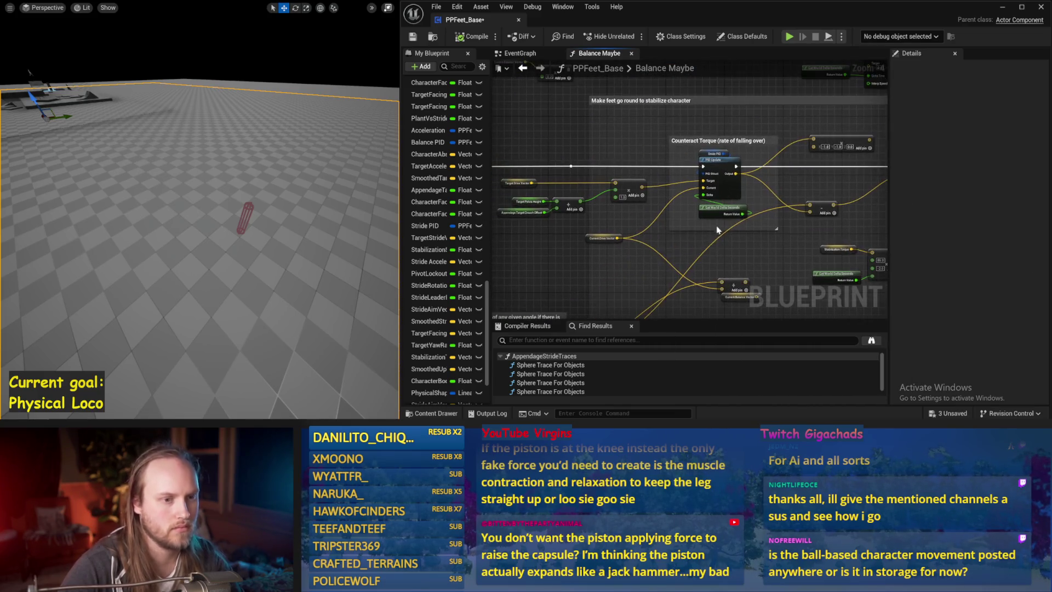
left_click(704, 155)
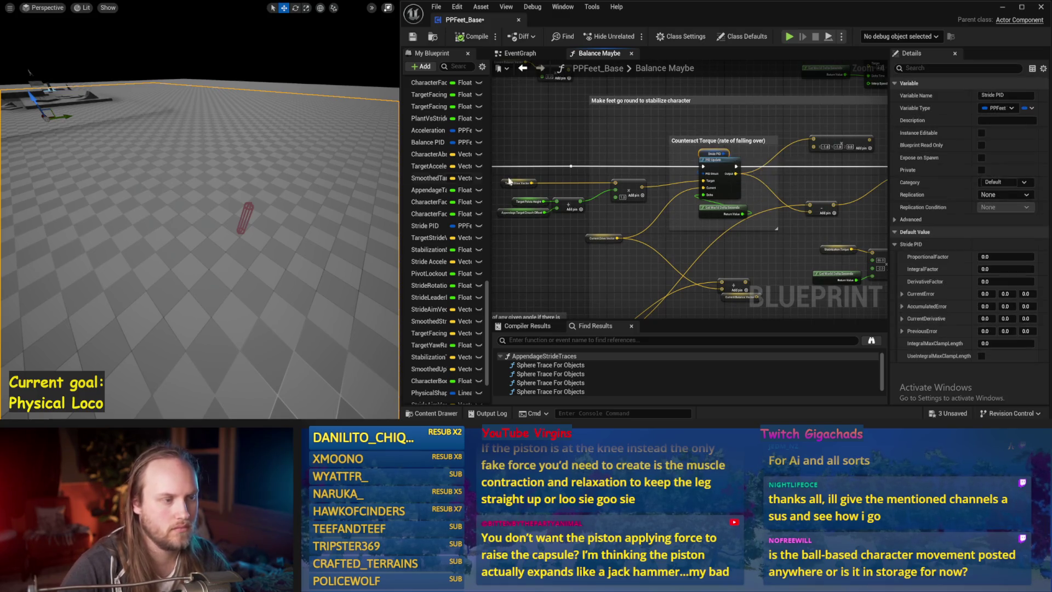
key("alt+p")
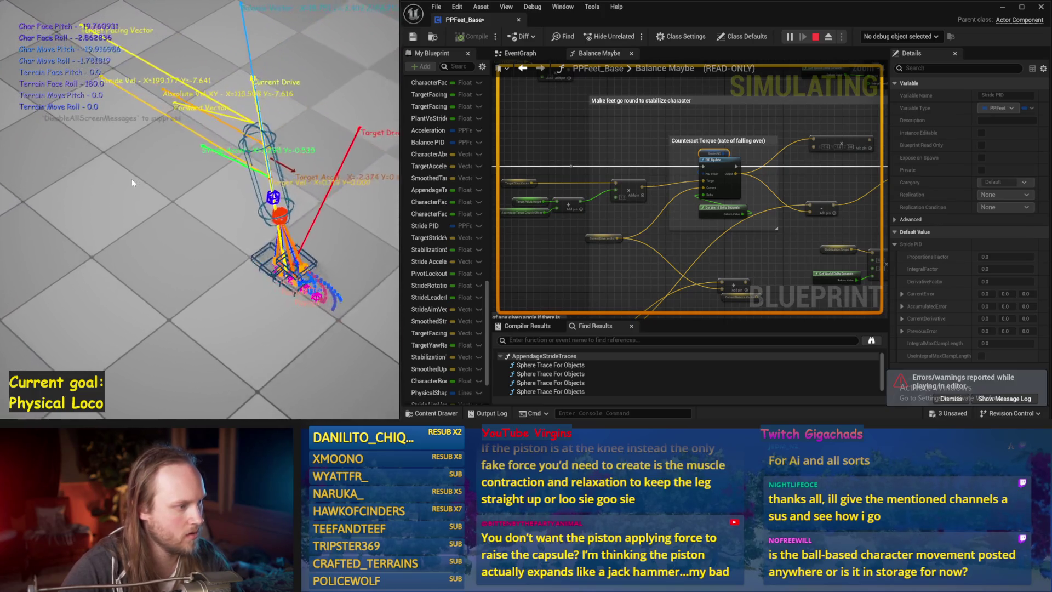
key("Escape")
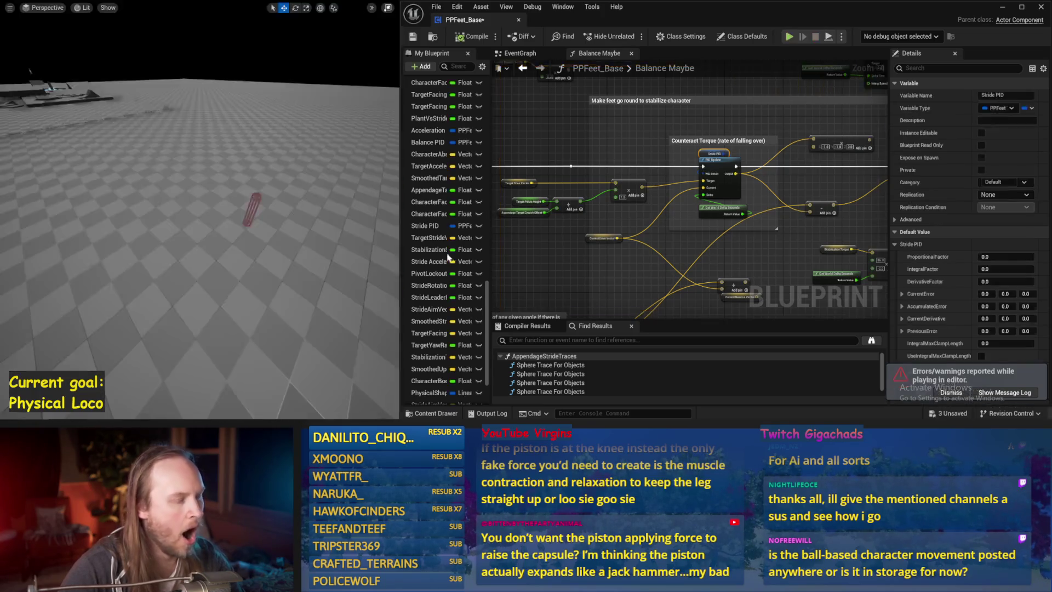
- Set the Stride PID ProportionalFactor to 0.1 and test it in repeated simulations
left_click(692, 176)
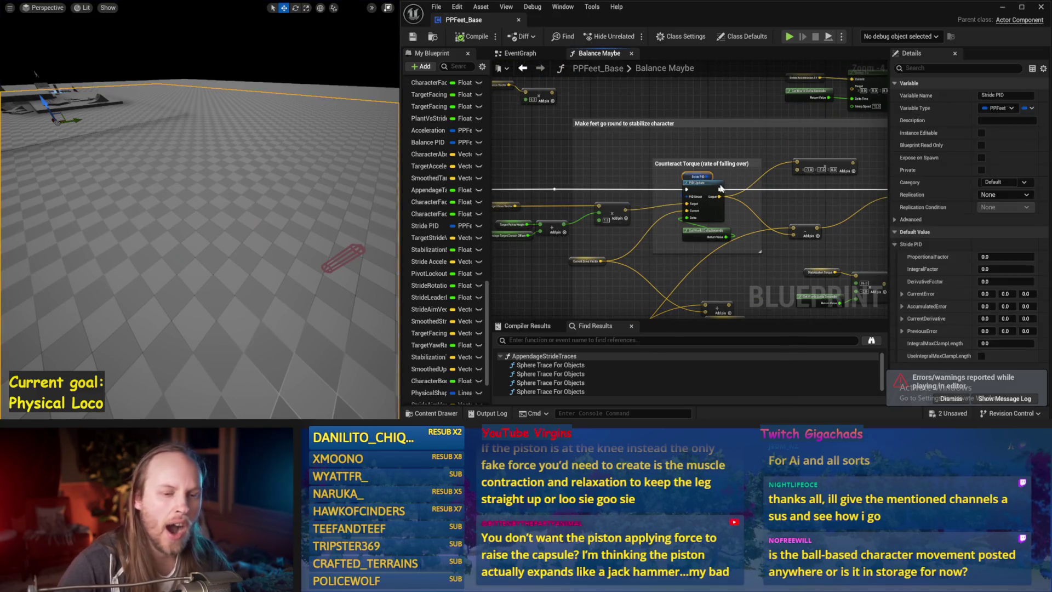
type(".1")
key("Return")
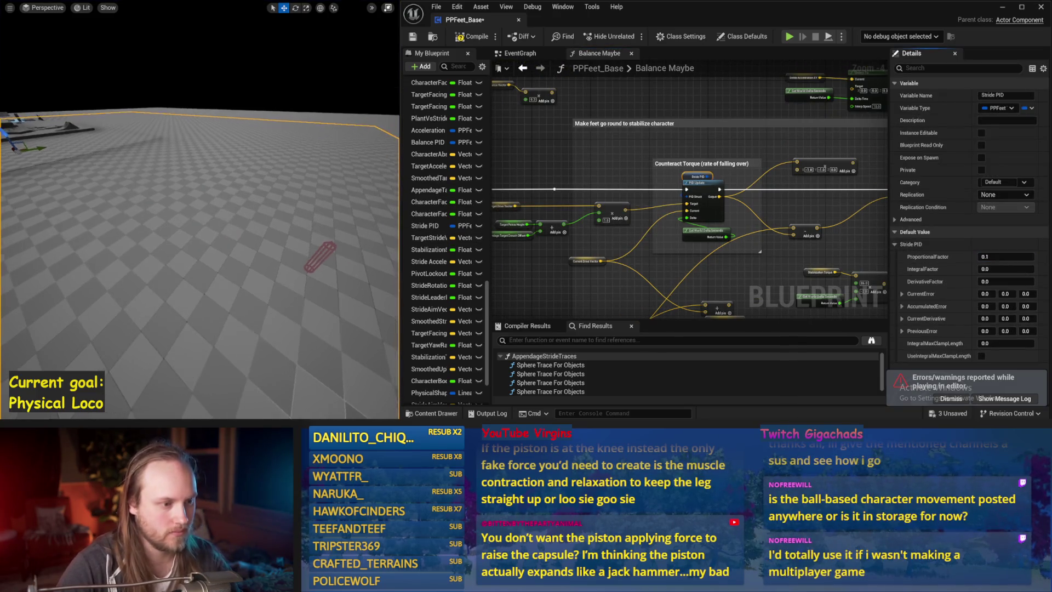
key("alt+p")
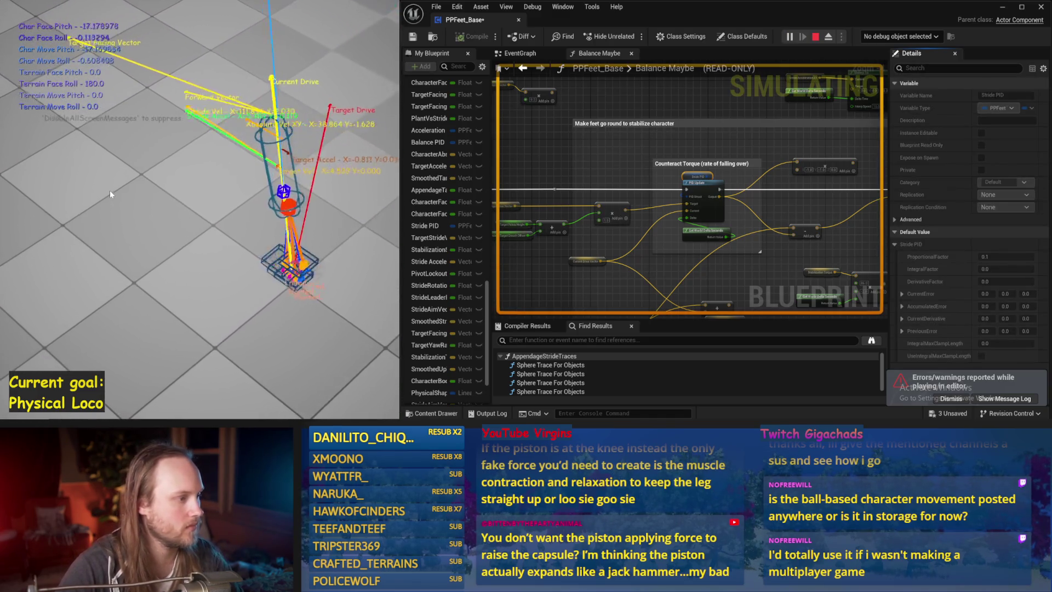
key("Escape")
key("alt+p")
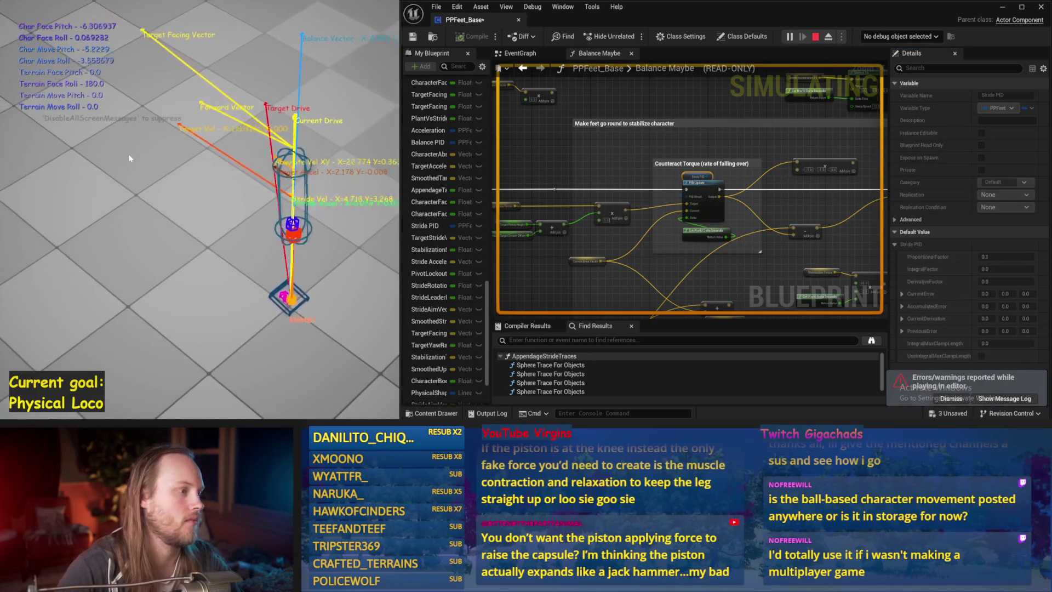
key("Escape")
- Simulate with both Stride PID gains at 0.1, then save the blueprint
key("alt+p")
key("Escape")
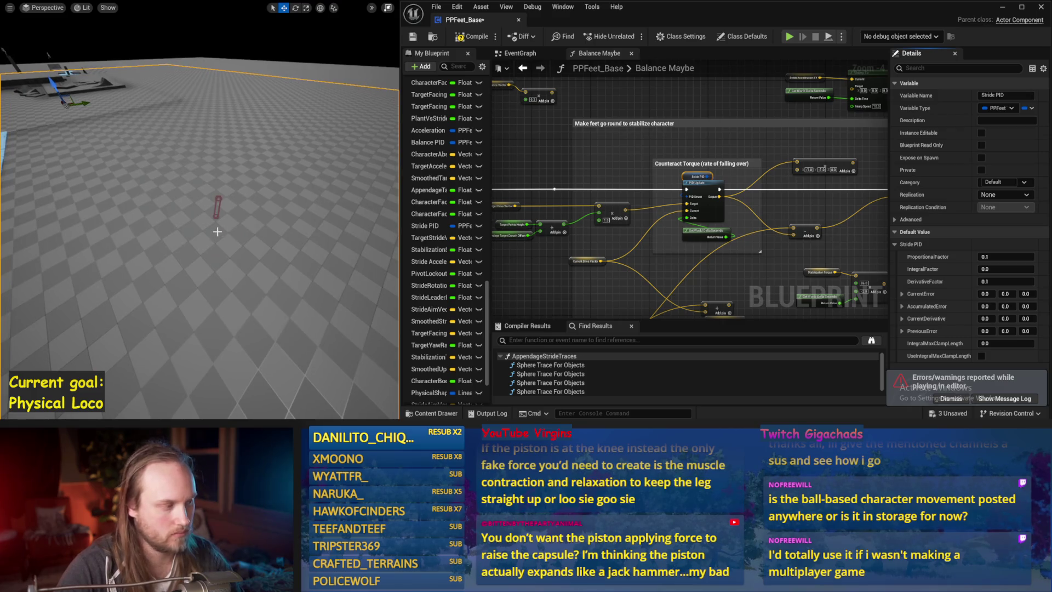
key("alt+p")
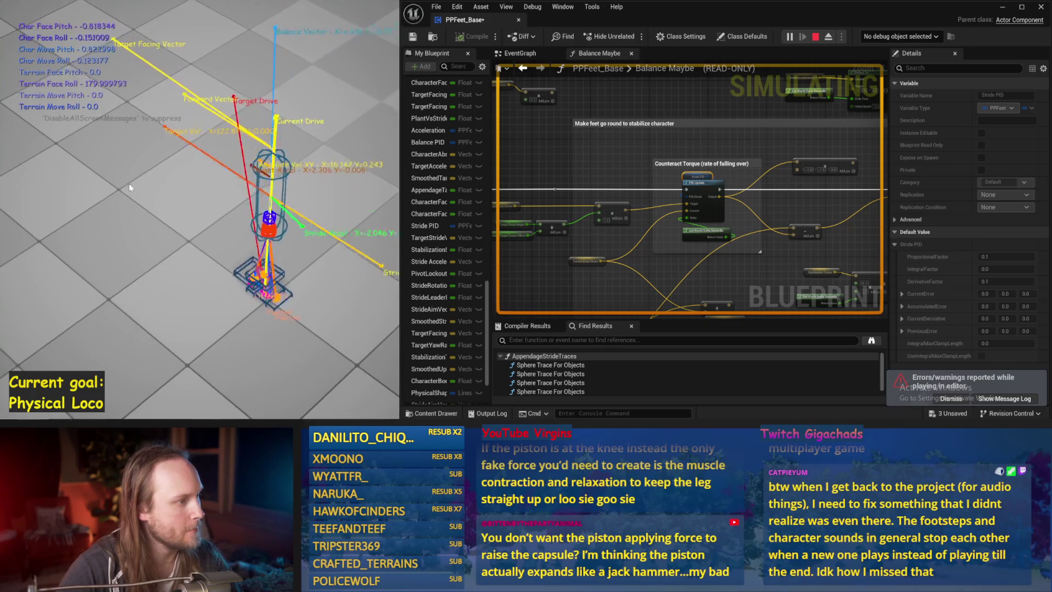
key("Escape")
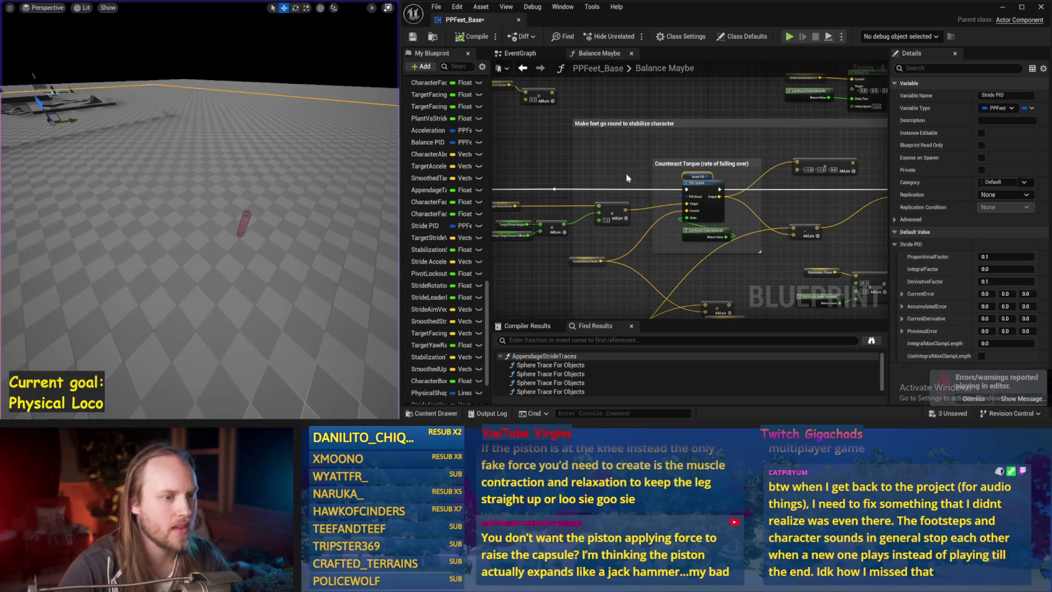
key("ctrl+s")
- Tilt the level view toward the capsule, run two balance tests, and save PPFeet_Base
scroll(632, 238, "down", 1)
mouse_move(631, 238)
left_mouse_down()
mouse_move(731, 267)
mouse_move(850, 263)
left_mouse_up()
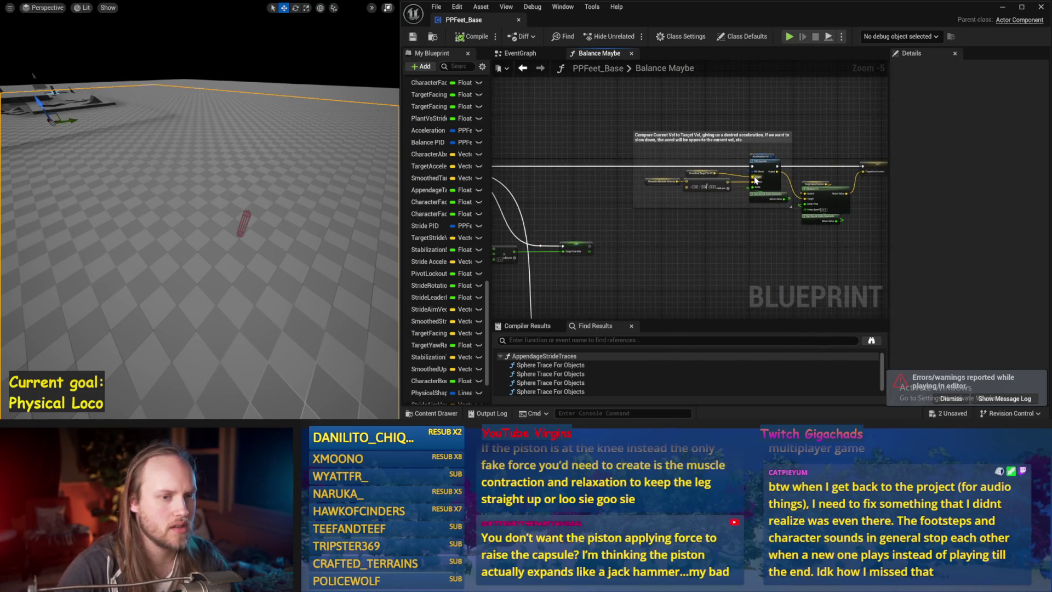
scroll(755, 180, "up", 2)
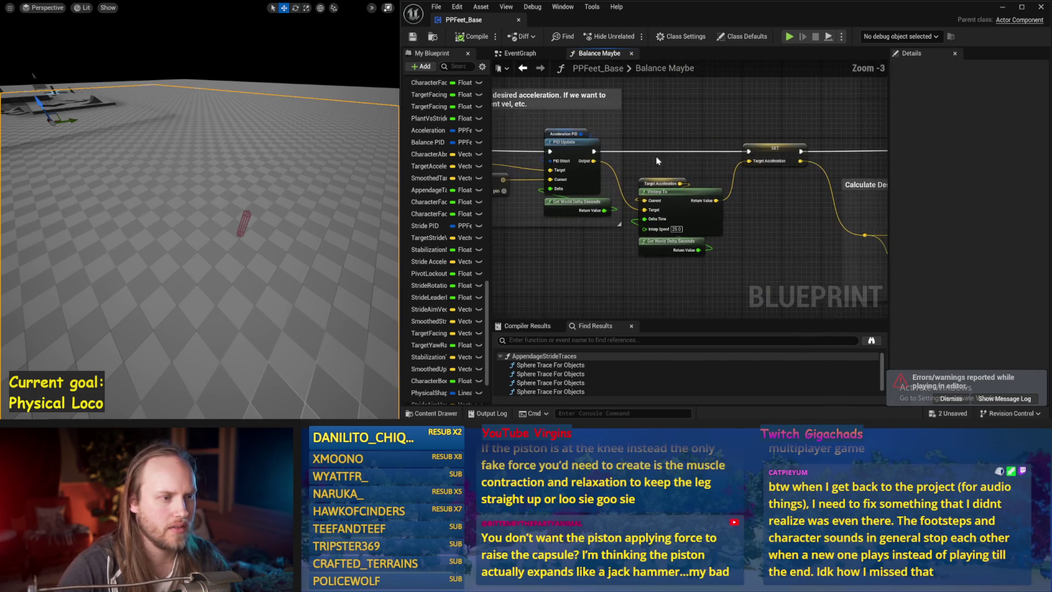
left_click_drag(369, 146, 225, 167)
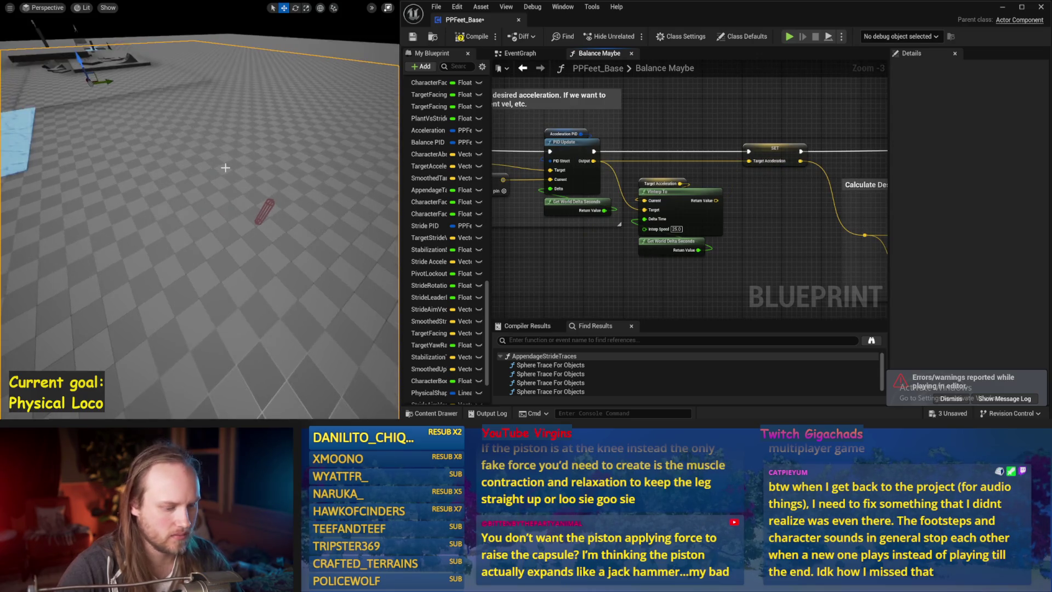
key("alt+p")
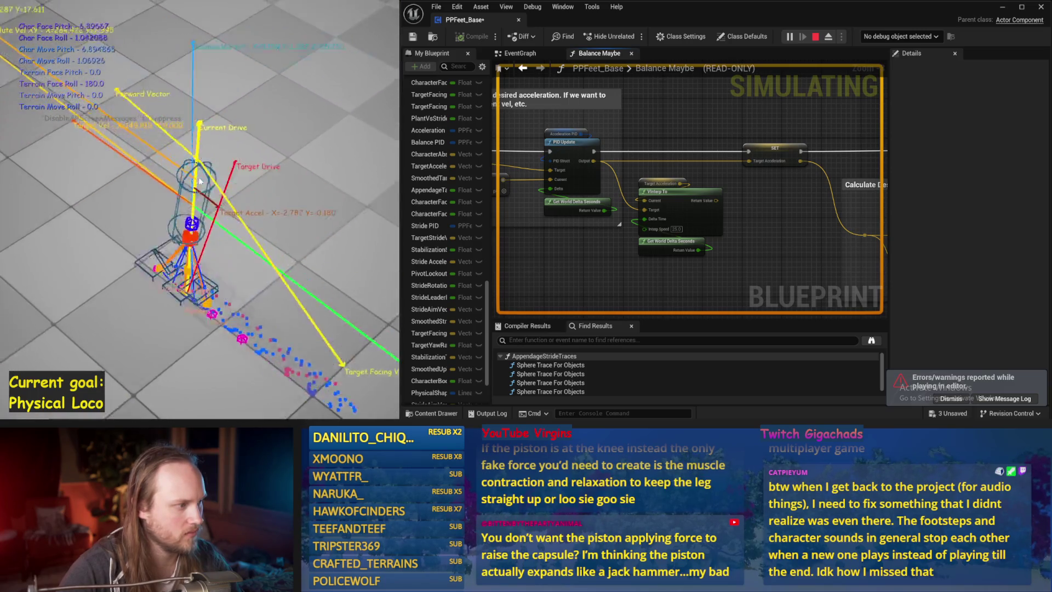
key("Escape")
key("alt+p")
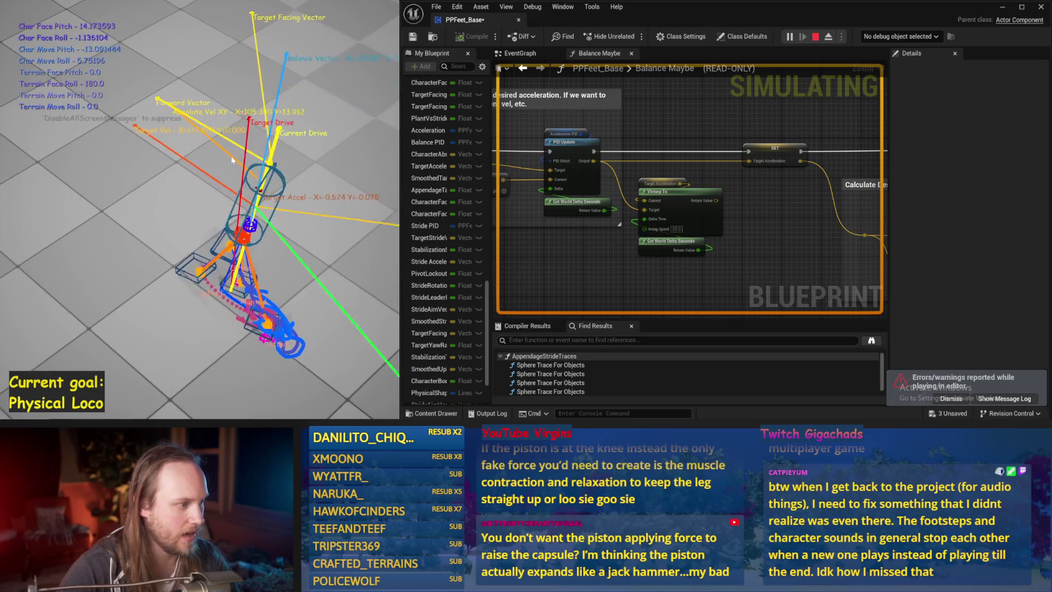
key("Escape")
key("ctrl+s")
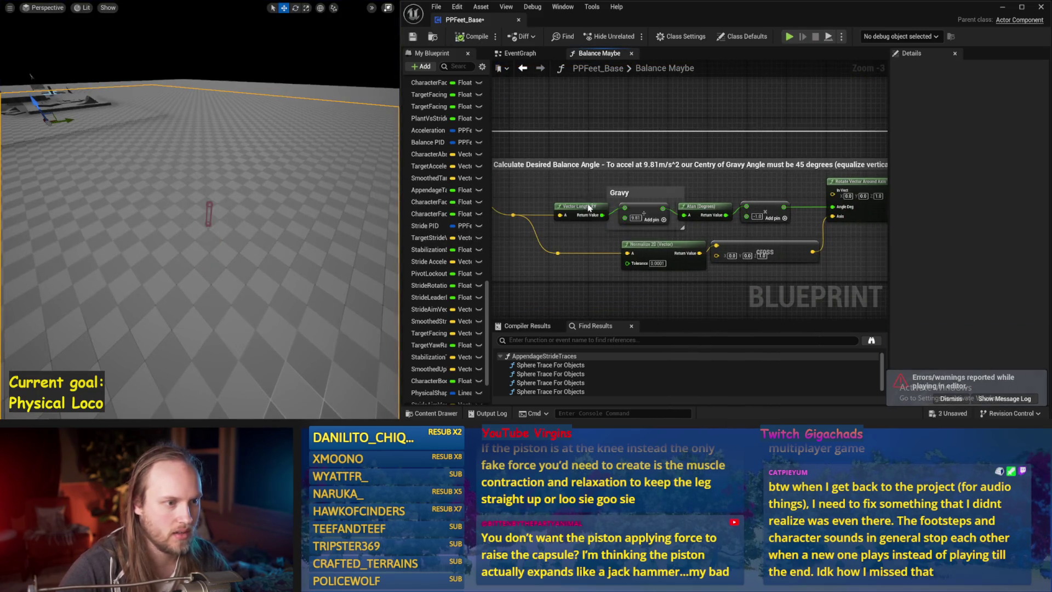
- Pan and zoom through the balance angle, Balance PID torque, flat-feet and Current Balance Vector sections
scroll(601, 172, "down", 1)
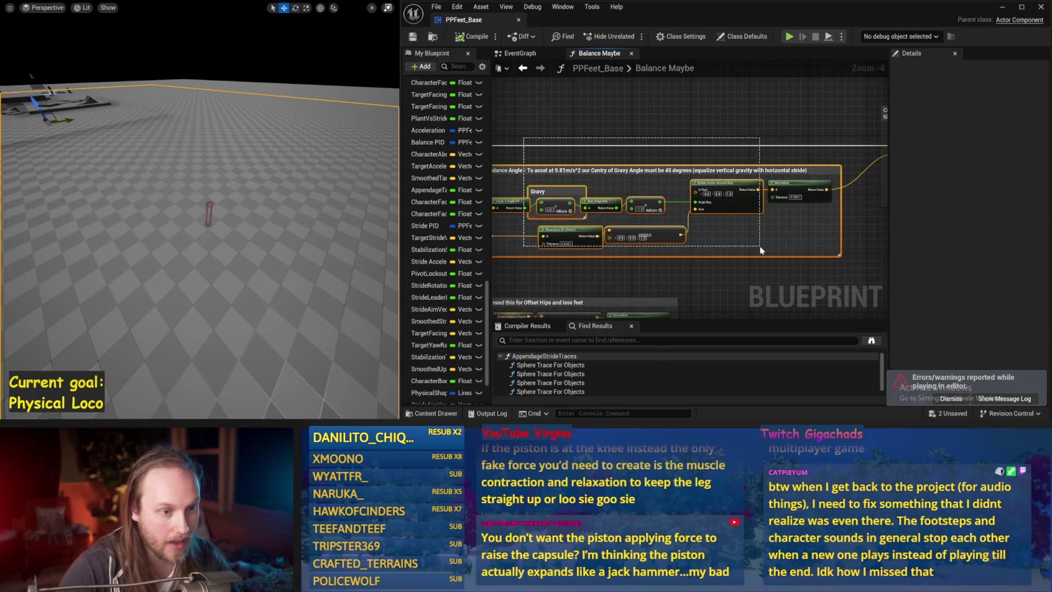
mouse_move(773, 249)
left_mouse_down()
mouse_move(692, 232)
mouse_move(801, 155)
left_mouse_up()
left_click_drag(686, 236, 597, 240)
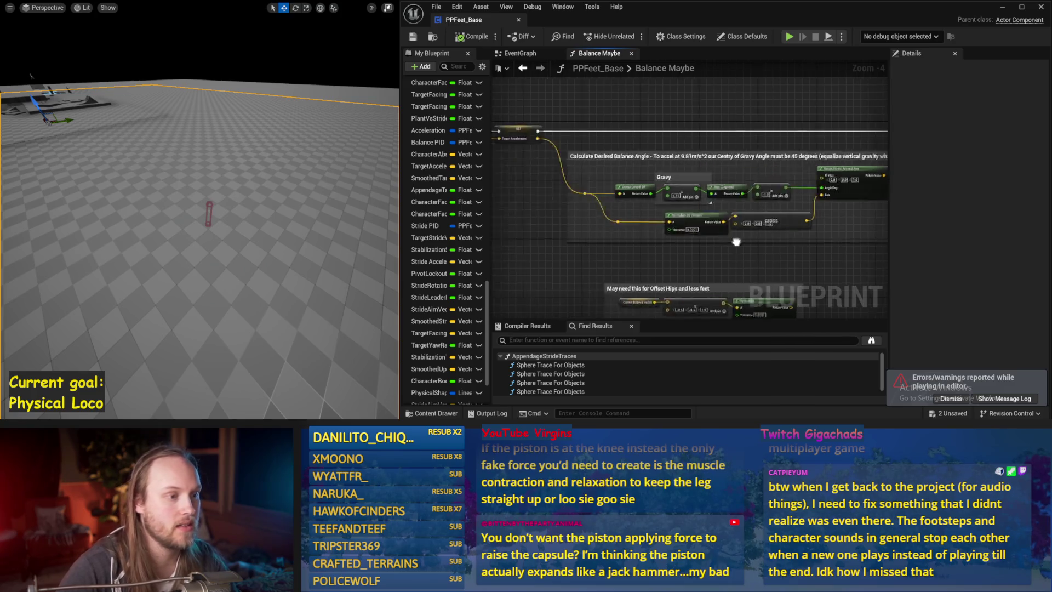
mouse_move(798, 177)
left_mouse_down()
mouse_move(729, 192)
mouse_move(658, 230)
left_mouse_up()
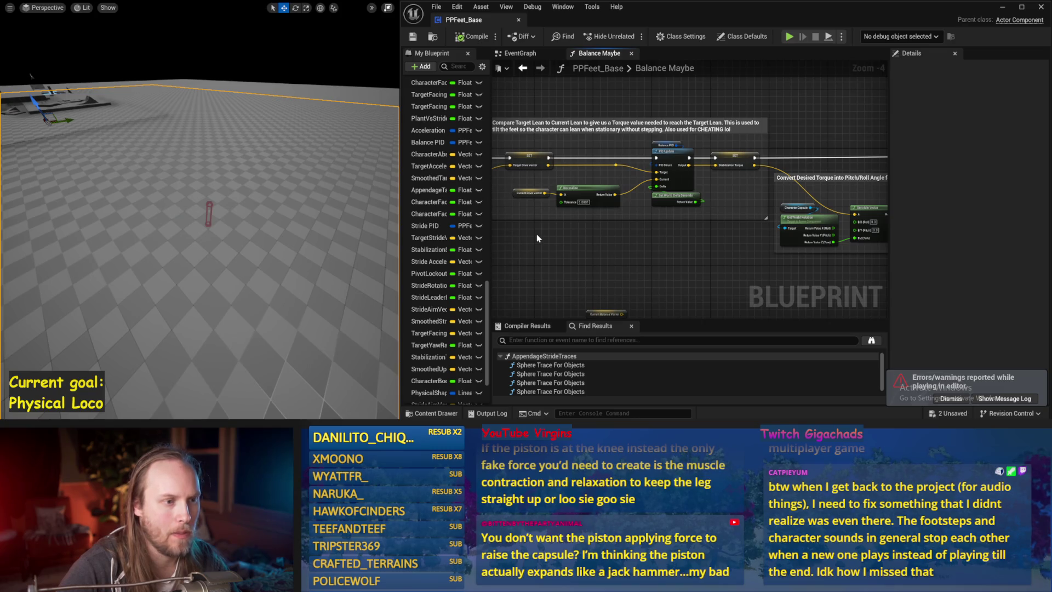
scroll(537, 238, "up", 1)
left_click_drag(688, 253, 649, 289)
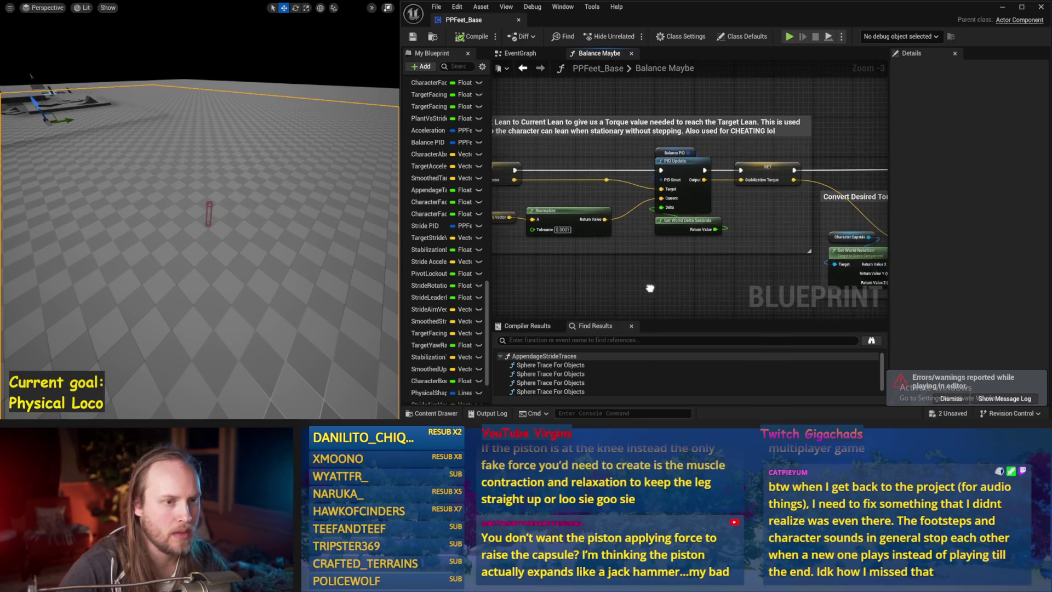
scroll(782, 213, "down", 1)
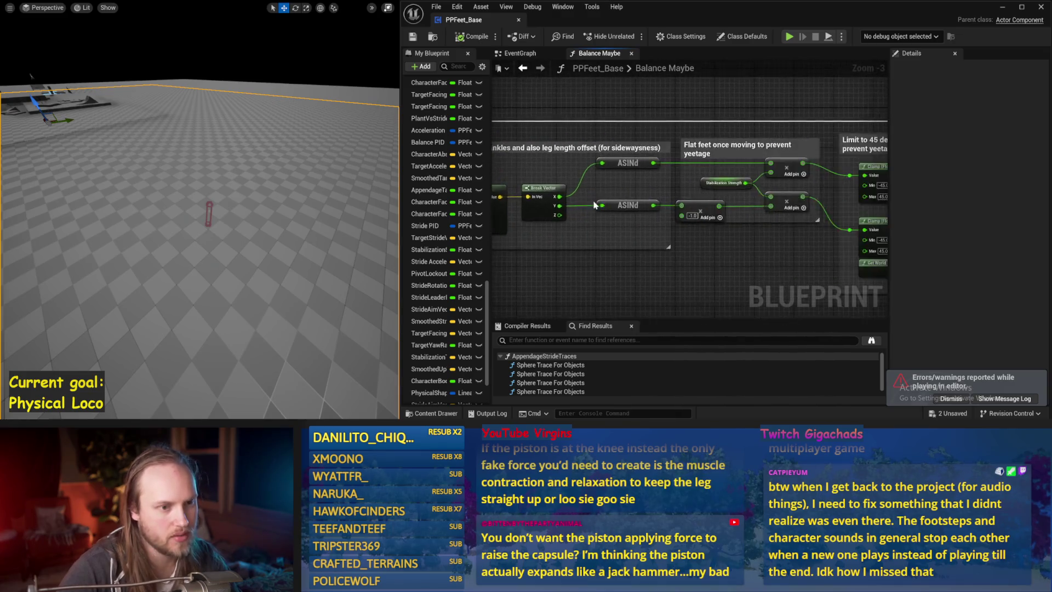
left_click_drag(782, 212, 772, 174)
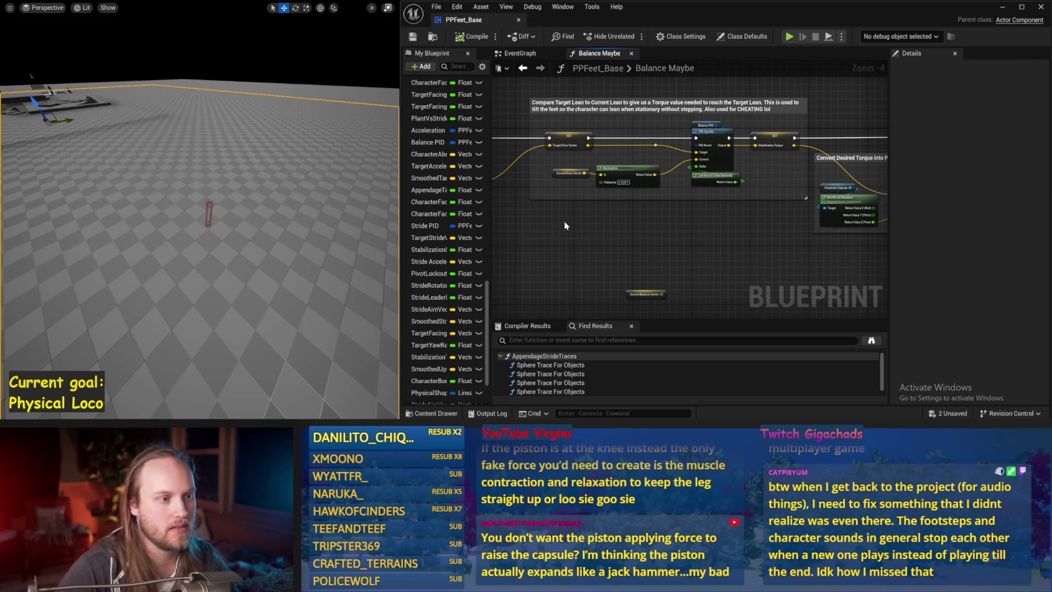
scroll(565, 225, "up", 1)
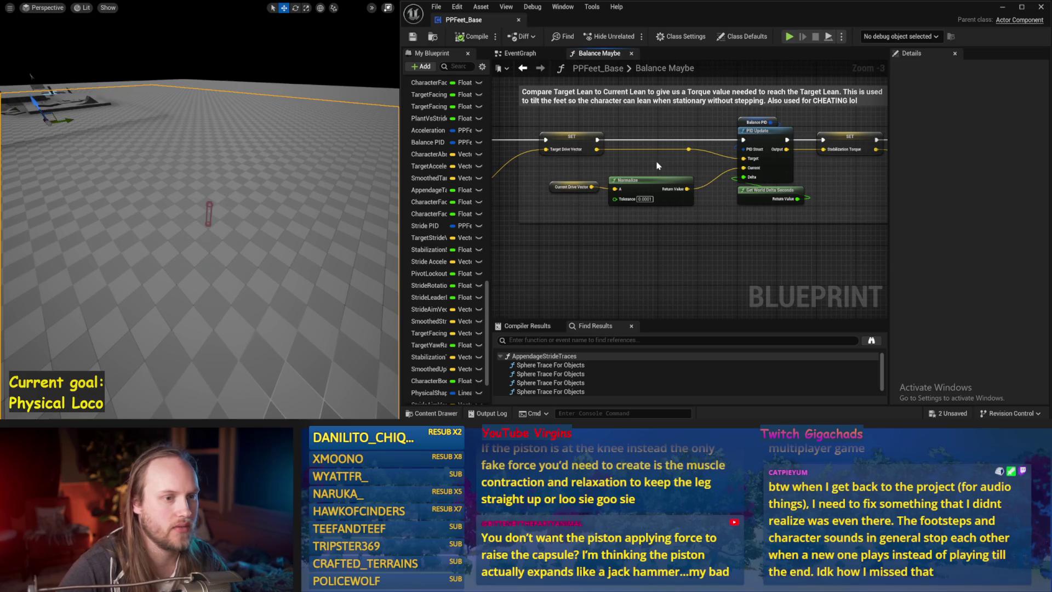
left_click_drag(766, 223, 828, 171)
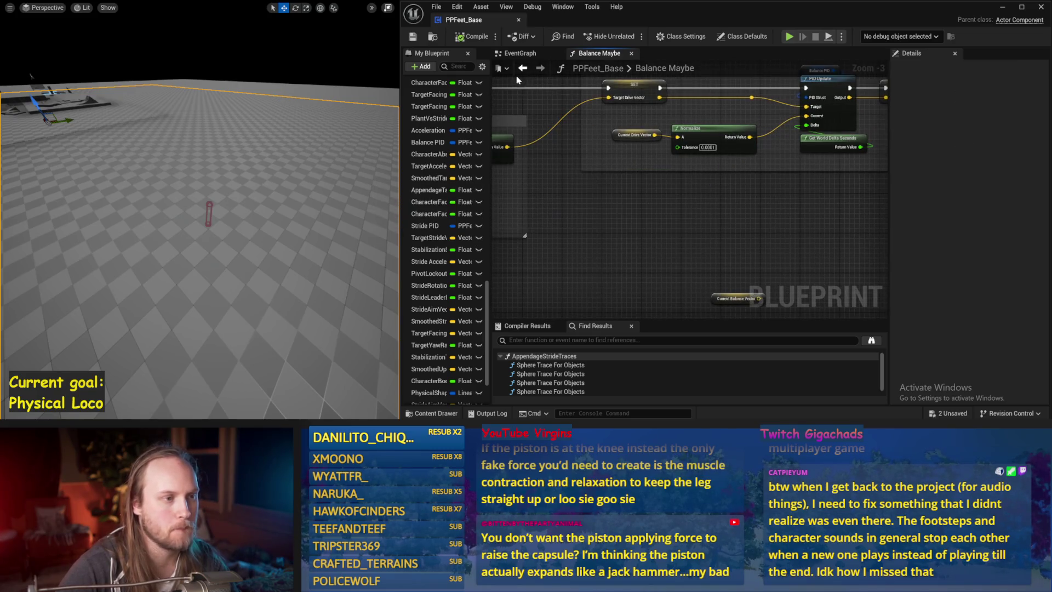
scroll(615, 231, "down", 1)
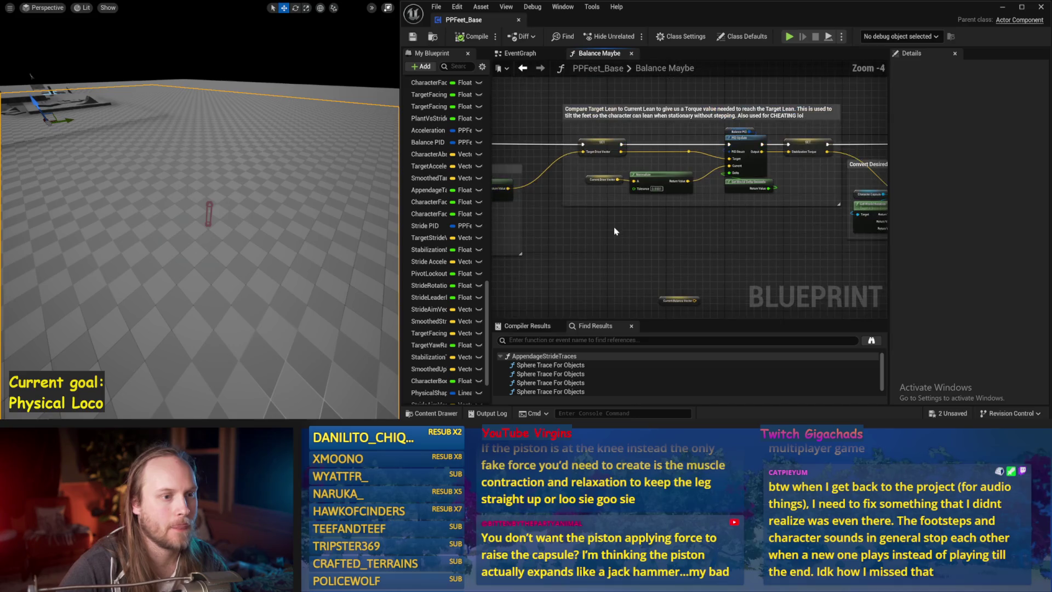
- Move back to the Drive Vector section, marquee-select its smoothing nodes and delete them
left_click_drag(622, 237, 814, 116)
left_click_drag(551, 277, 744, 168)
mouse_move(604, 244)
left_mouse_down()
mouse_move(712, 181)
mouse_move(643, 96)
left_mouse_up()
mouse_move(567, 223)
left_mouse_down()
mouse_move(828, 245)
mouse_move(749, 244)
left_mouse_up()
left_click_drag(531, 247, 975, 207)
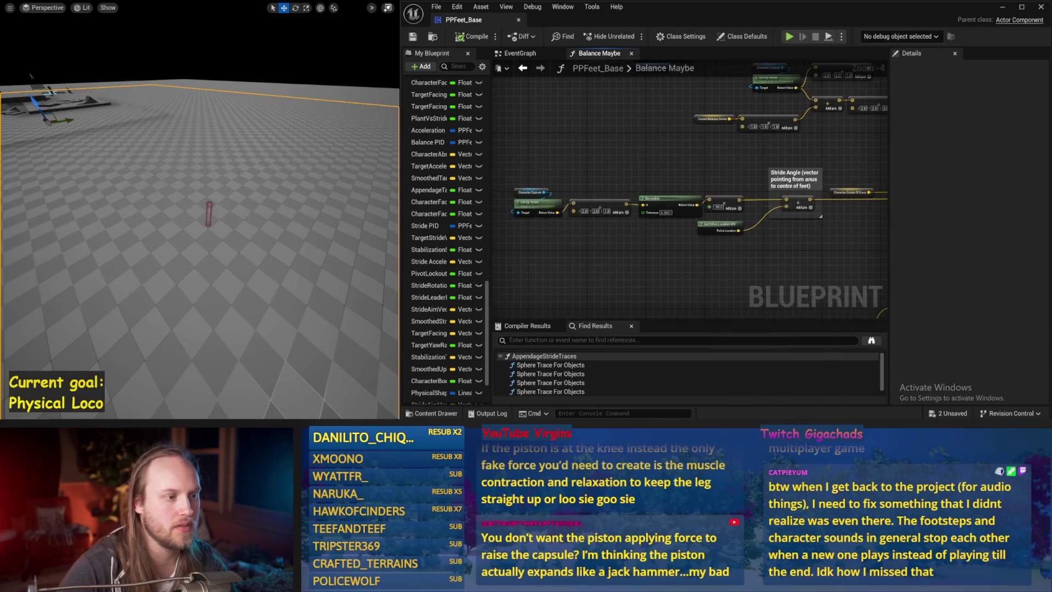
mouse_move(512, 178)
left_mouse_down()
mouse_move(704, 218)
mouse_move(735, 255)
mouse_move(676, 238)
left_mouse_up()
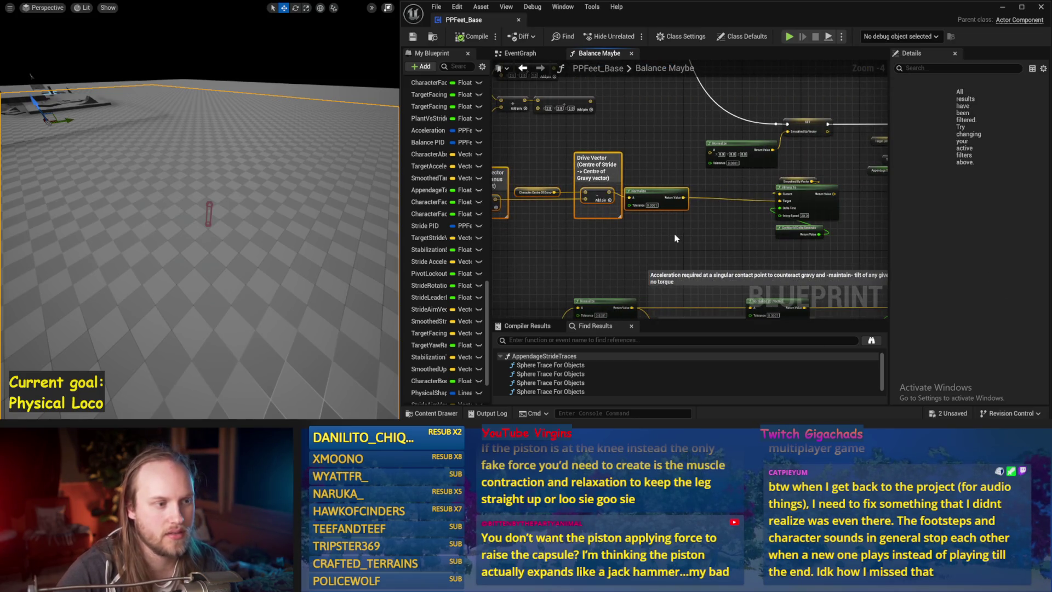
key("Delete")
- Delete the drive-vector interpolation nodes and the Normalize node
left_click_drag(767, 172, 847, 241)
key("Delete")
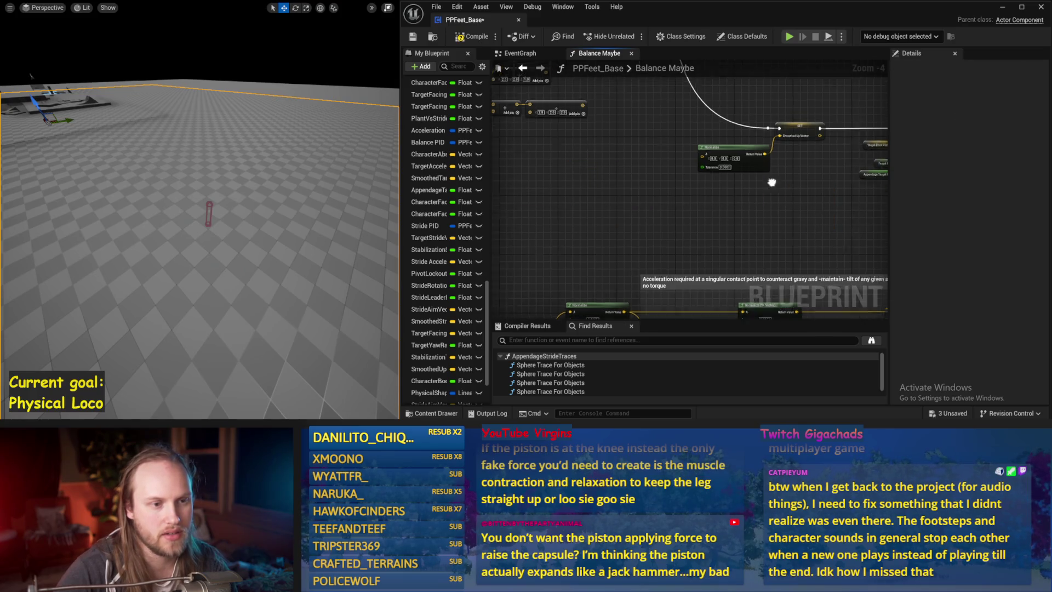
left_click_drag(658, 214, 630, 198)
key("Delete")
- Move to the Counteract Torque section, select the Stride PID Update node, and compile
scroll(654, 211, "up", 1)
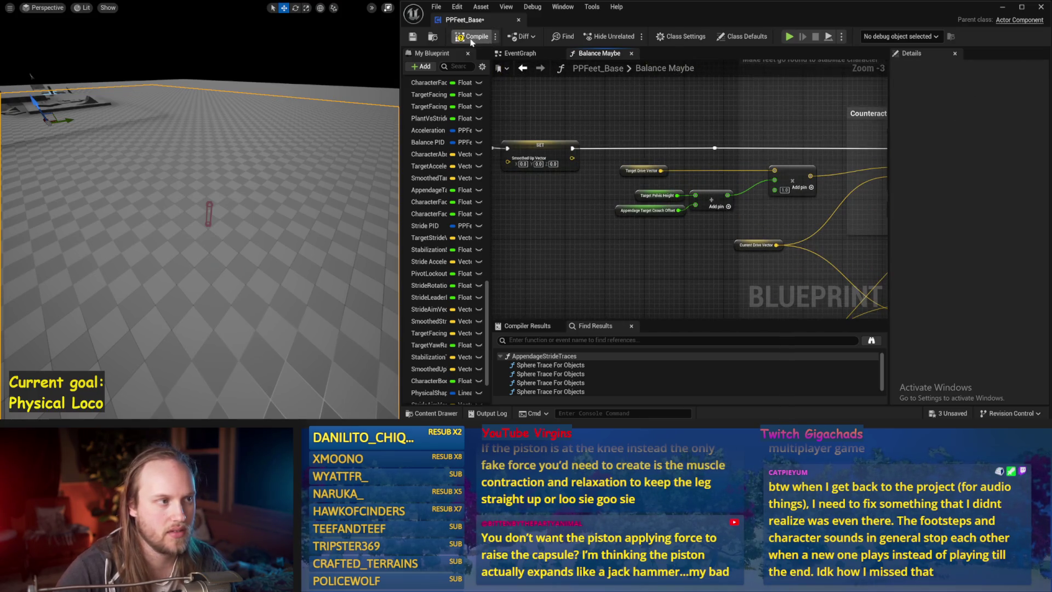
scroll(602, 255, "down", 1)
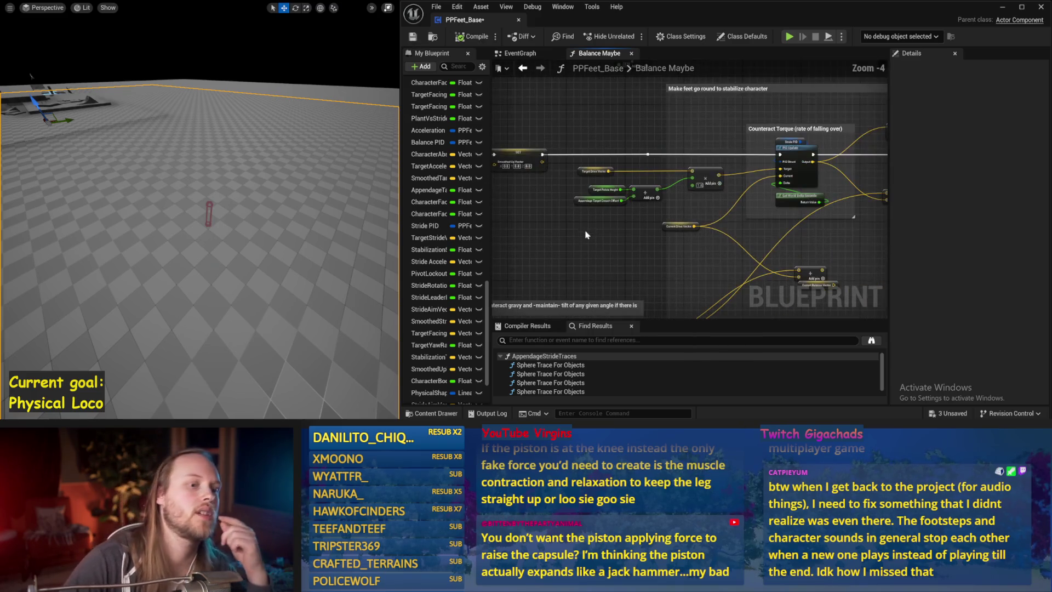
scroll(595, 151, "up", 2)
left_click(674, 216)
left_click_drag(697, 194, 581, 189)
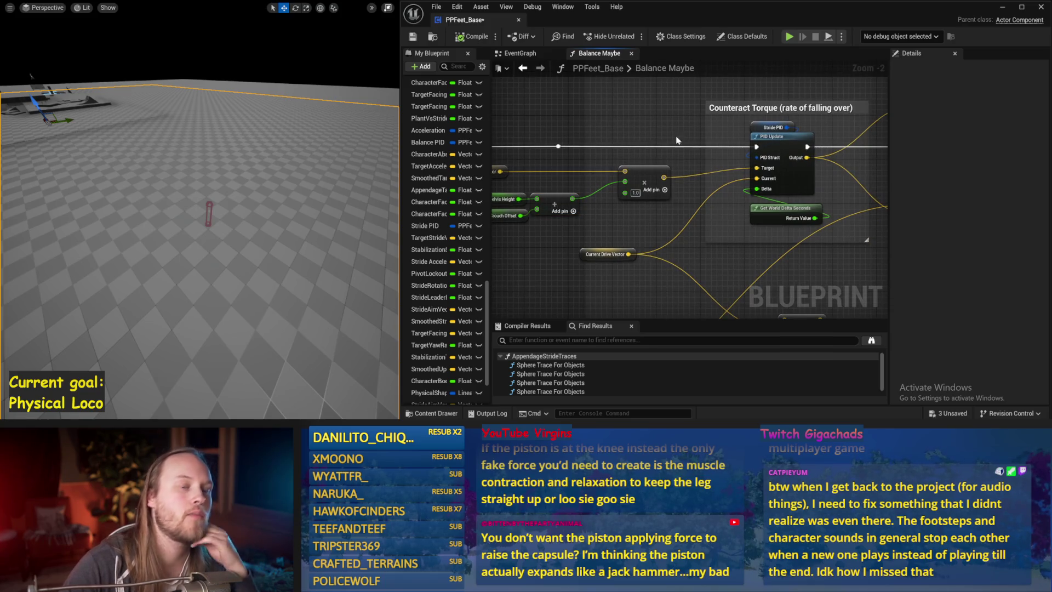
scroll(608, 144, "down", 1)
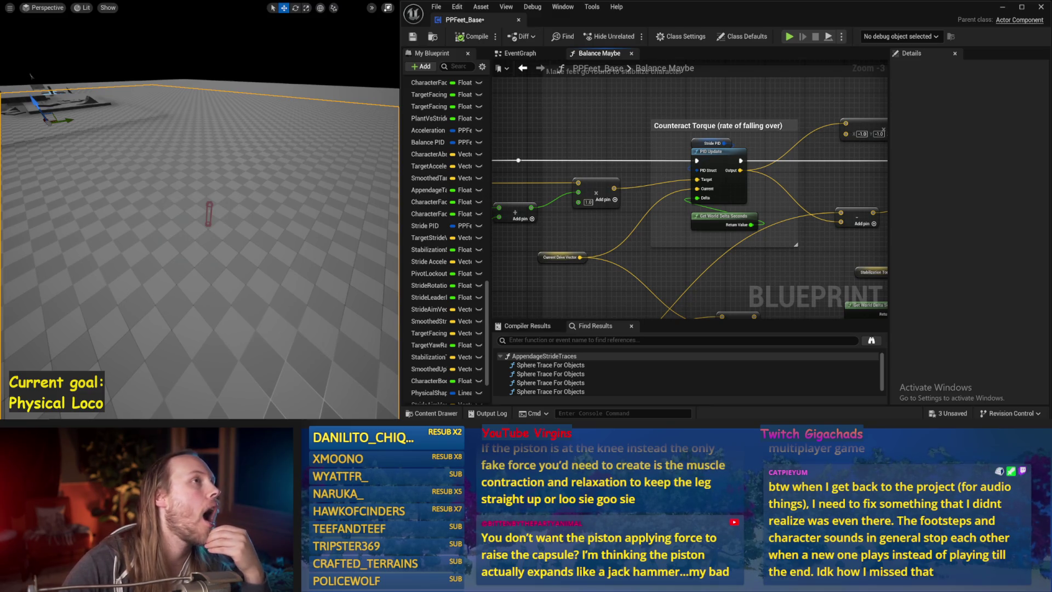
mouse_move(682, 213)
left_mouse_down()
mouse_move(642, 162)
mouse_move(690, 204)
mouse_move(748, 215)
left_mouse_up()
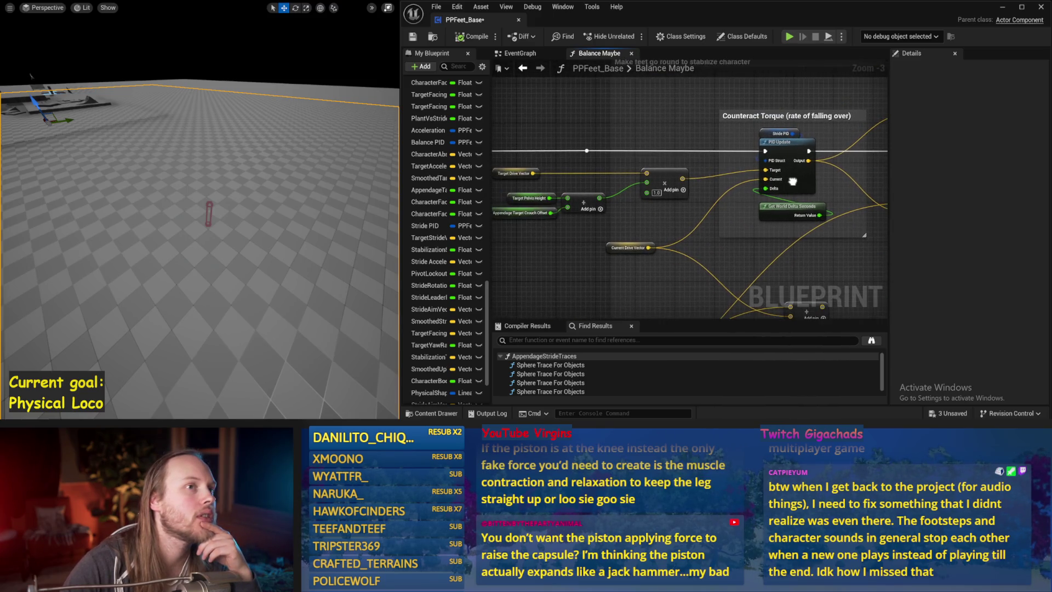
left_click(799, 182)
left_click(471, 37)
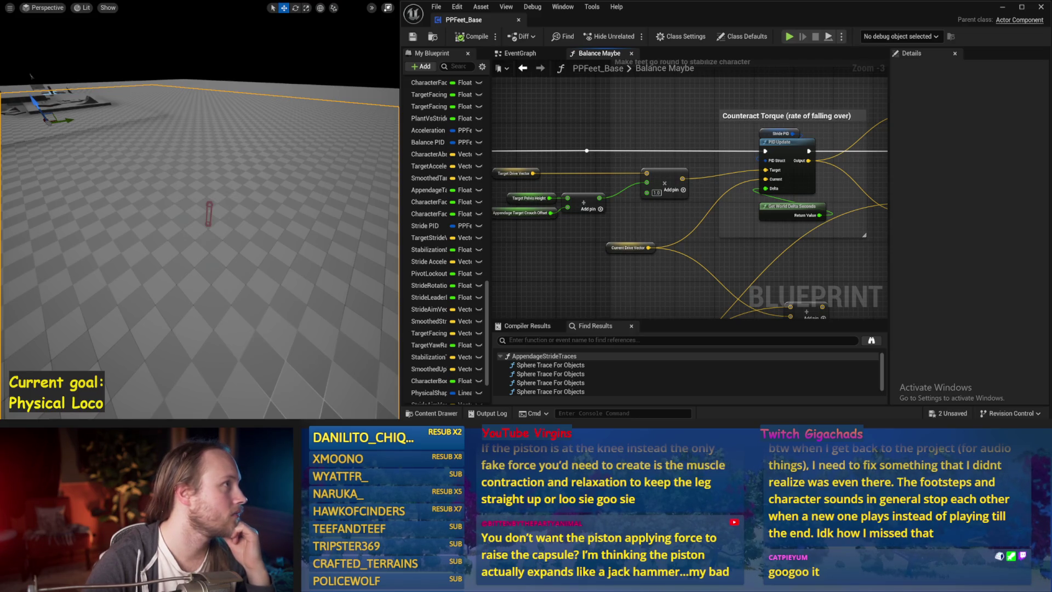
- Shift the Counteract Torque section of the graph slightly left
left_click_drag(664, 153, 613, 133)
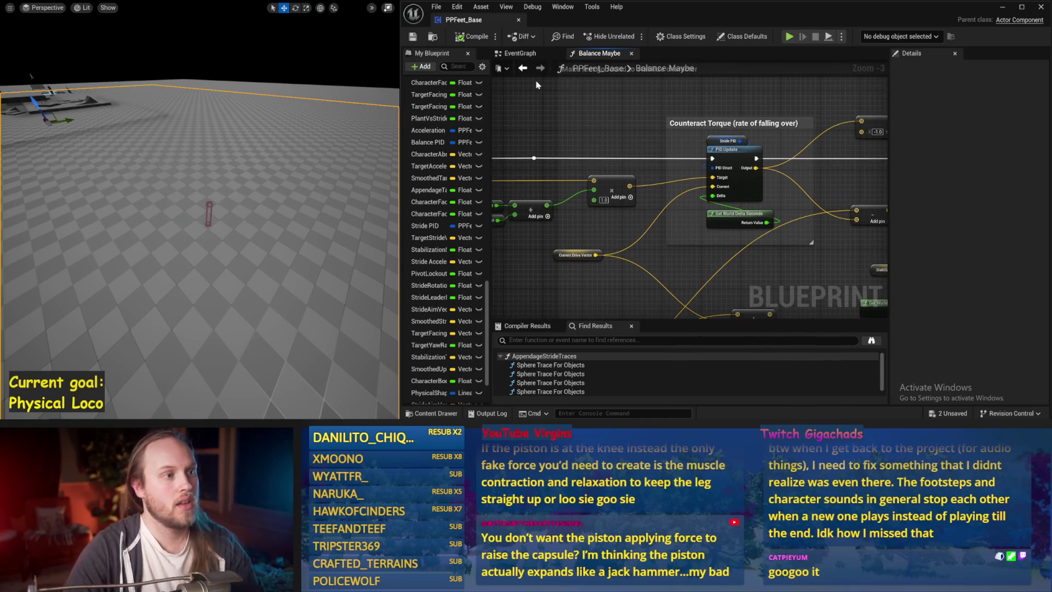
- Run the level simulation repeatedly, watching the capsule topple, then save the blueprint
right_click(276, 273)
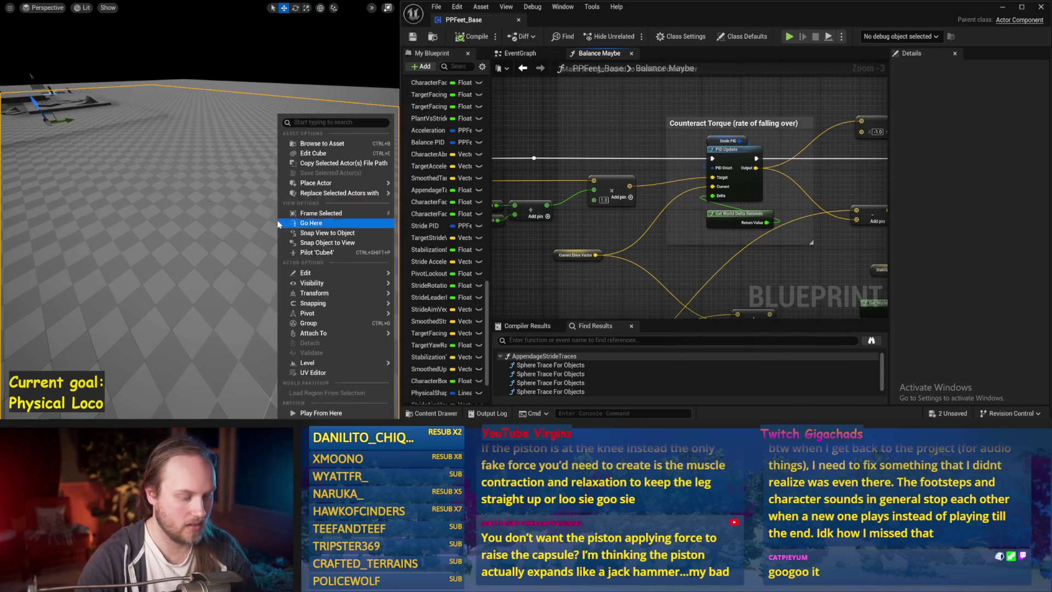
left_click(306, 219)
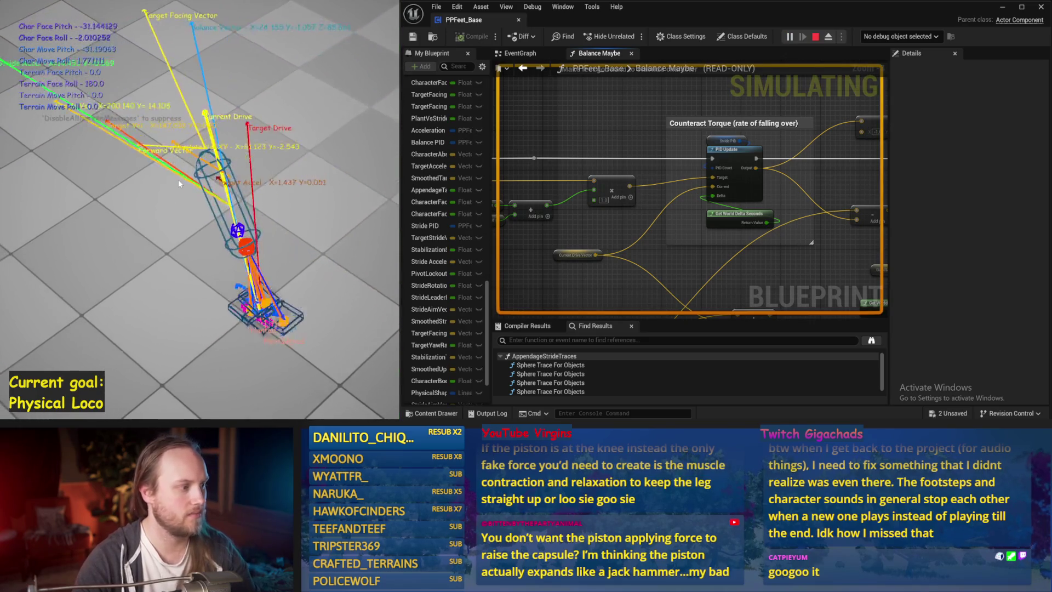
key("Escape")
key("alt+s")
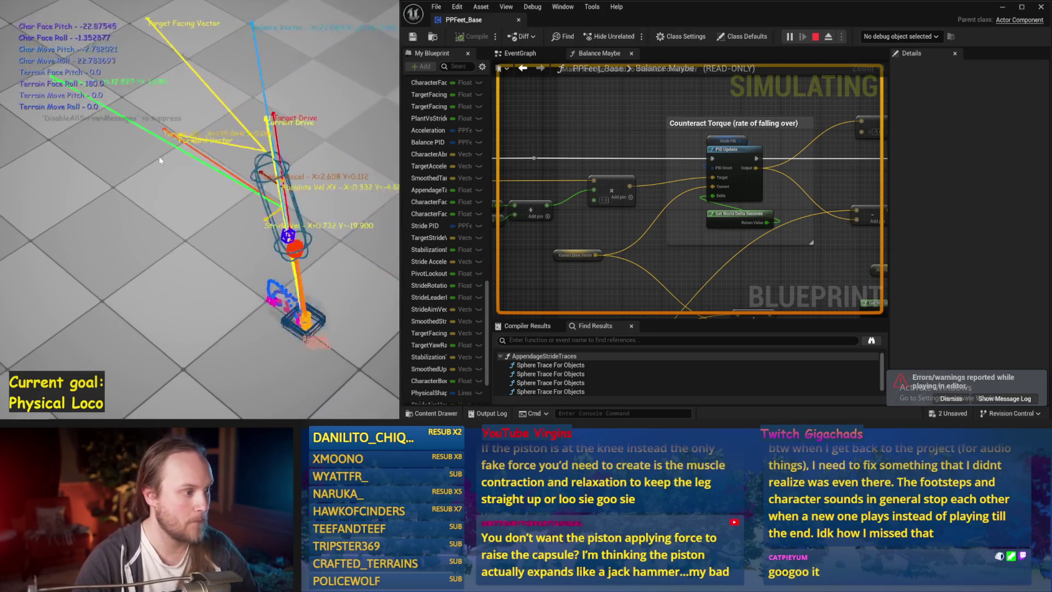
key("Escape")
key("alt+s")
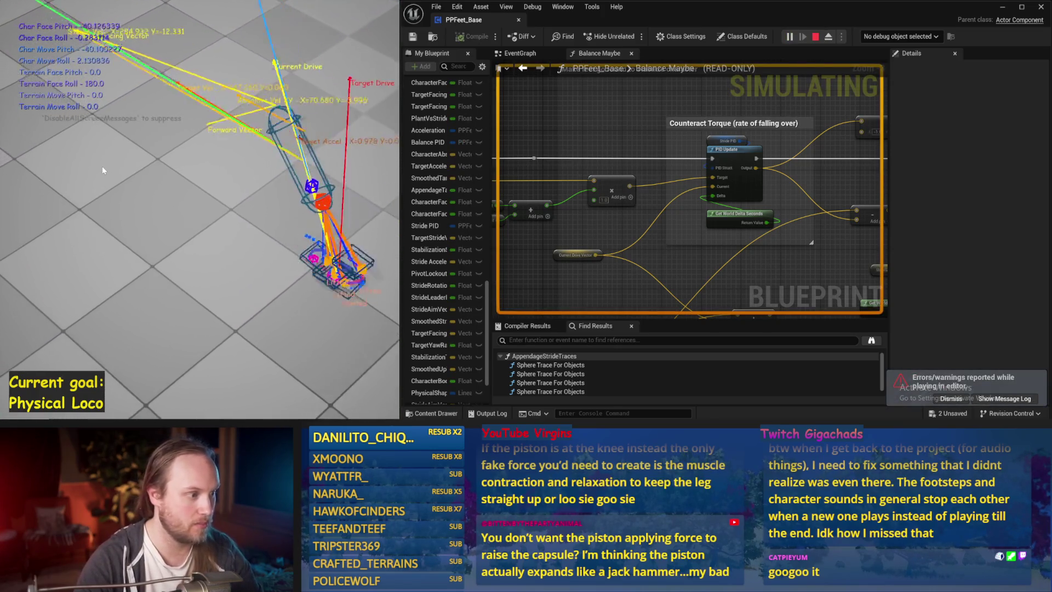
key("Escape")
key("alt+s")
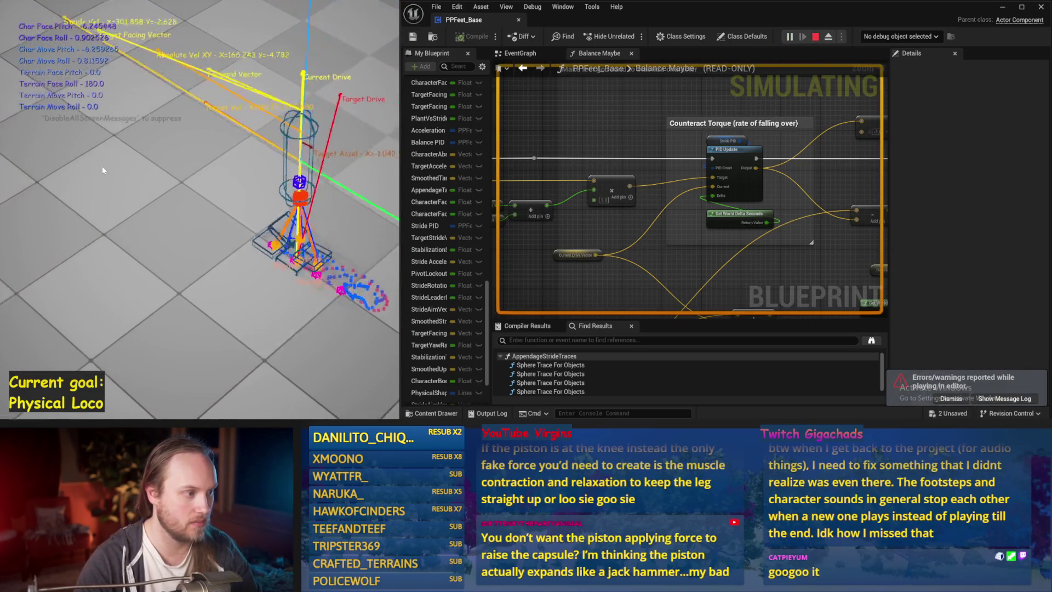
key("Escape")
key("alt+s")
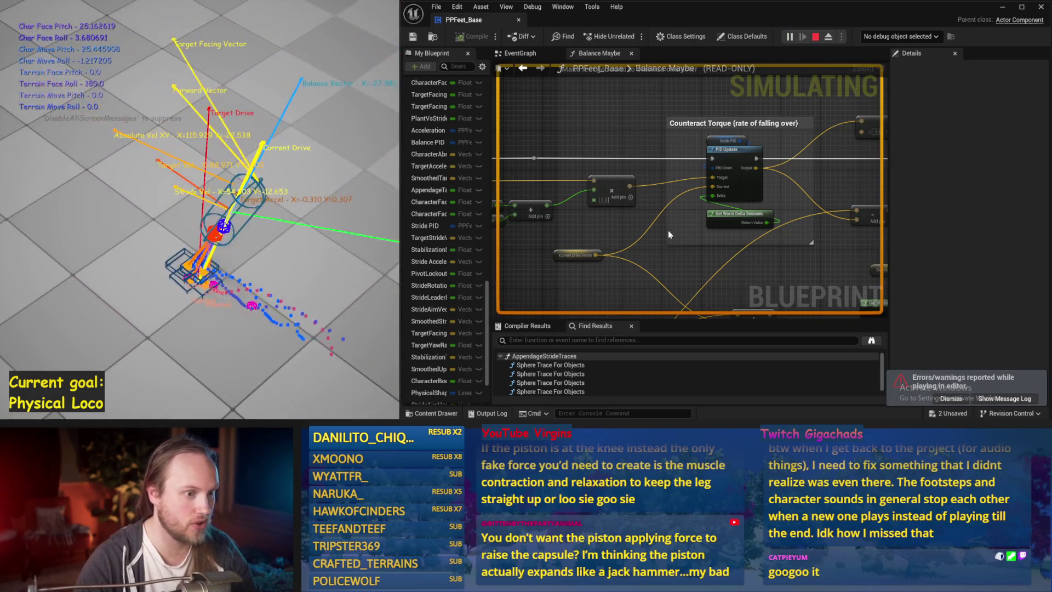
key("Escape")
key("ctrl+s")
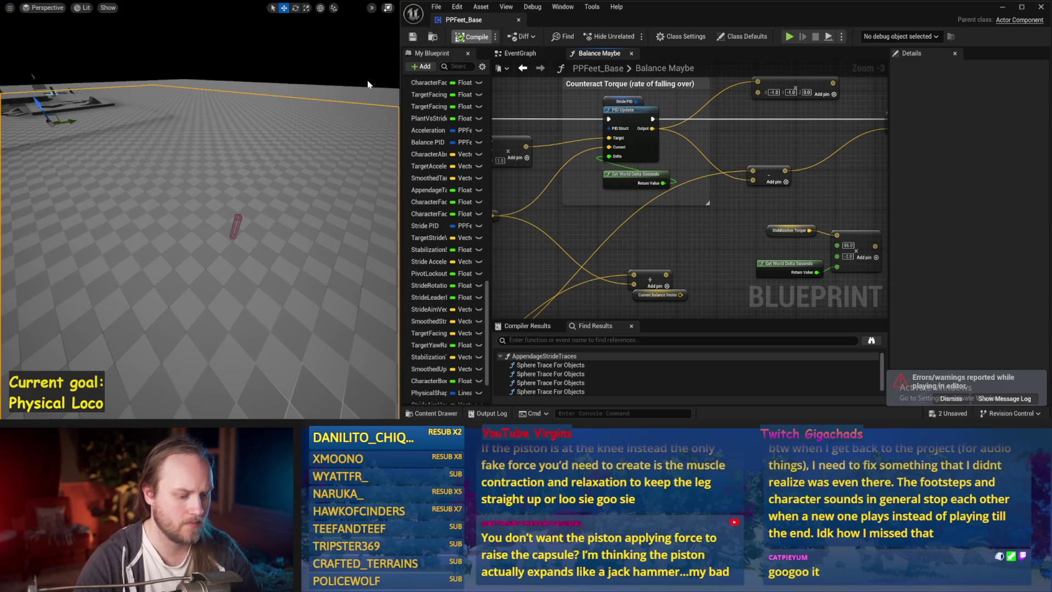
- Run several more simulations to check whether the capsule stays balanced
key("alt+s")
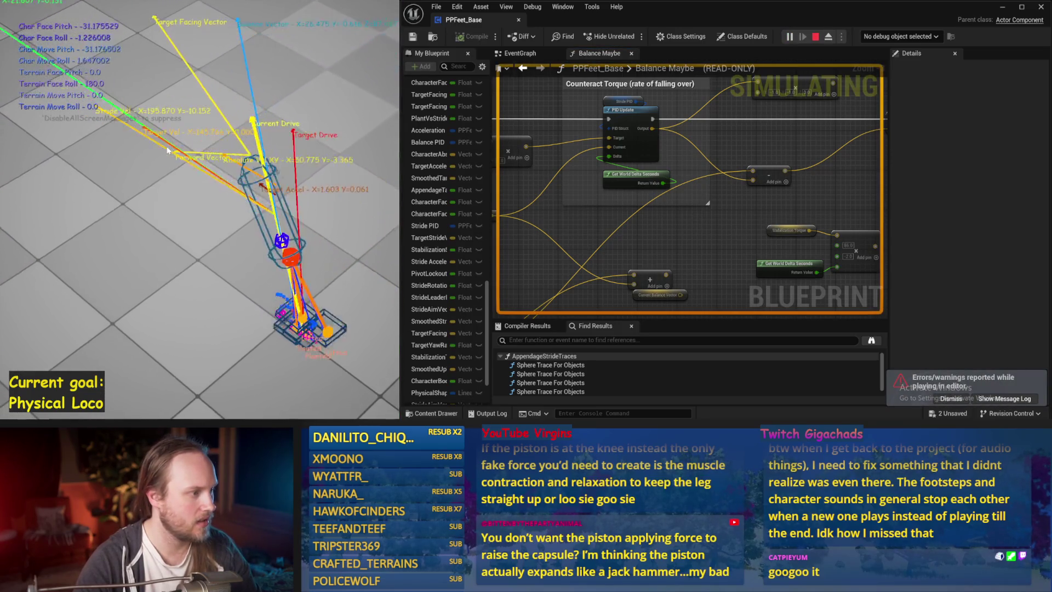
key("Escape")
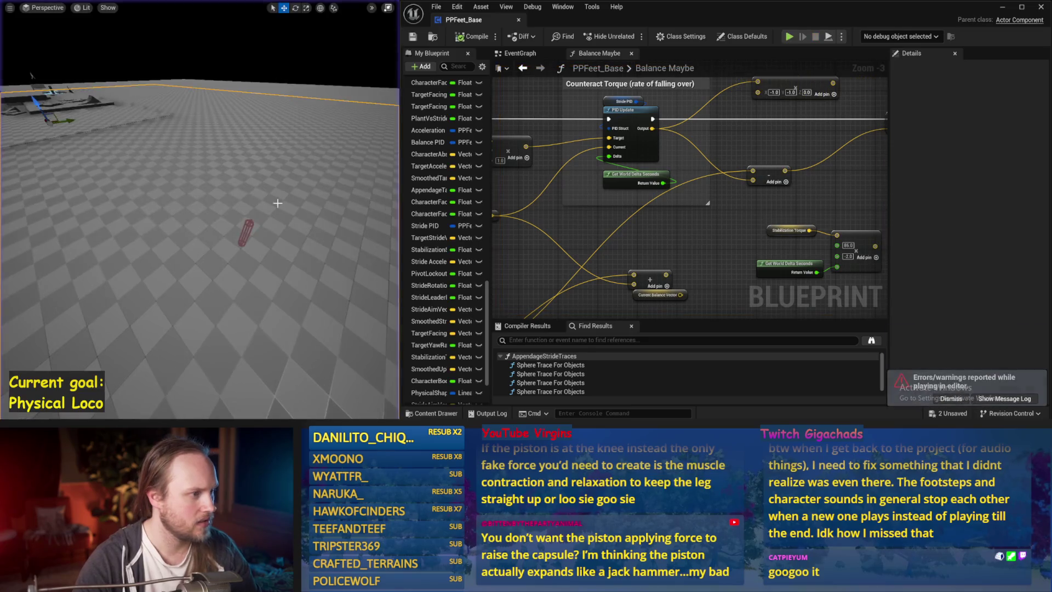
key("alt+p")
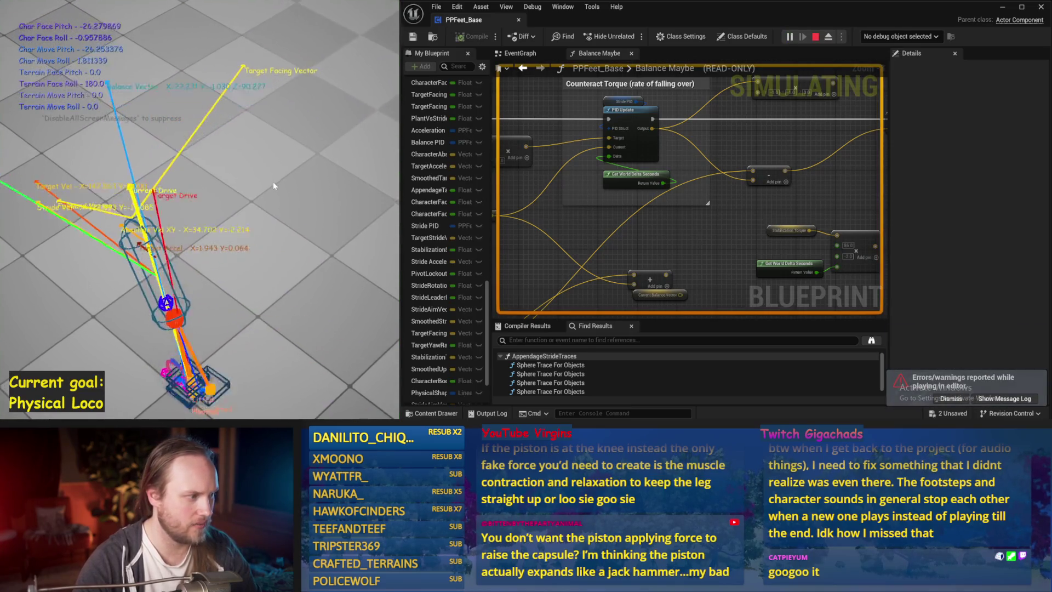
key("Escape")
key("alt+p")
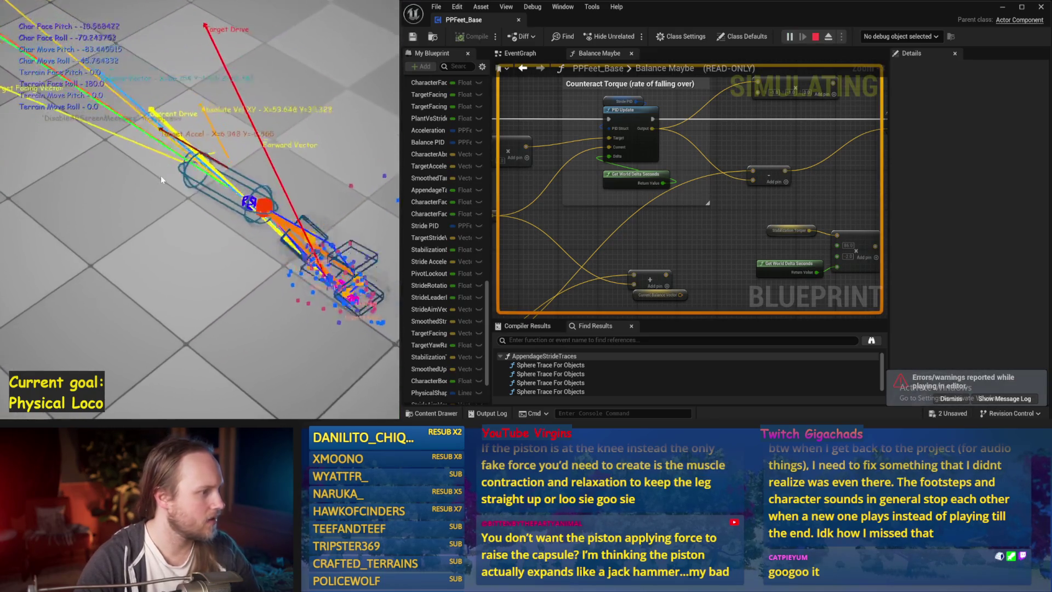
key("Escape")
key("alt+p")
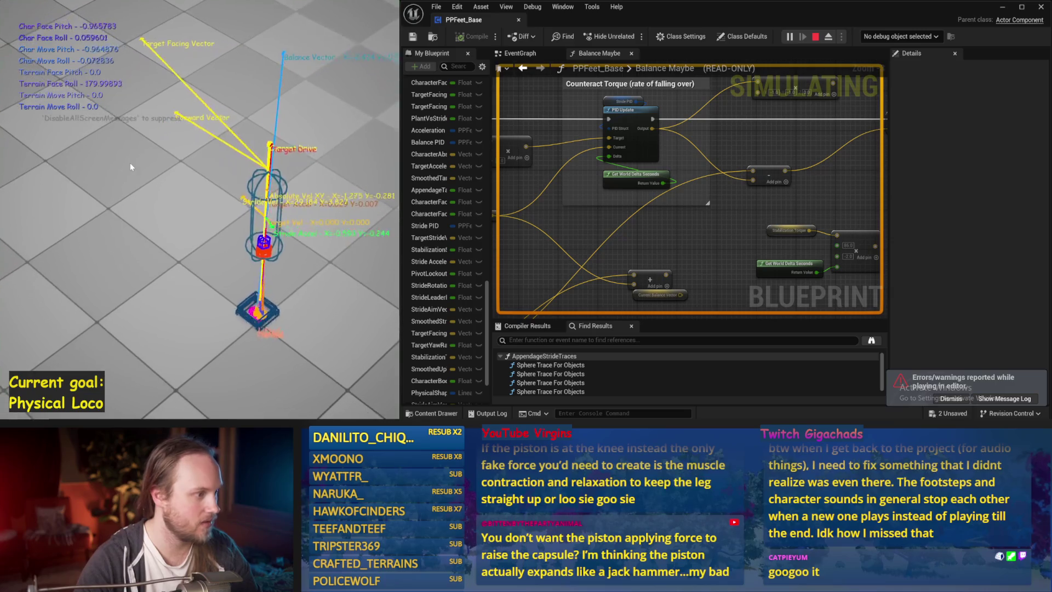
key("Escape")
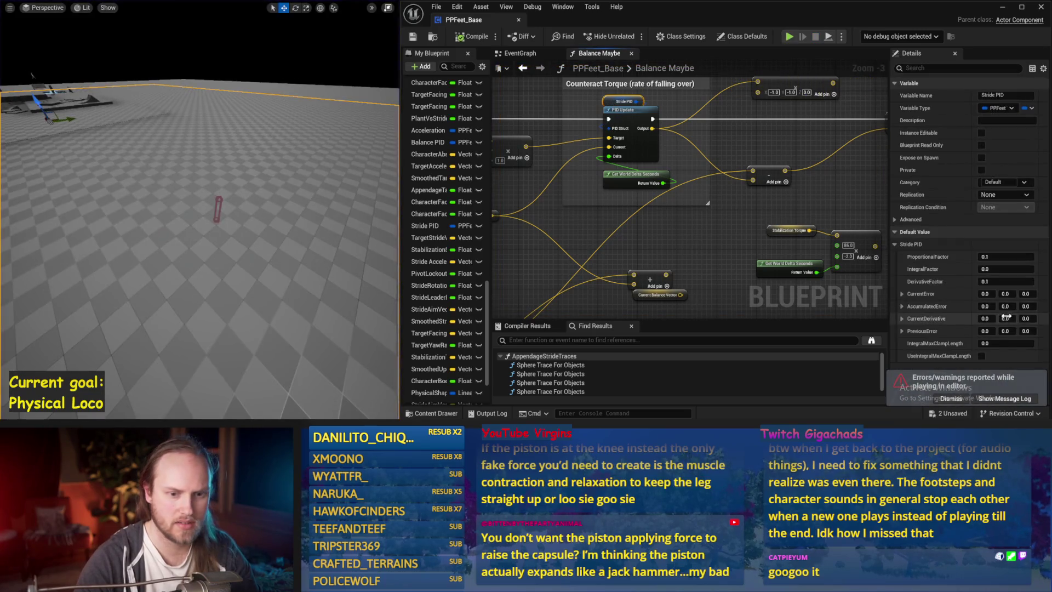
- Commit ProportionalFactor 0, simulate once, save PPFeet_Base, then wire the PID result to Stride Acceleration
right_click(346, 221)
key("alt+p")
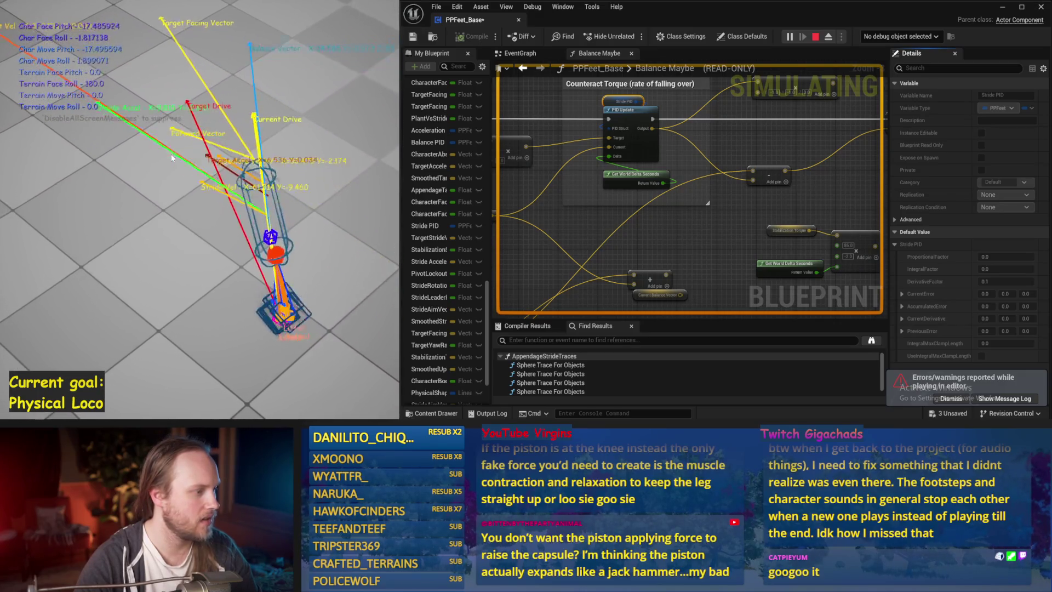
key("Escape")
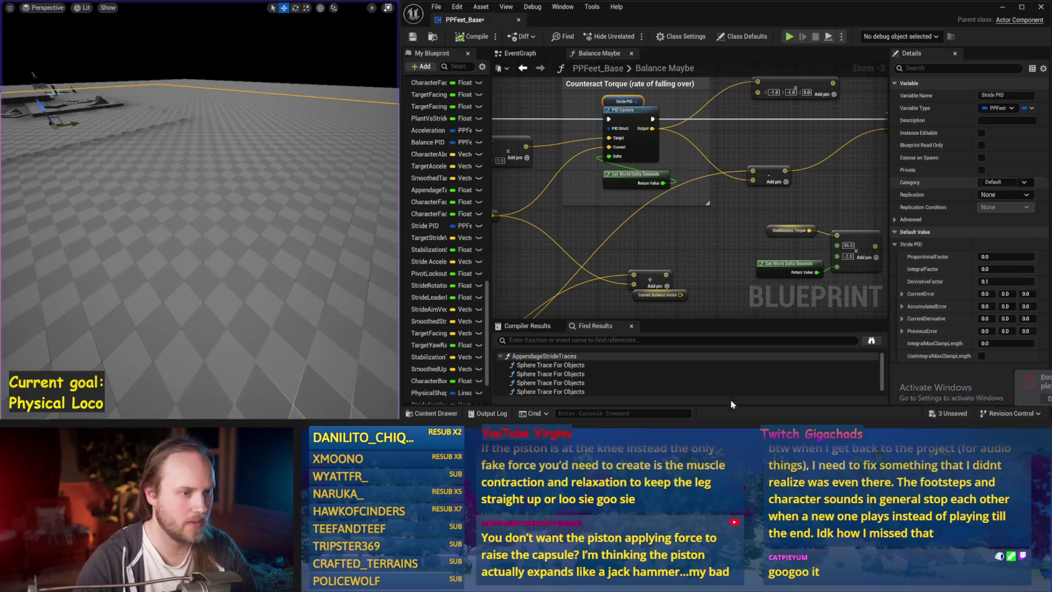
key("ctrl+s")
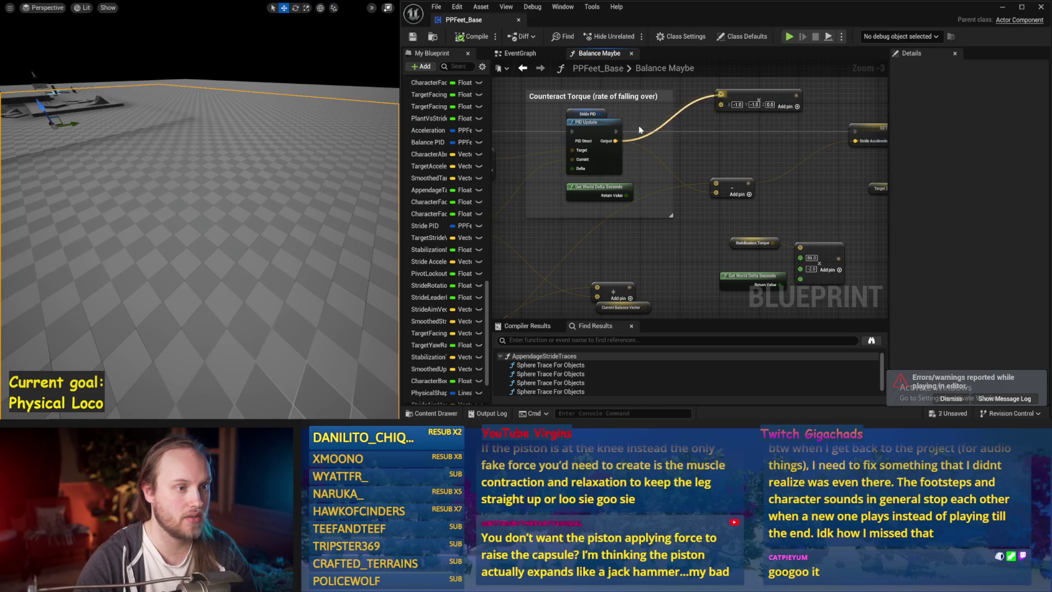
left_click_drag(852, 144, 853, 143)
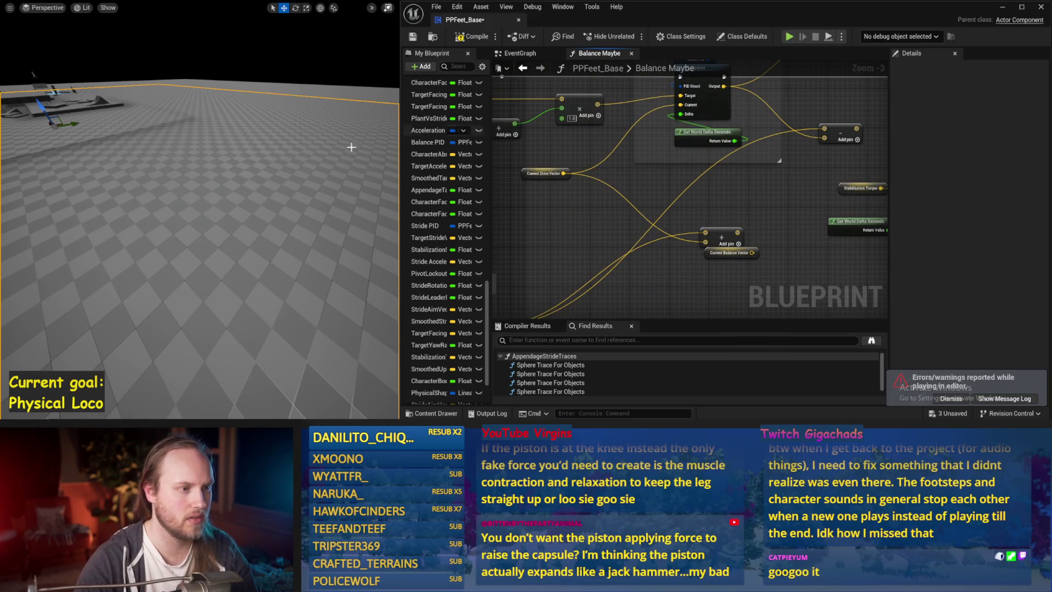
- Test the rewired graph in two simulations, checking the Stride PID gains between runs
scroll(268, 179, "up", 3)
key("alt+p")
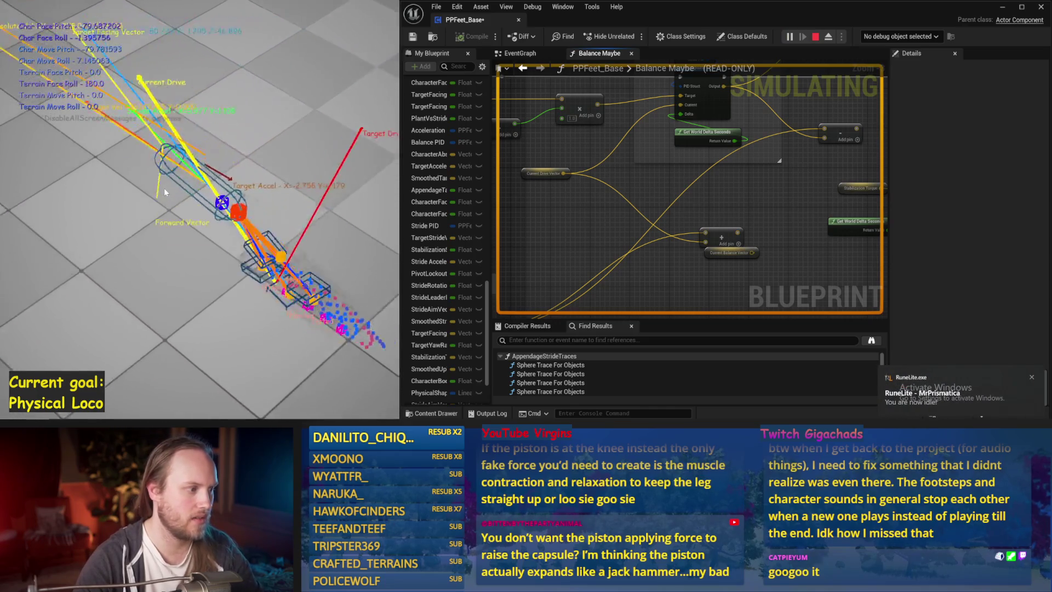
key("Escape")
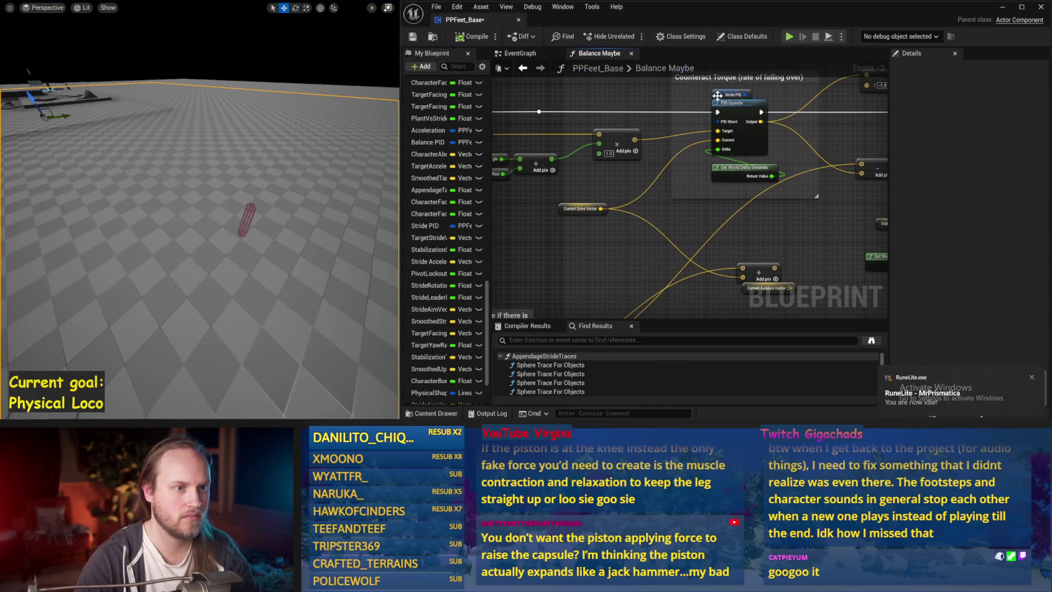
left_click(717, 96)
left_click_drag(686, 245, 663, 209)
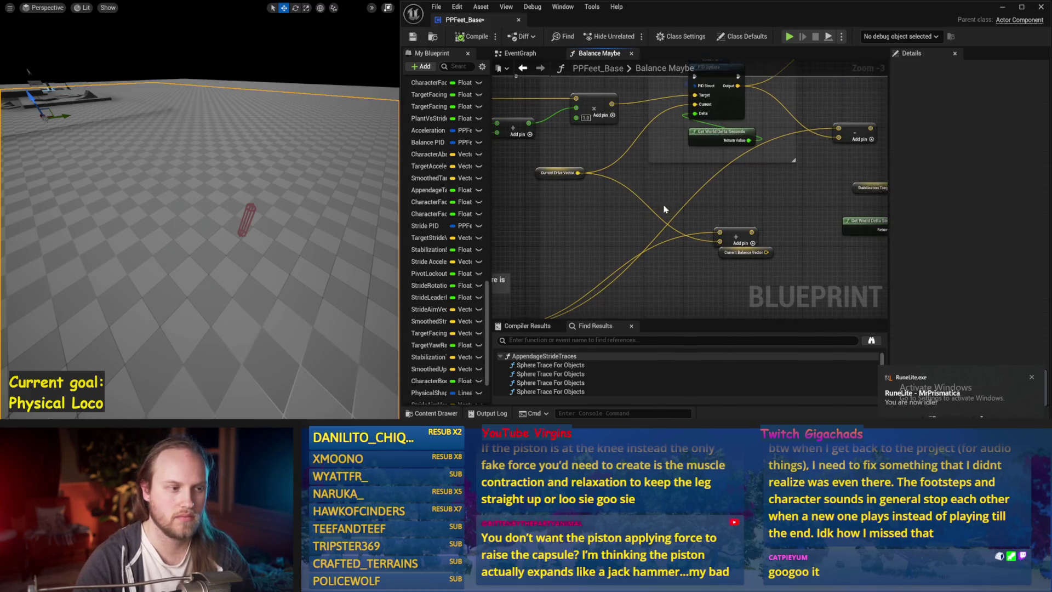
key("alt+p")
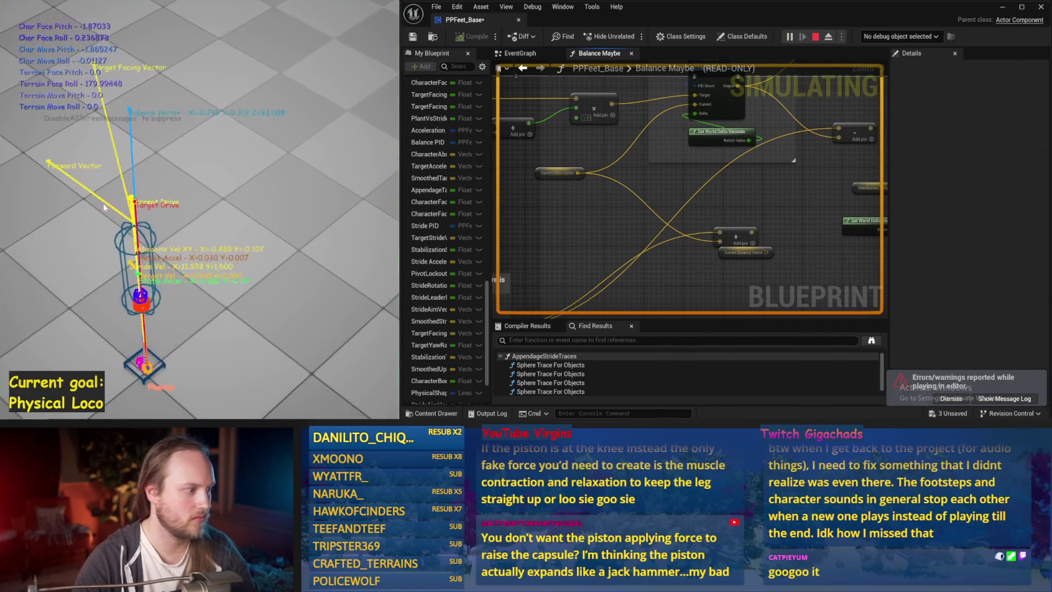
key("Escape")
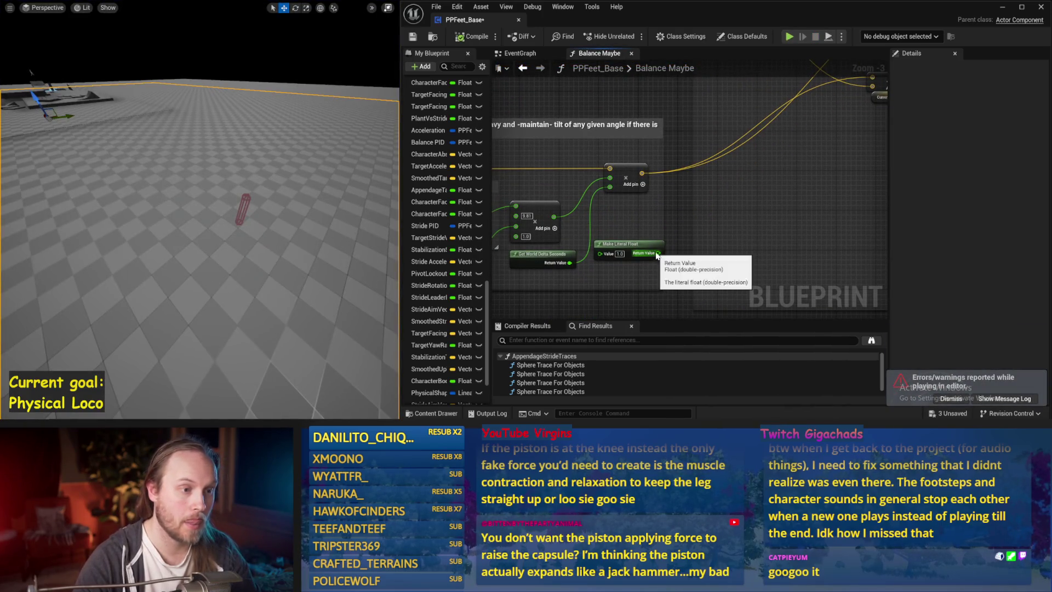
- Connect the literal float to the Add node, simulate again, and reselect Stride PID
left_click_drag(612, 189, 612, 190)
scroll(712, 186, "down", 1)
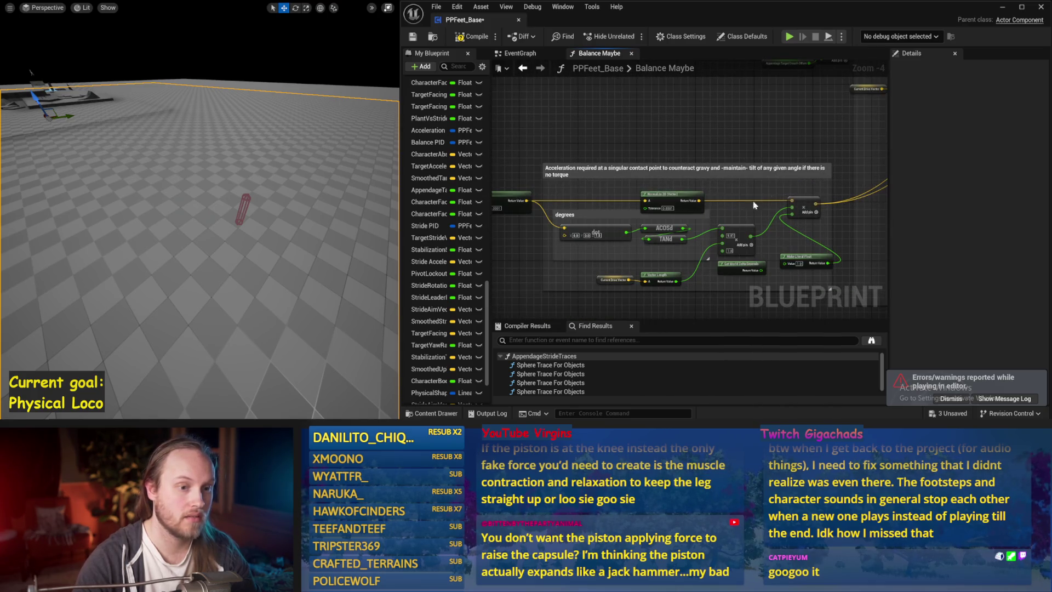
left_click(591, 277)
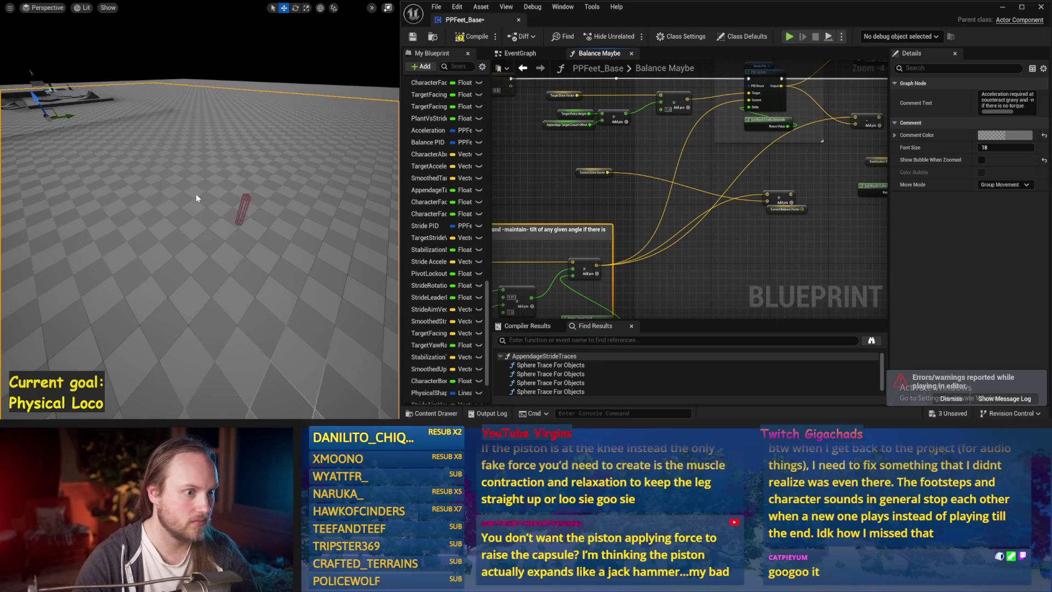
key("alt+p")
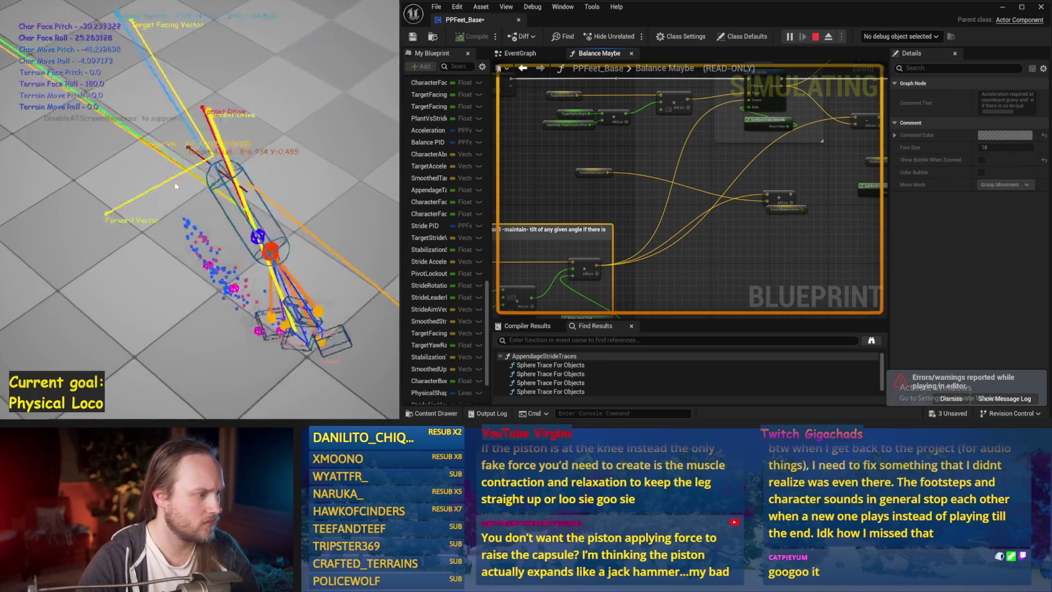
key("Escape")
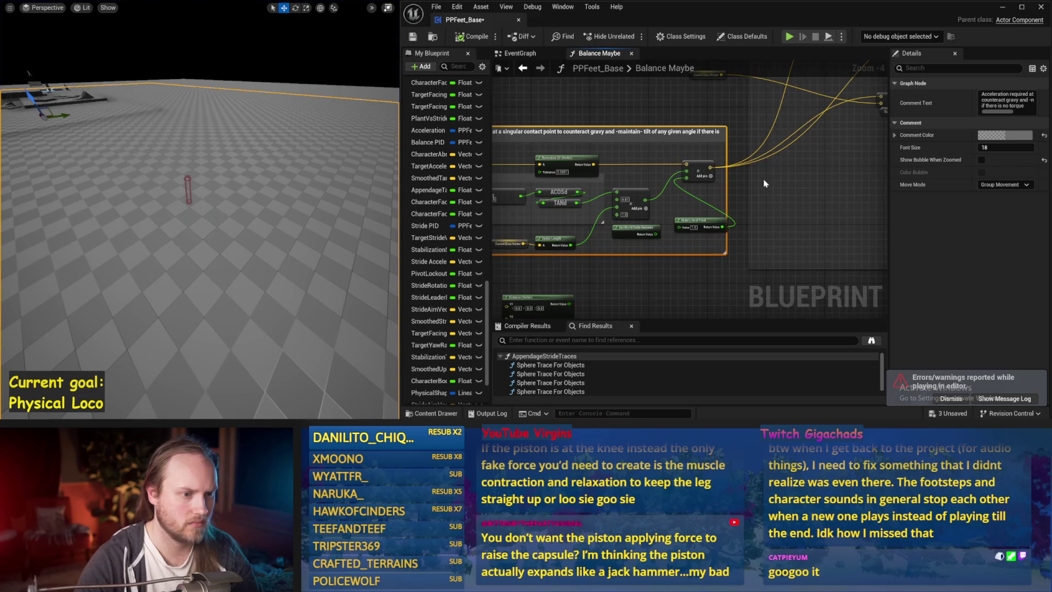
left_click_drag(766, 183, 704, 246)
left_click_drag(764, 207, 660, 199)
left_click_drag(562, 206, 638, 218)
left_click(682, 106)
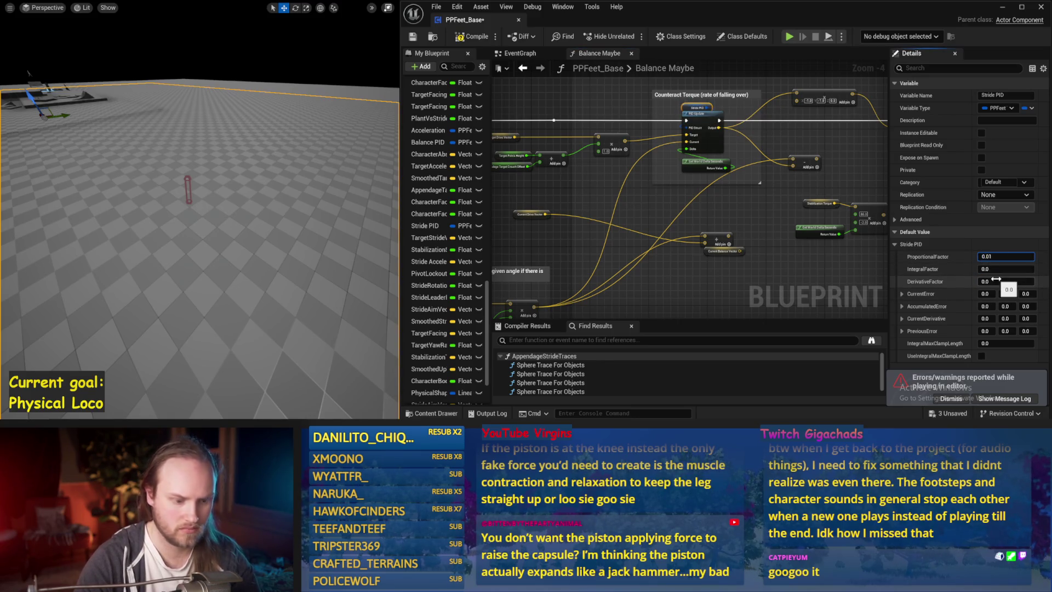
- Set DerivativeFactor to 0.01, simulate, and move the Add node up and left
left_click(344, 220)
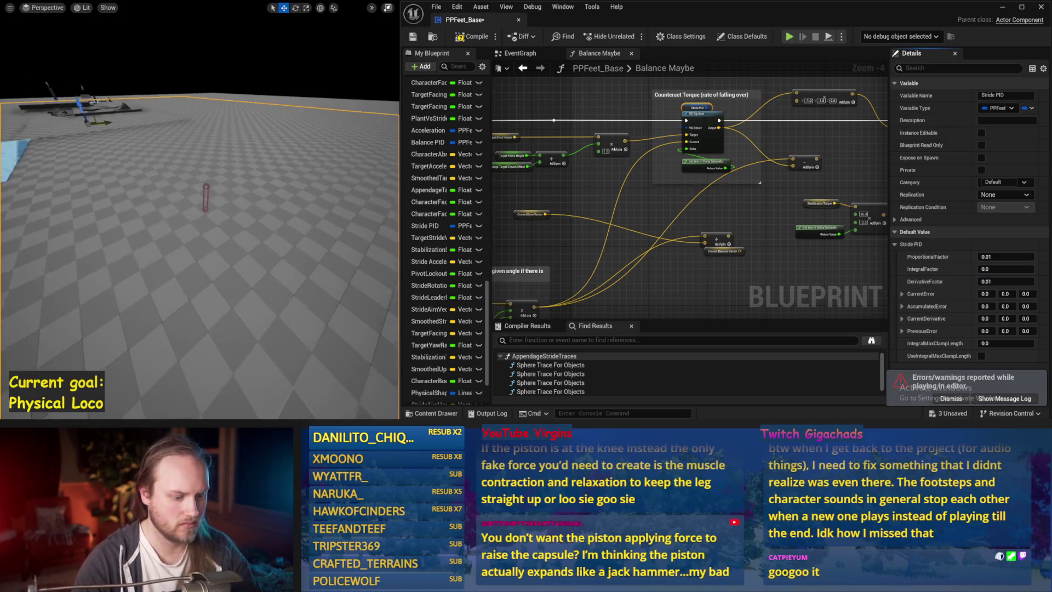
key("alt+p")
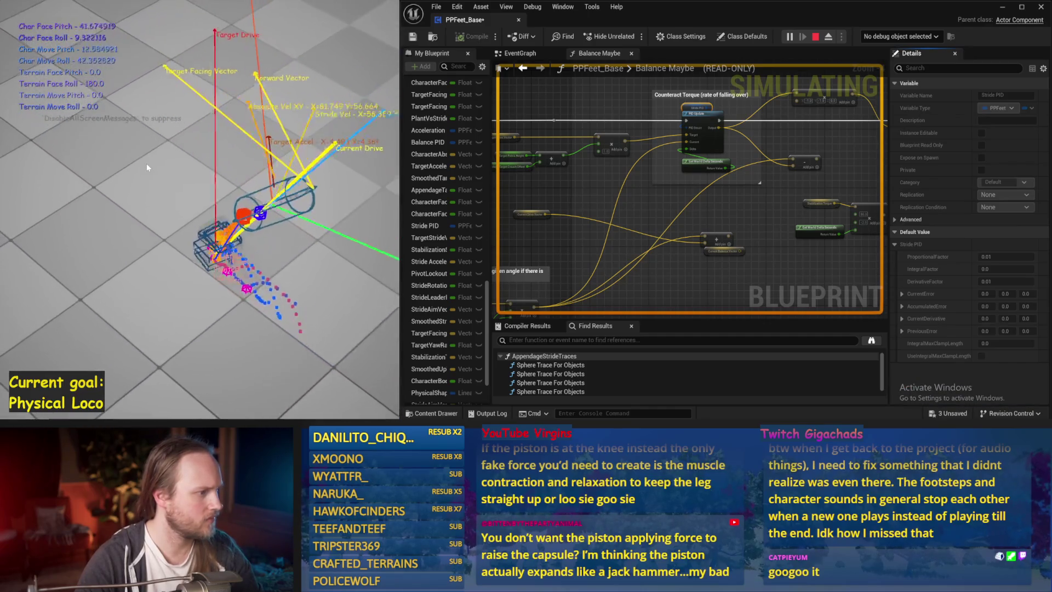
key("Escape")
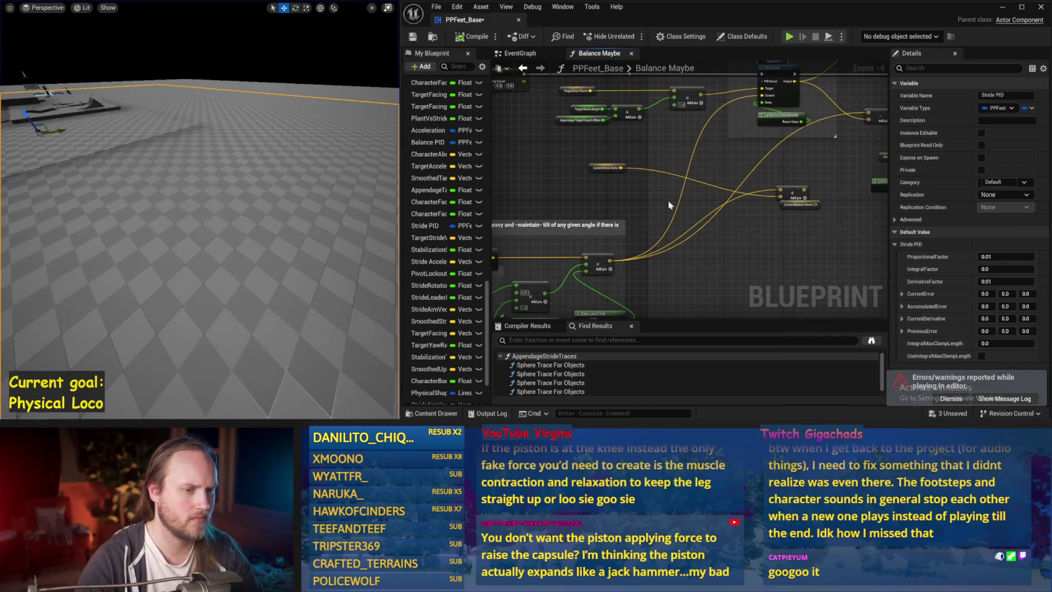
left_click_drag(799, 203, 718, 167)
left_click_drag(708, 114, 691, 141)
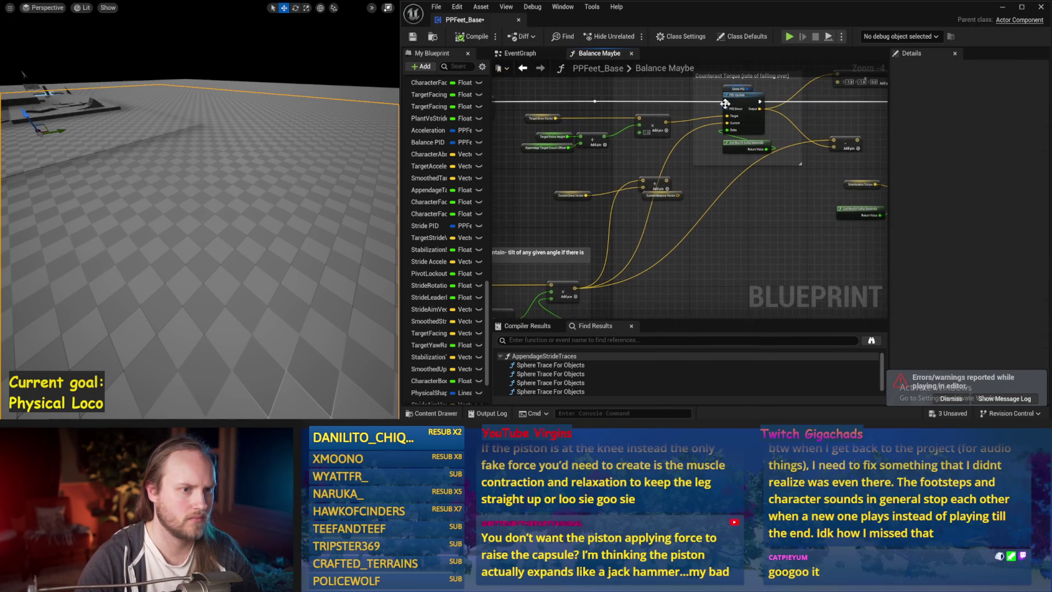
- Raise DerivativeFactor to 0.02, test it over three simulation runs, and save
left_click(727, 90)
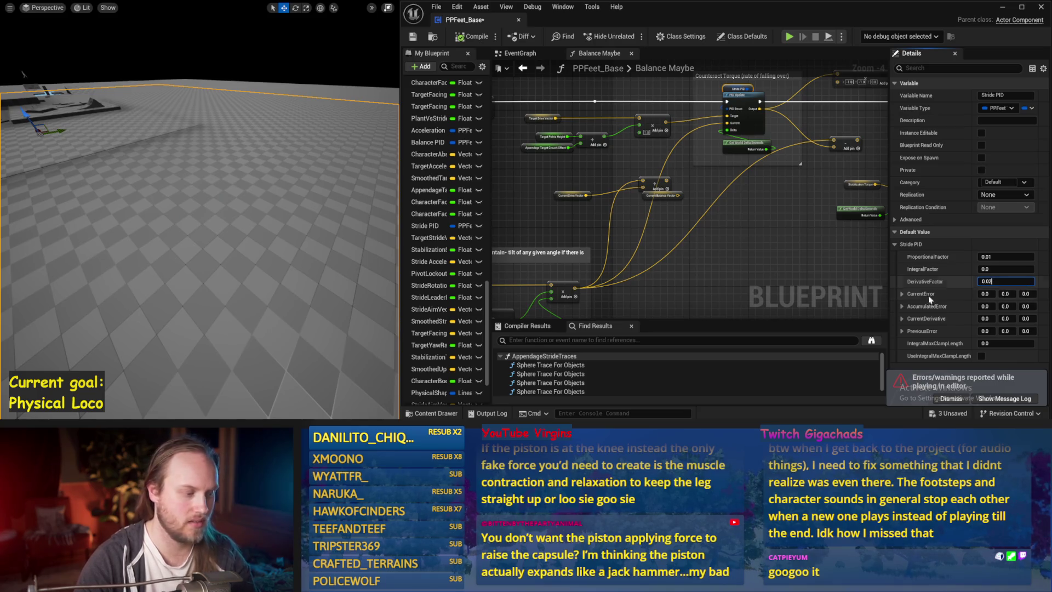
key("Return")
left_click_drag(257, 197, 262, 187)
key("alt+s")
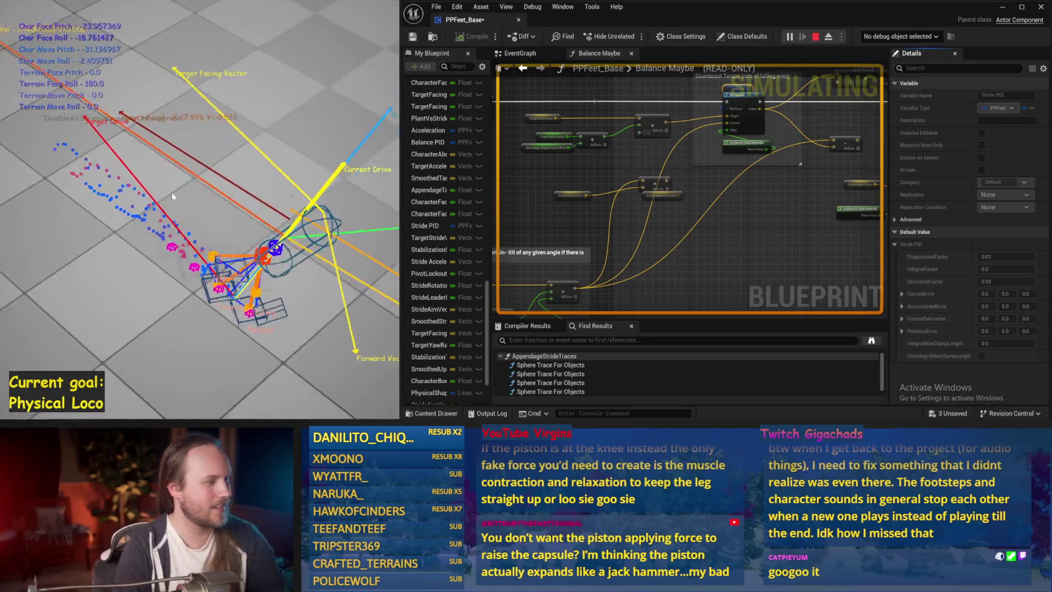
key("Escape")
key("alt+p")
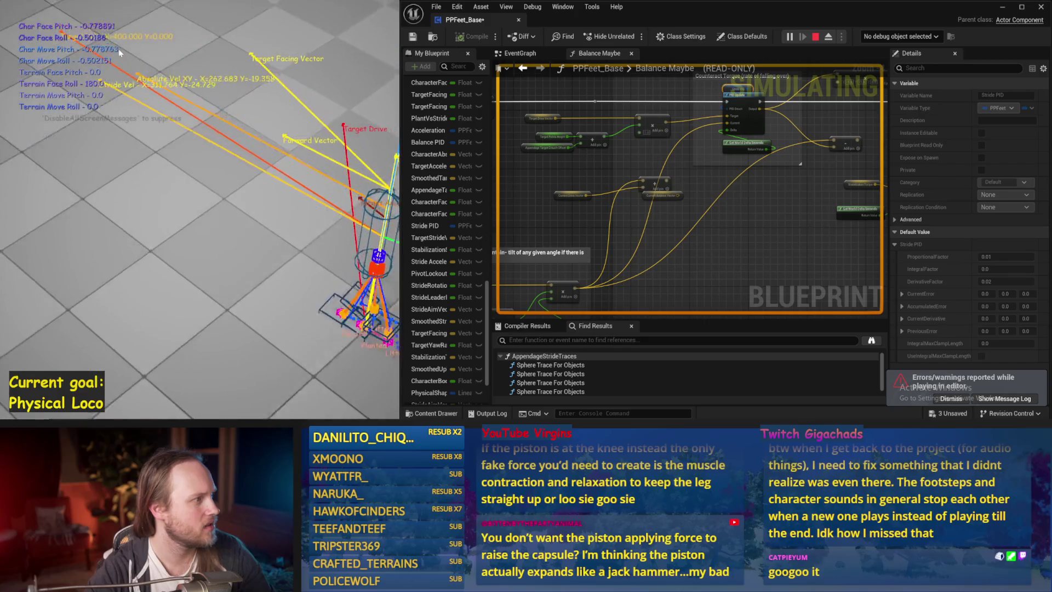
key("Escape")
key("alt+s")
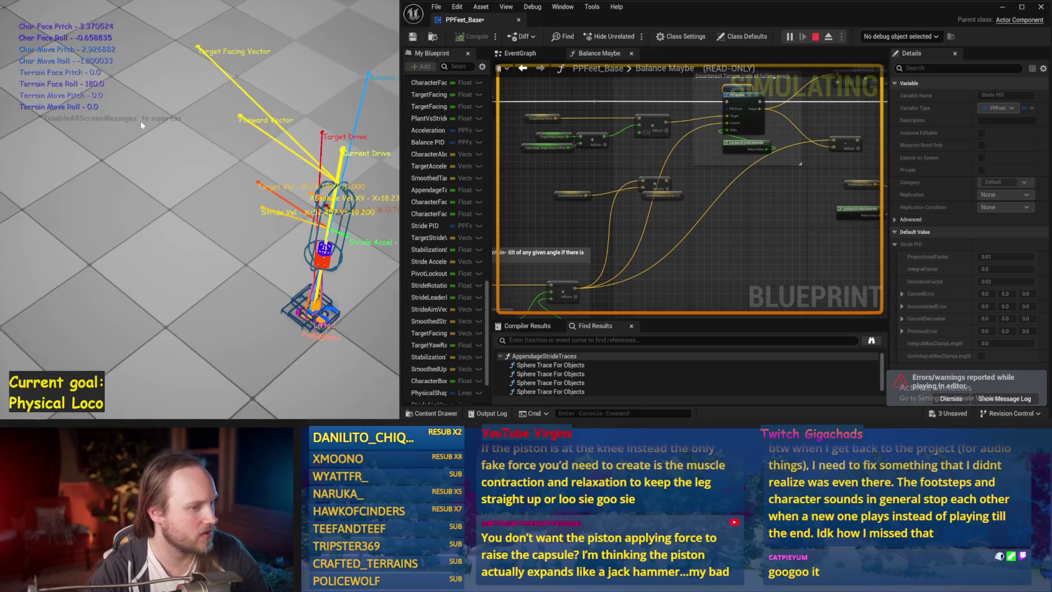
key("Escape")
key("ctrl+s")
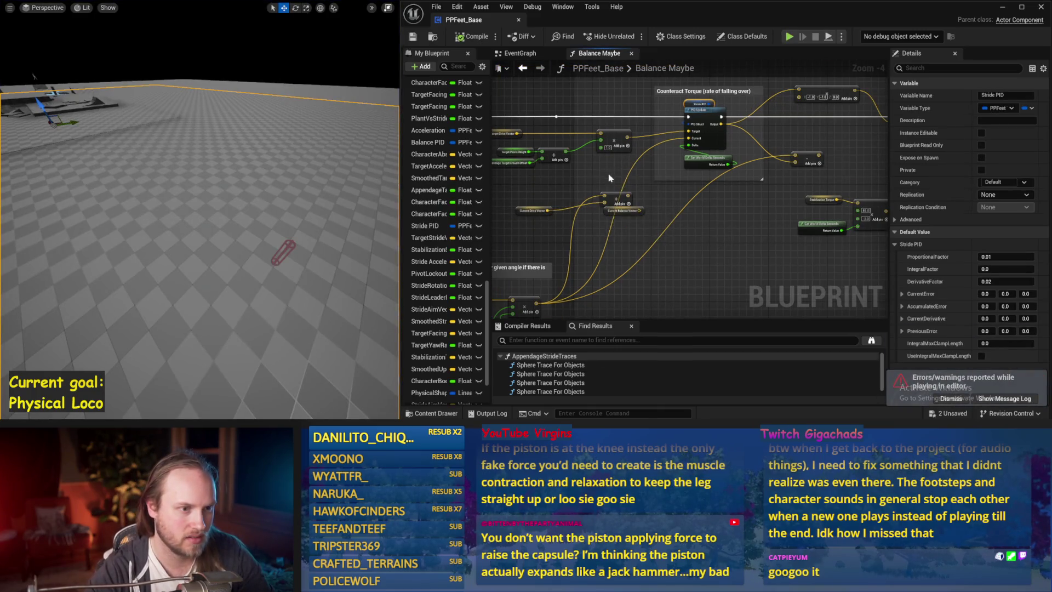
- Move the lower Add node upward and save PPFeet_Base
scroll(601, 173, "up", 1)
left_click_drag(657, 184, 658, 167)
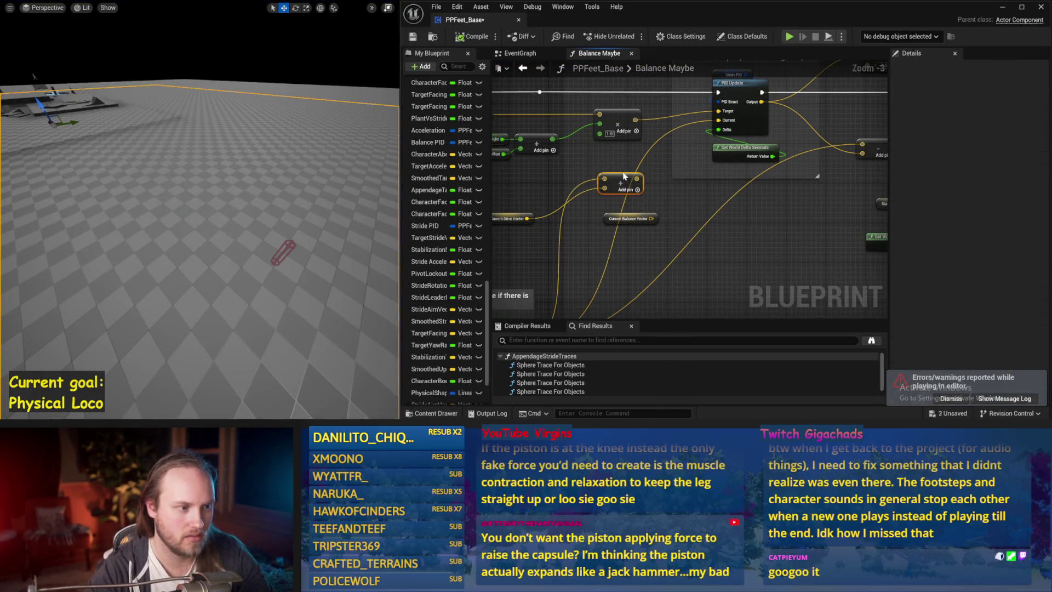
key("ctrl+s")
scroll(649, 248, "down", 1)
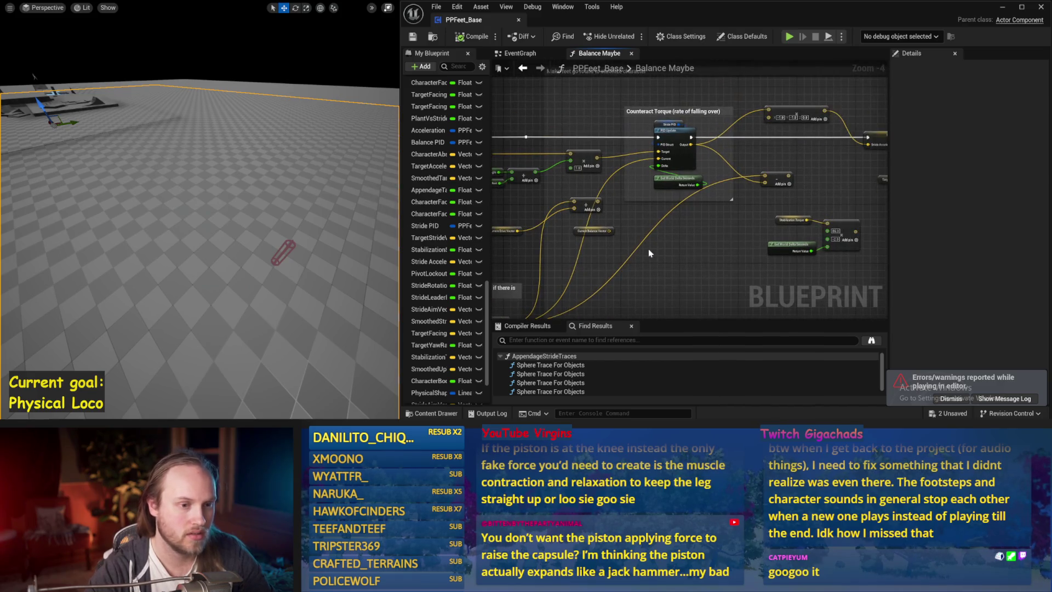
- Reposition the small Add and vector getter nodes, wire into the Add input, test, and save
mouse_move(689, 250)
left_mouse_down()
mouse_move(821, 200)
mouse_move(697, 216)
mouse_move(776, 223)
mouse_move(626, 222)
left_mouse_up()
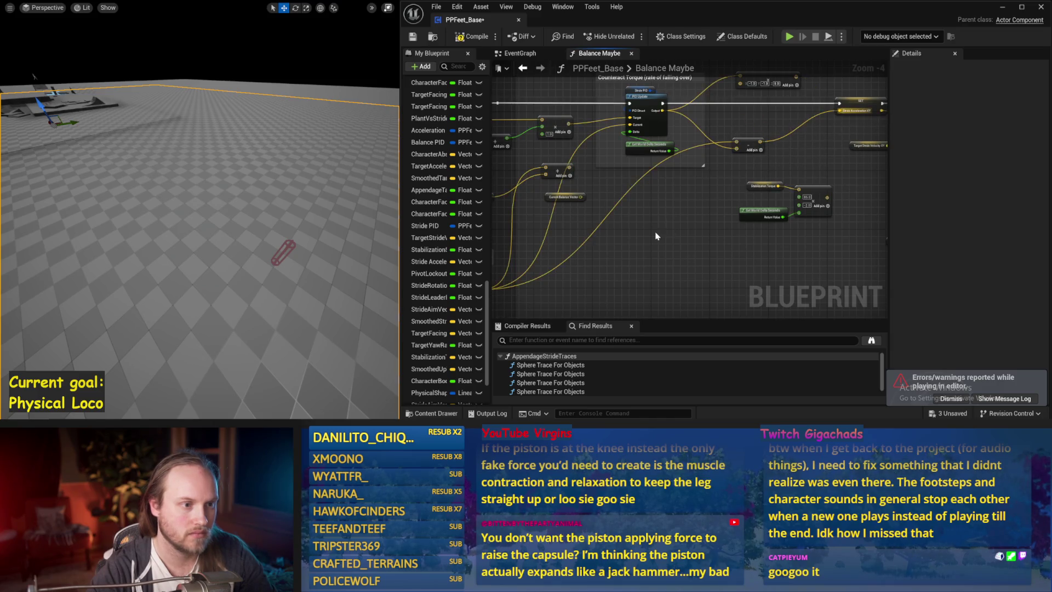
left_click_drag(656, 236, 740, 239)
left_click_drag(631, 174, 641, 159)
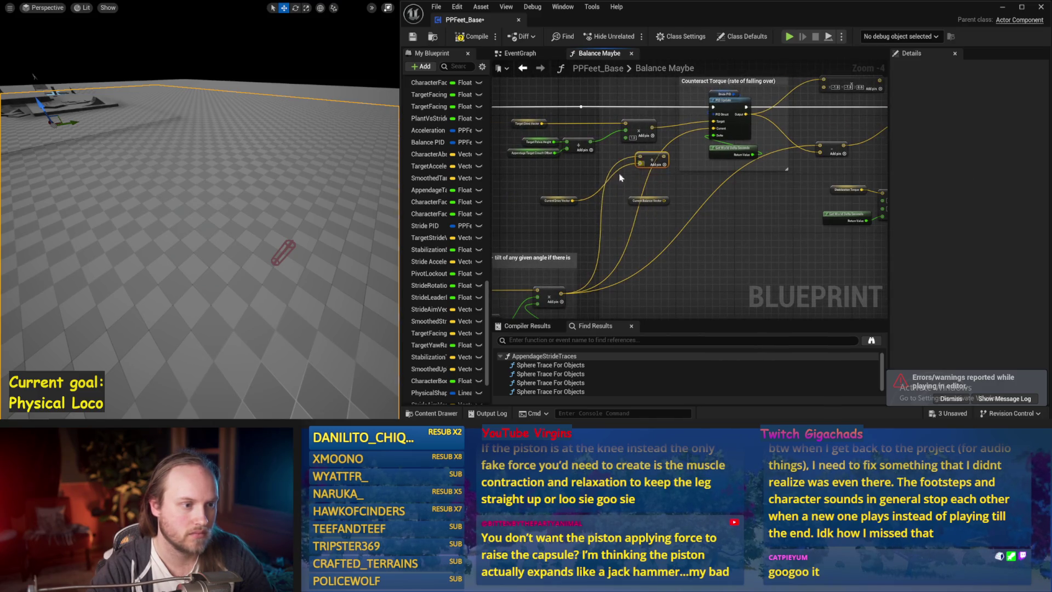
left_click_drag(550, 205, 558, 174)
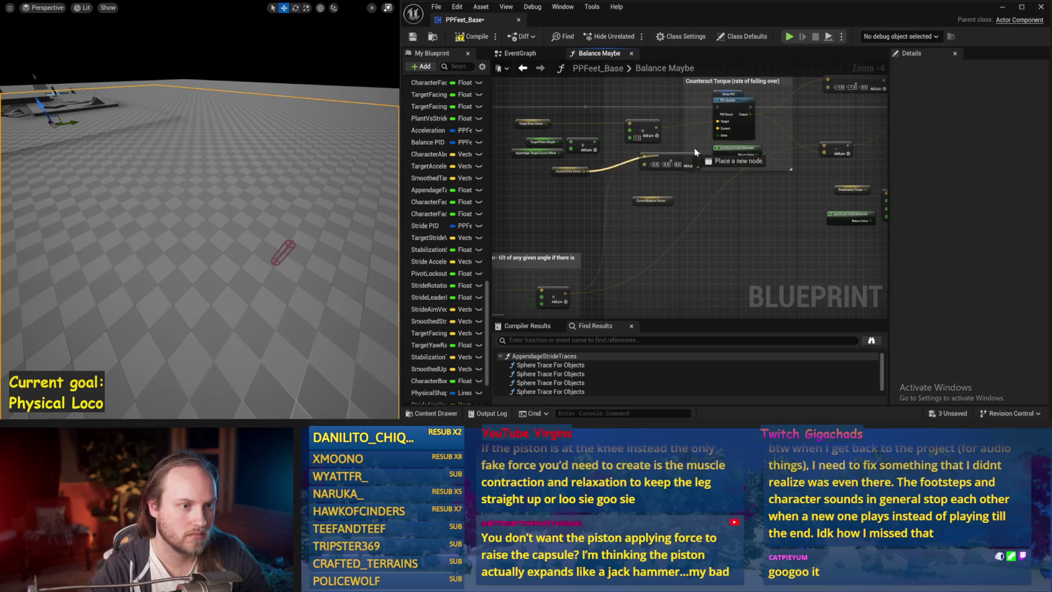
key("alt+p")
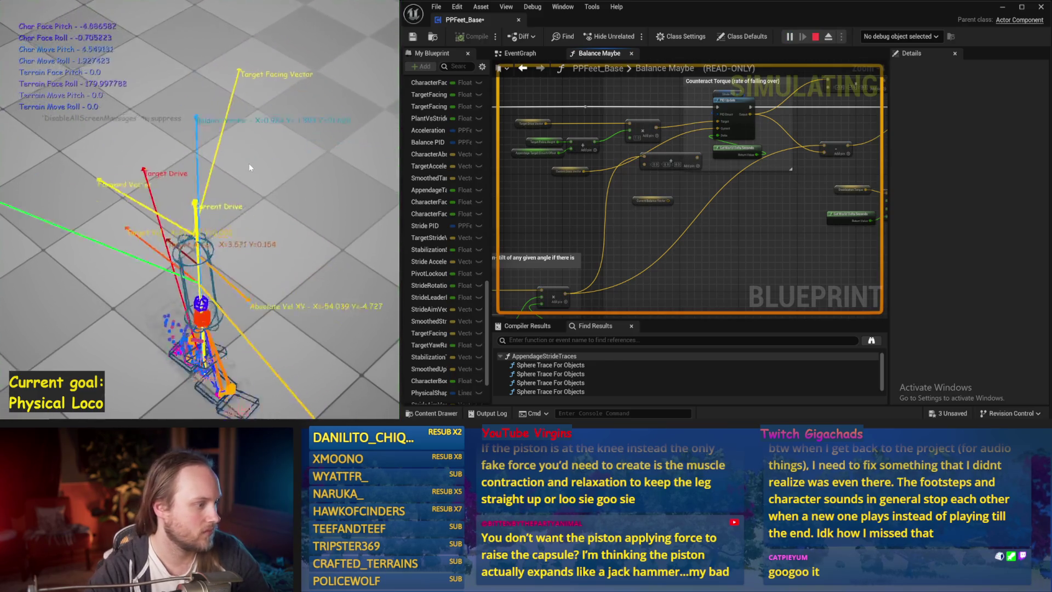
key("Escape")
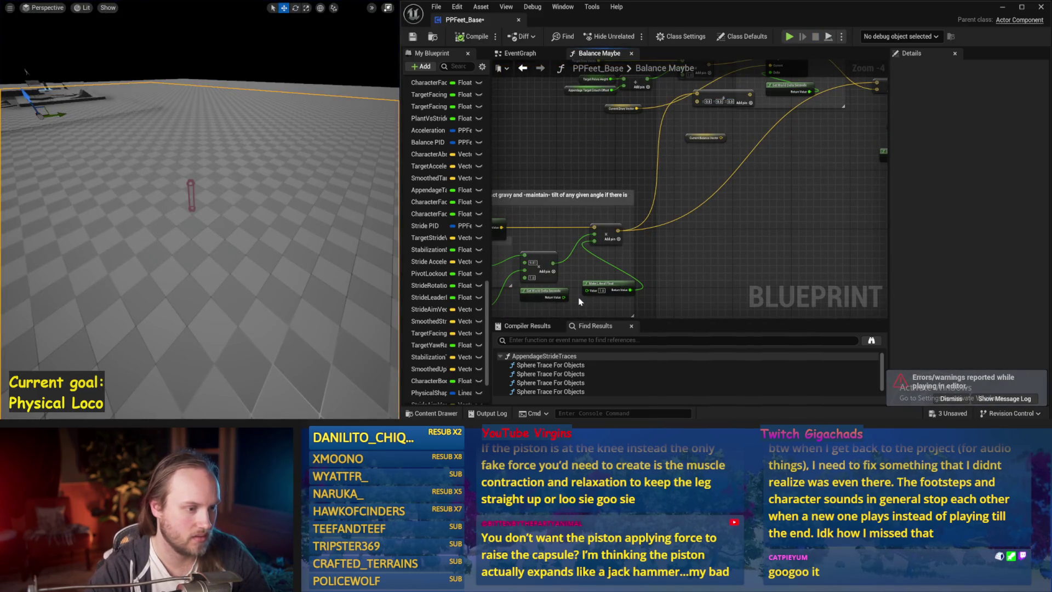
left_click_drag(596, 245, 595, 241)
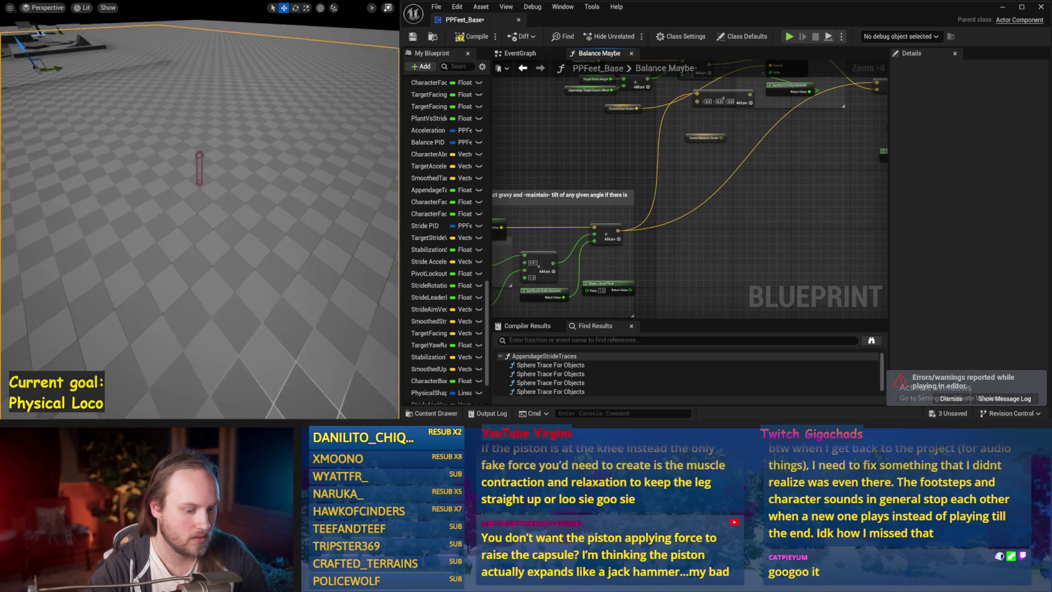
key("alt+p")
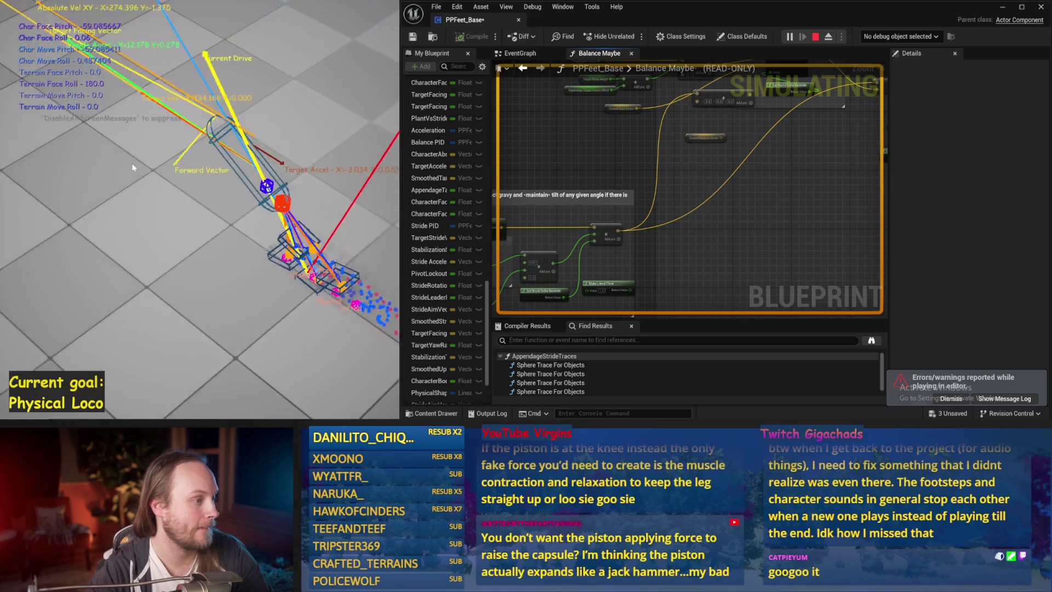
key("Escape")
key("ctrl+s")
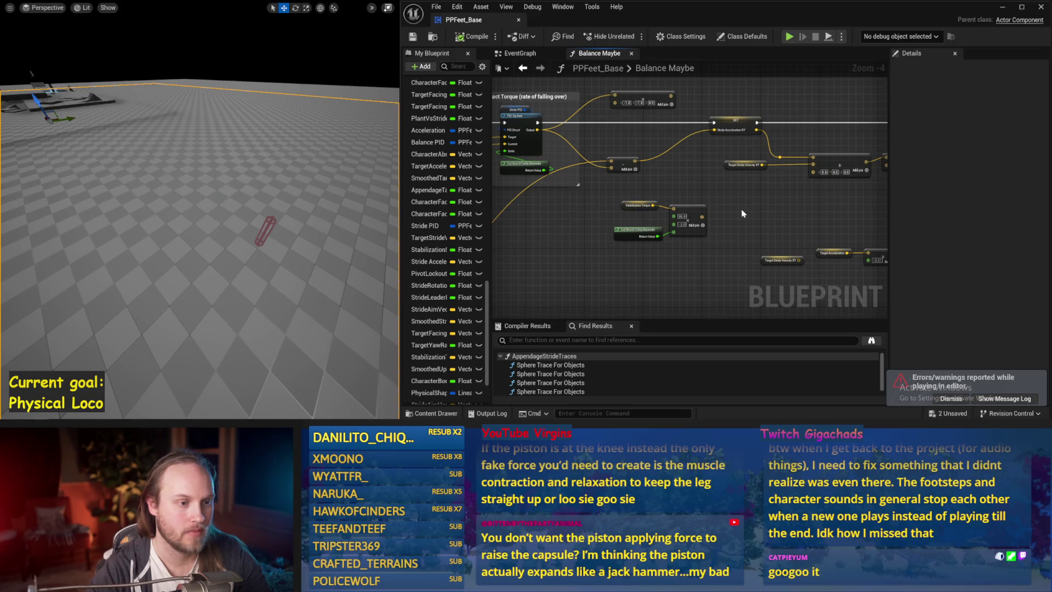
- Shift the three boxed nodes right, test, add a local variable node, and place Add beside Current Balance Vector
scroll(743, 213, "up", 1)
mouse_move(608, 225)
left_mouse_down()
mouse_move(675, 215)
mouse_move(783, 137)
mouse_move(737, 140)
left_mouse_up()
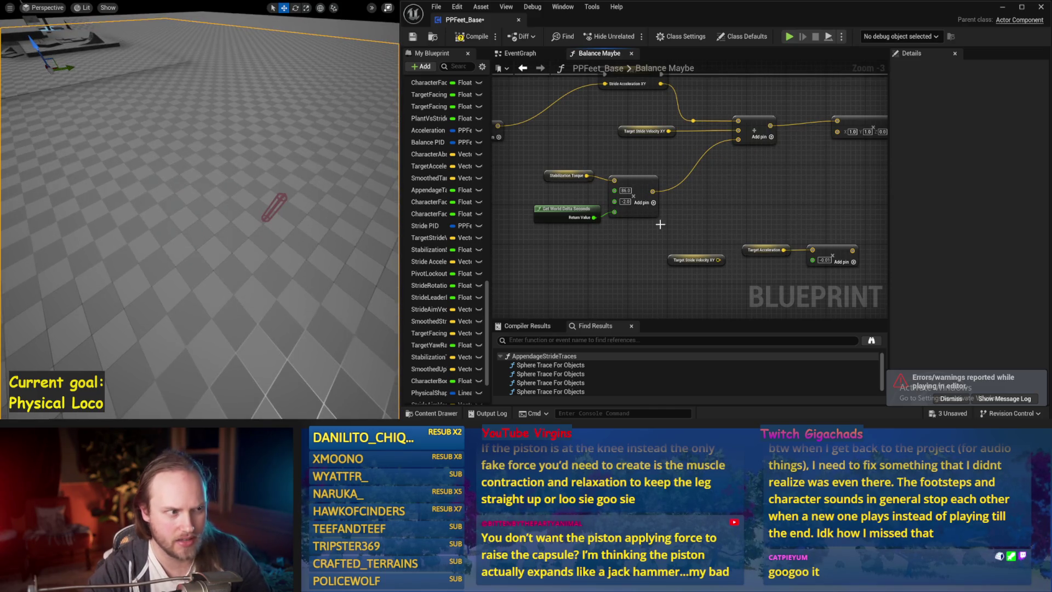
key("alt+p")
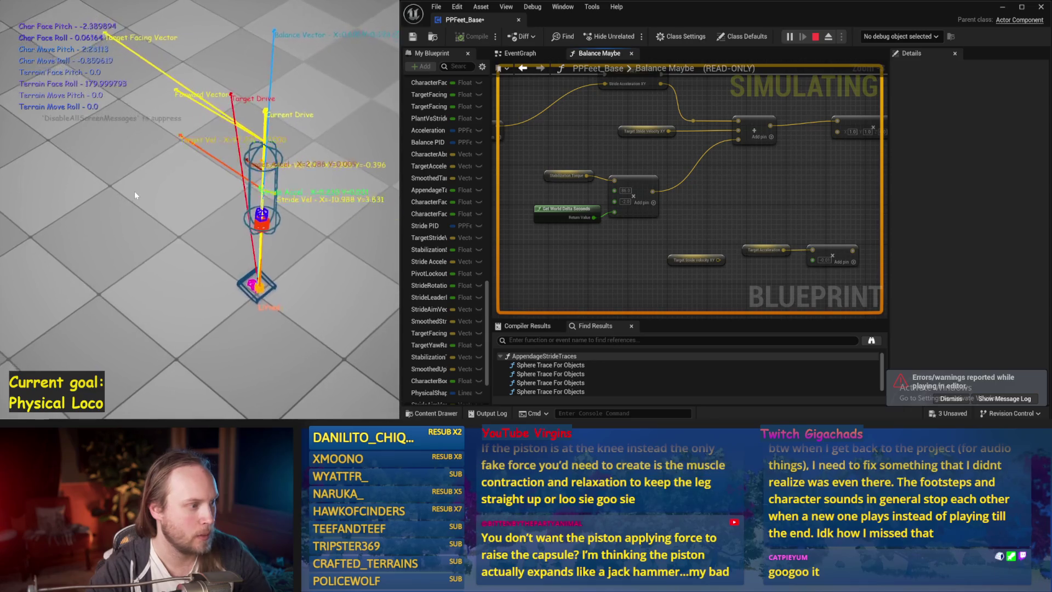
key("Escape")
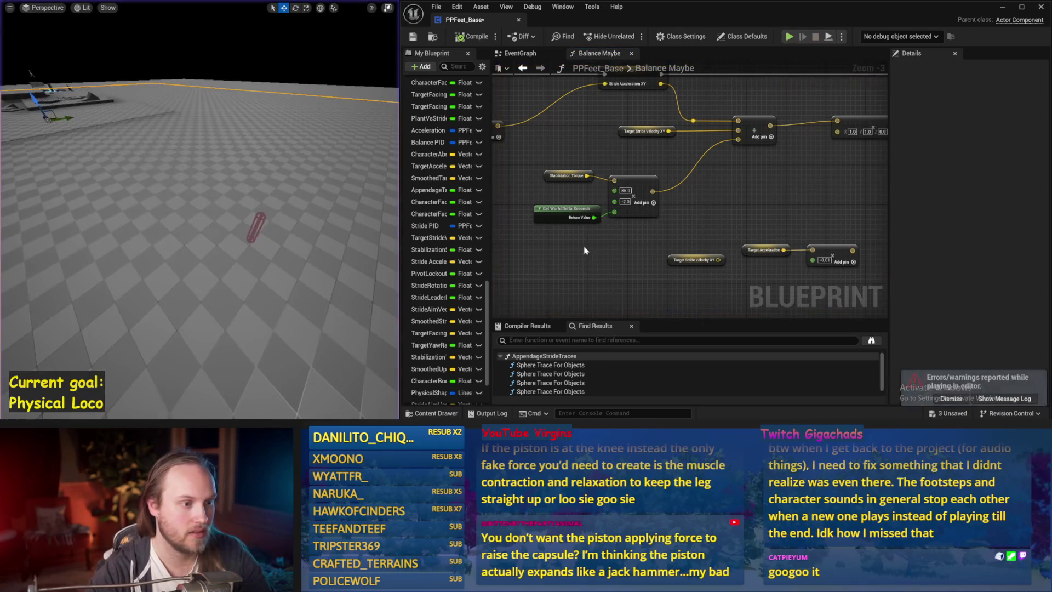
left_click_drag(601, 164, 648, 202)
left_click(685, 227)
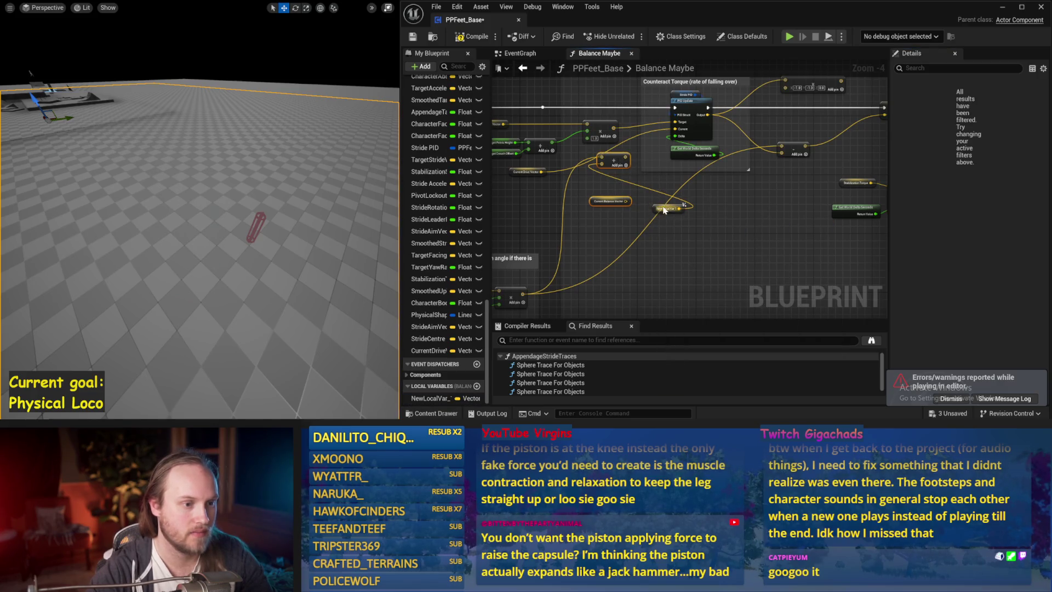
left_click_drag(613, 160, 646, 204)
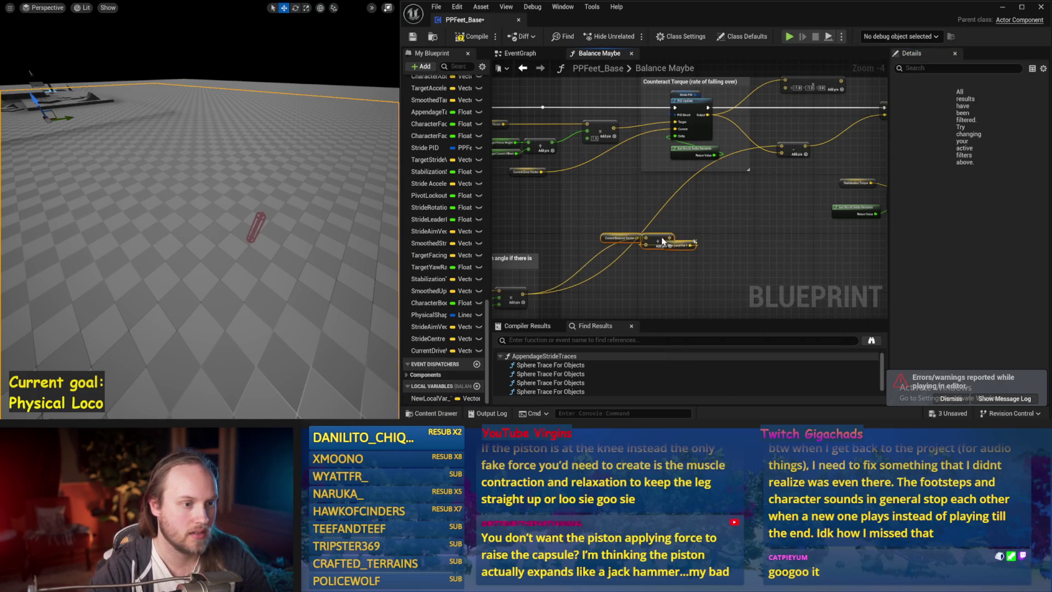
- Save the blueprint, select Stride PID, and run a baseline balance simulation
key("ctrl+s")
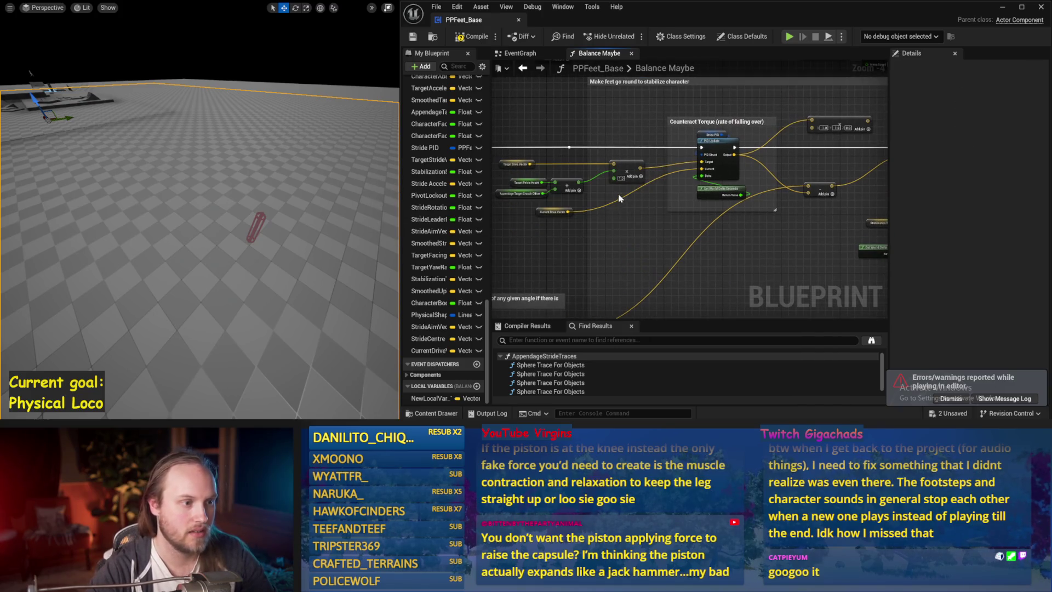
left_click(711, 135)
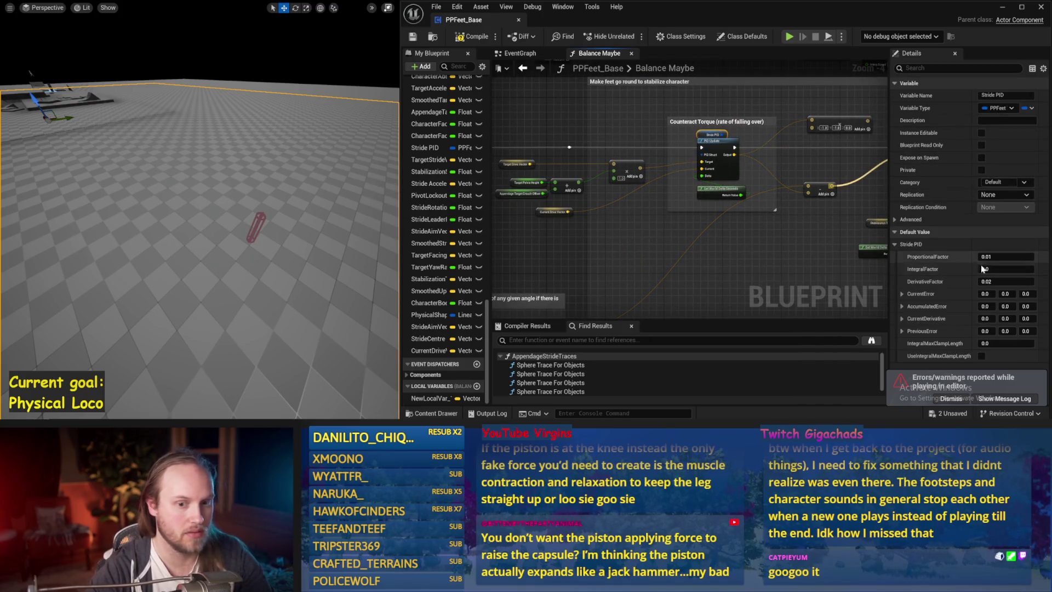
mouse_move(237, 204)
left_mouse_down()
mouse_move(237, 216)
mouse_move(237, 204)
left_mouse_up()
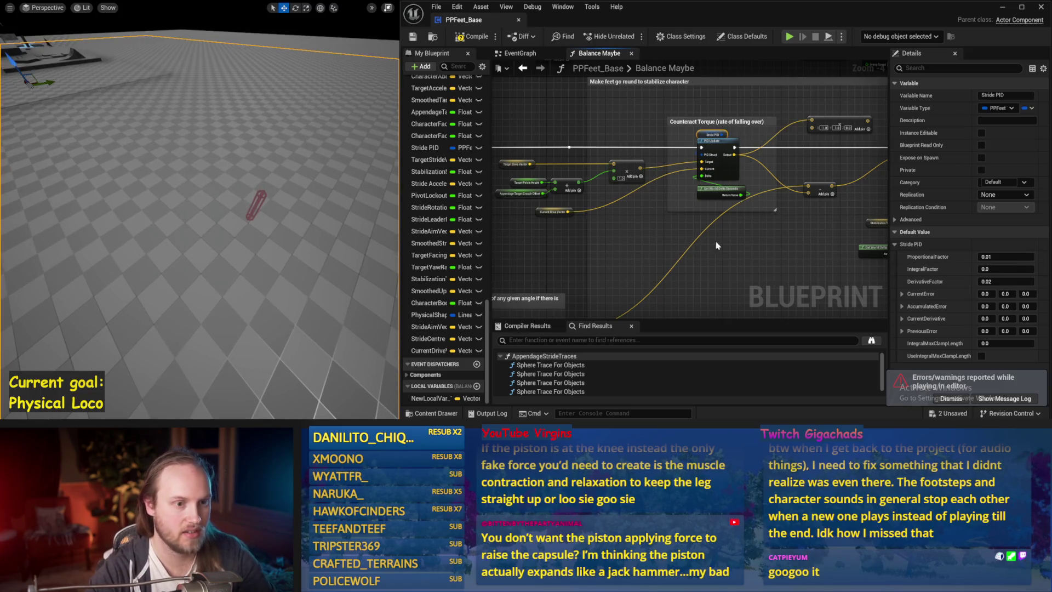
key("alt+s")
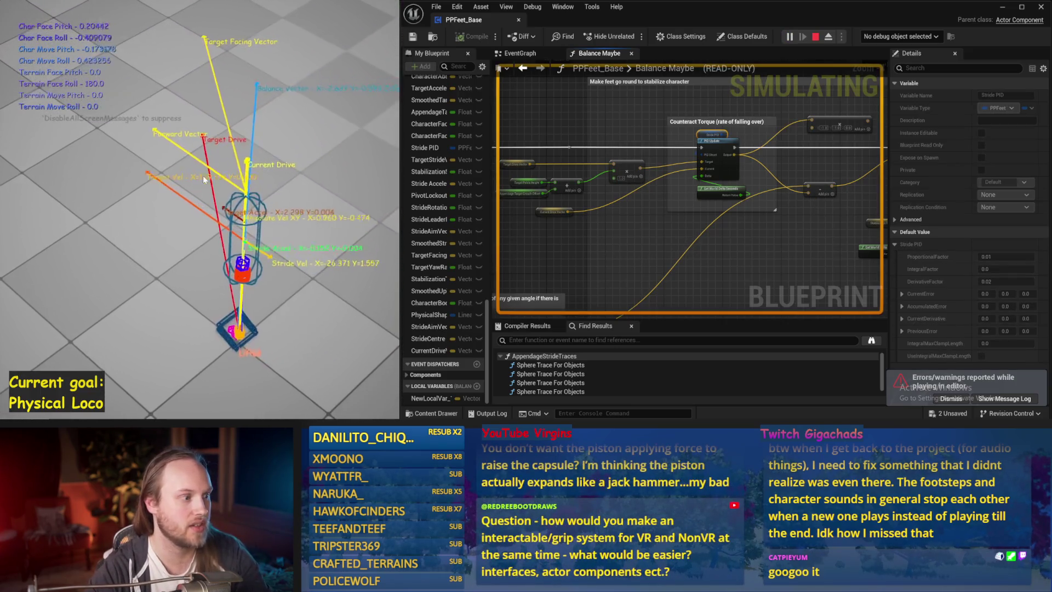
key("Escape")
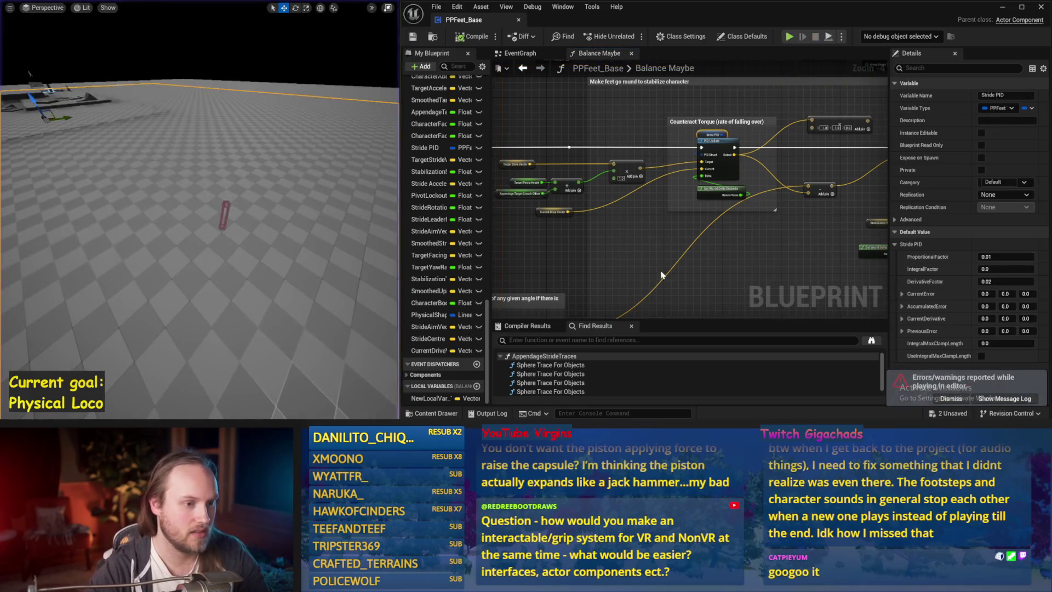
- Set the Stride PID DerivativeFactor to 0.05 and test it in a simulation
left_click(997, 281)
type("0.05")
key("Return")
scroll(281, 229, "down", 1)
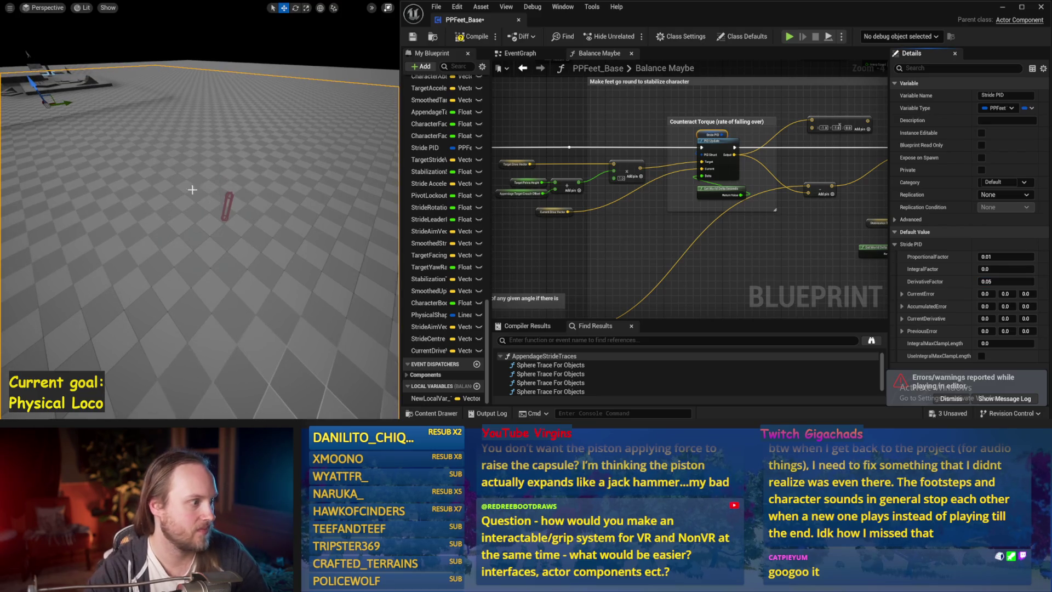
key("alt+s")
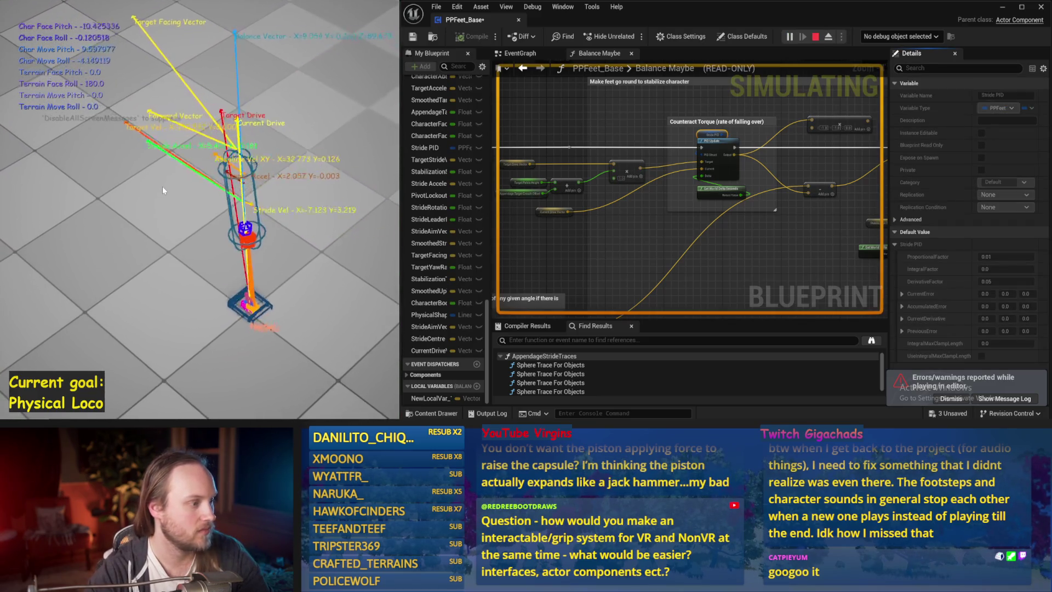
key("Escape")
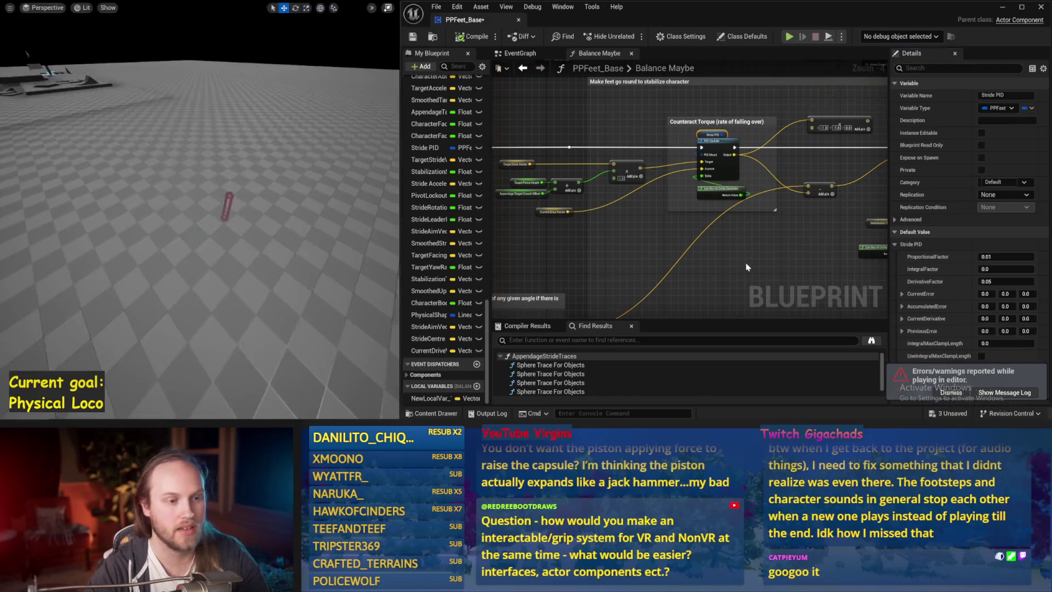
- Change DerivativeFactor to 0.03, simulate again, and save the blueprint
scroll(697, 208, "up", 1)
left_click(1006, 281)
type("0.03")
left_click_drag(175, 193, 201, 194)
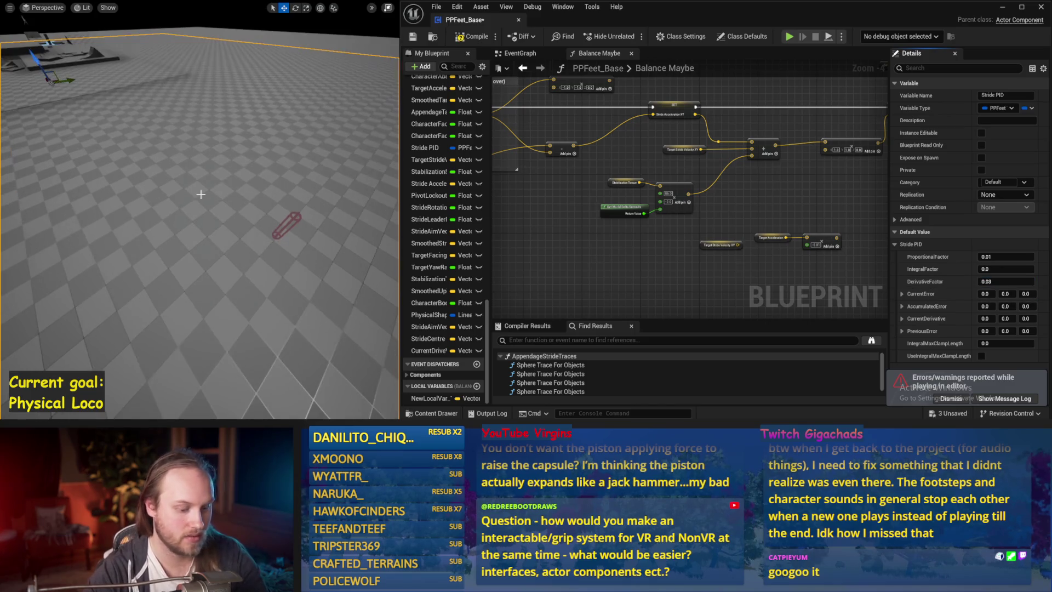
key("alt+s")
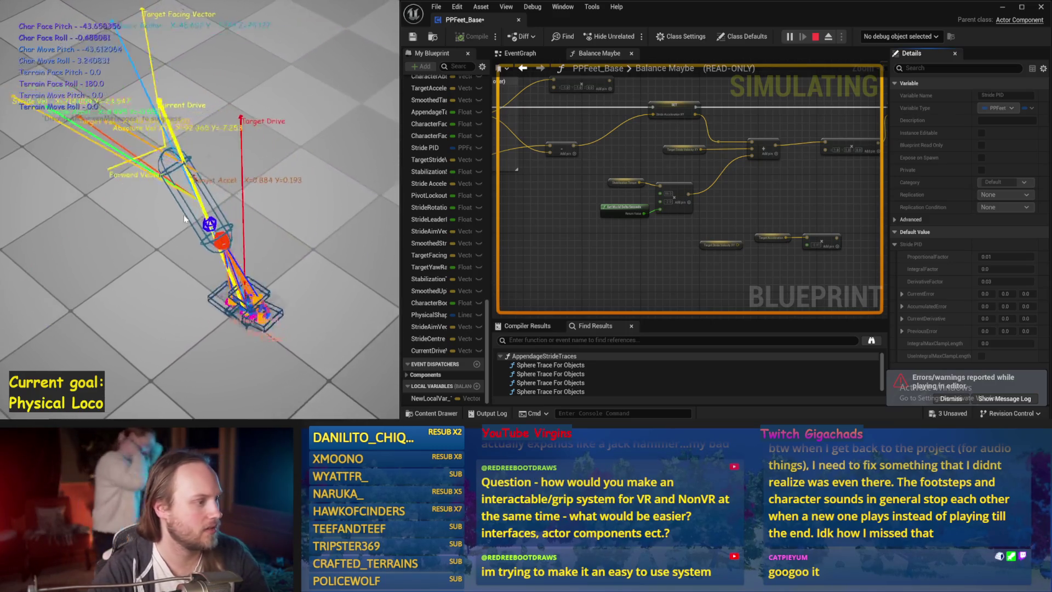
key("Escape")
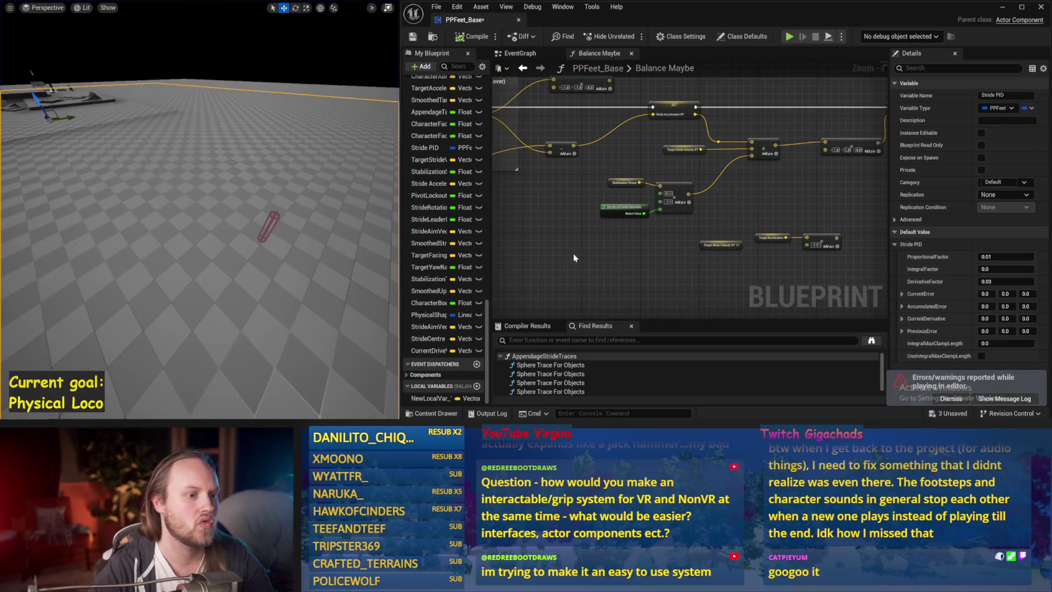
key("ctrl+s")
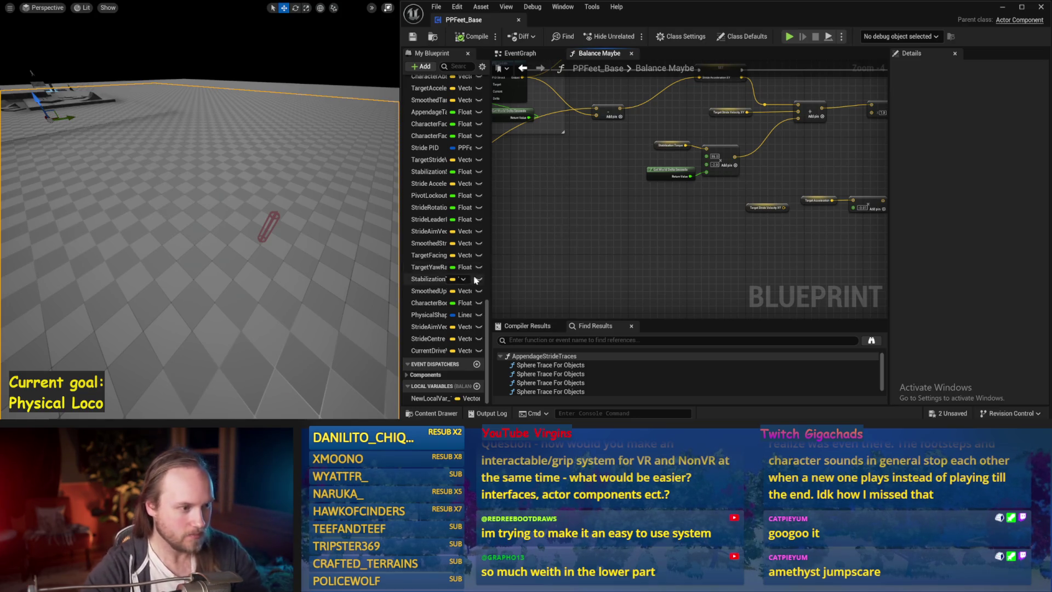
left_click(441, 399)
- Delete the unused local variable and set the multiply node's second input to -1.0
key("Delete")
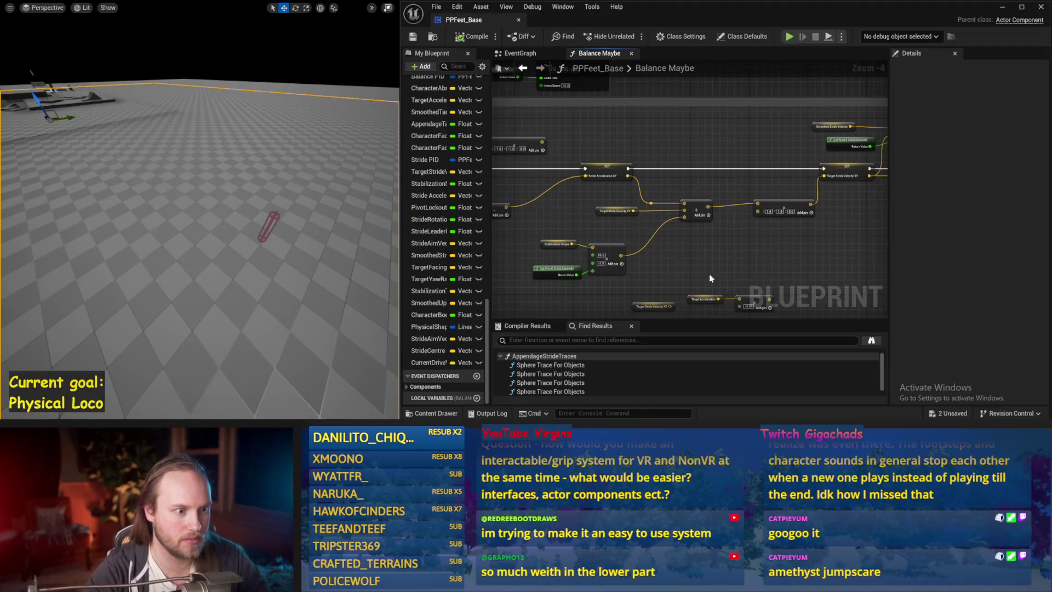
scroll(702, 178, "up", 2)
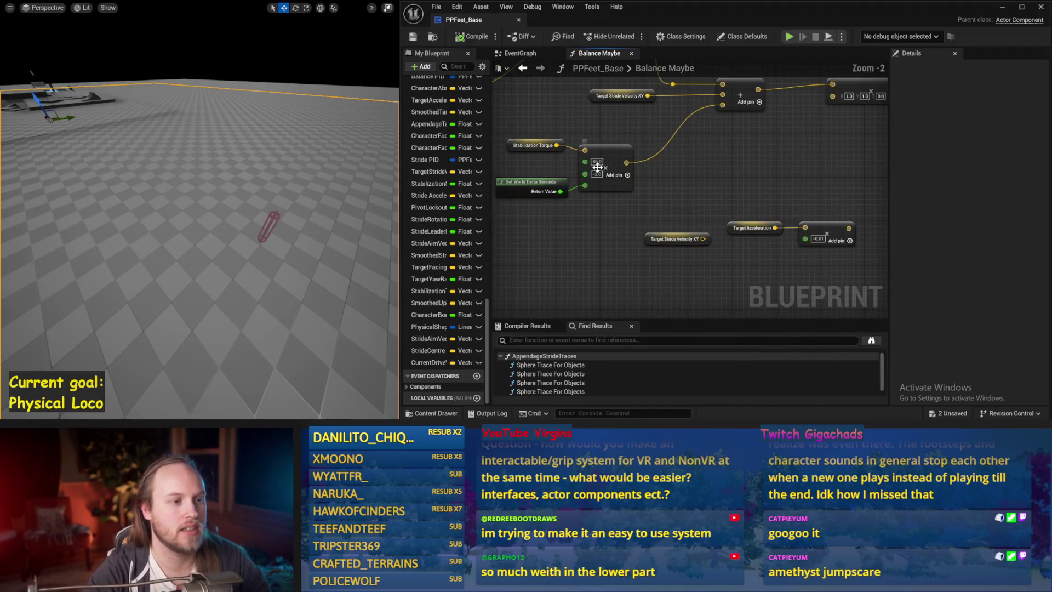
key("Return")
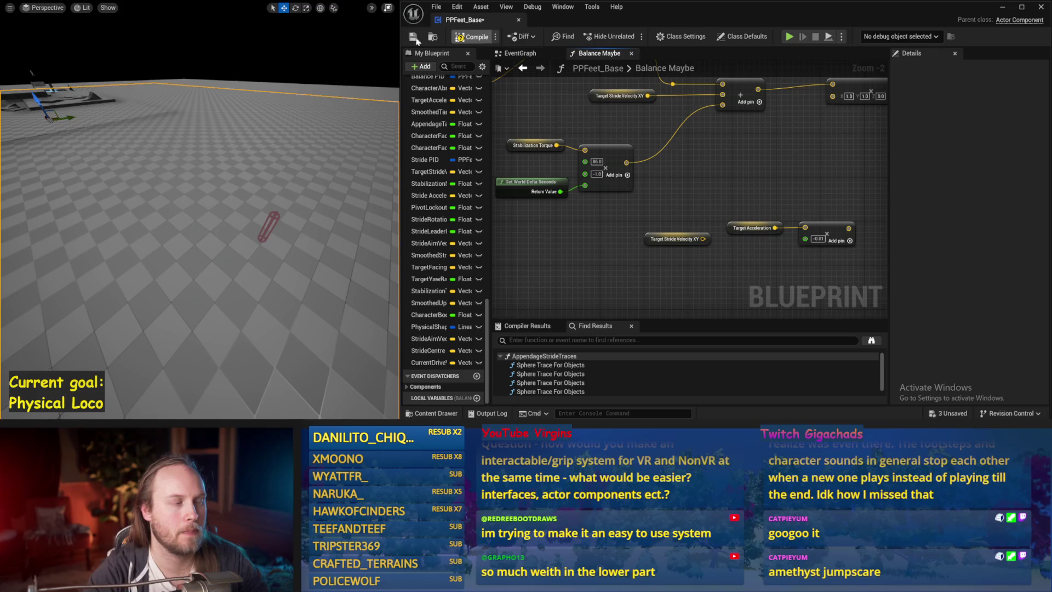
scroll(715, 177, "down", 1)
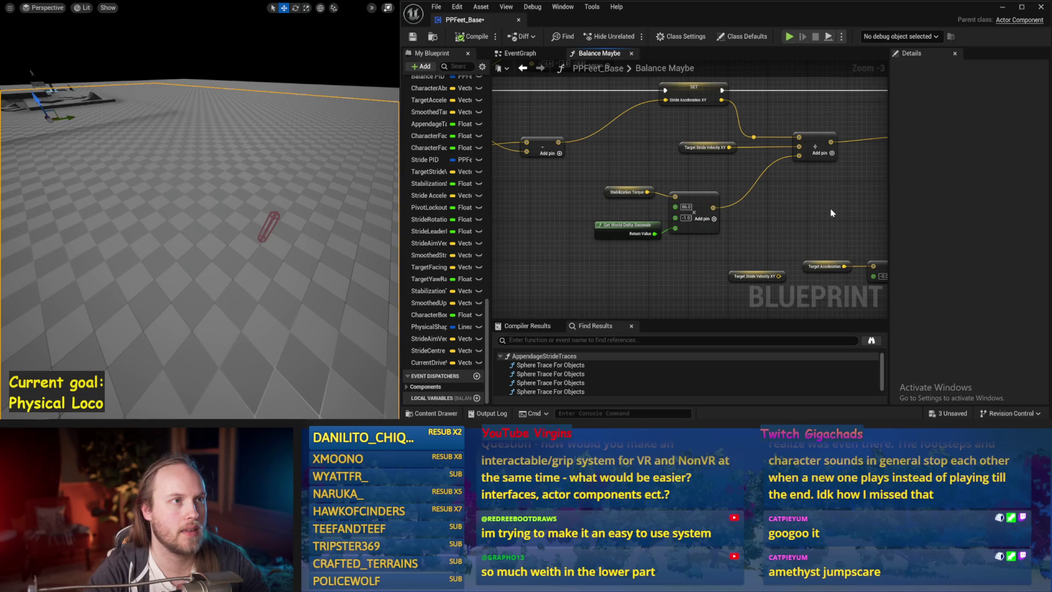
scroll(831, 213, "down", 2)
scroll(636, 234, "down", 2)
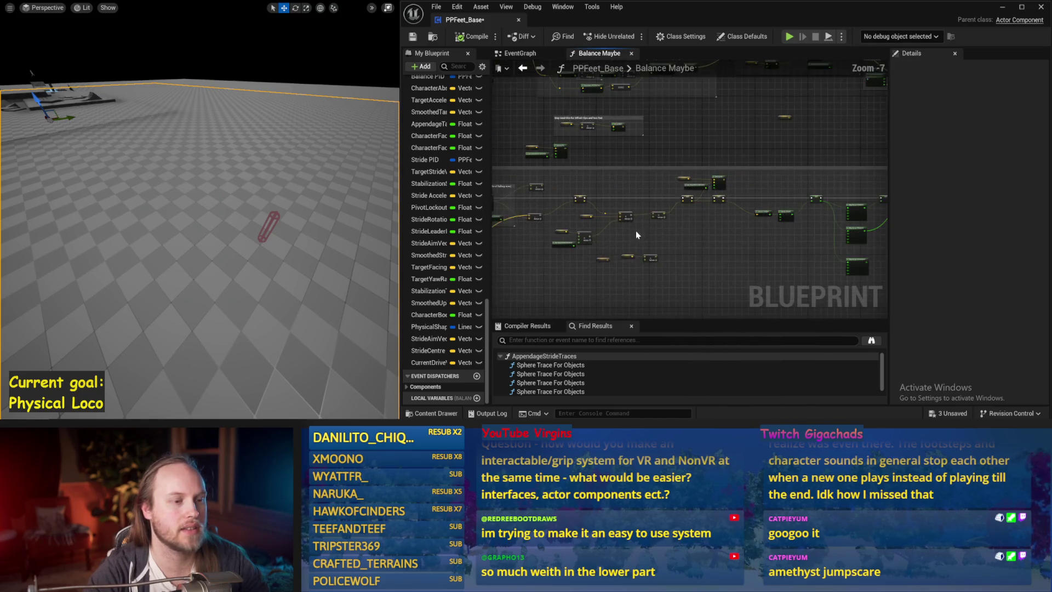
scroll(637, 227, "up", 3)
scroll(795, 208, "down", 1)
scroll(668, 218, "up", 1)
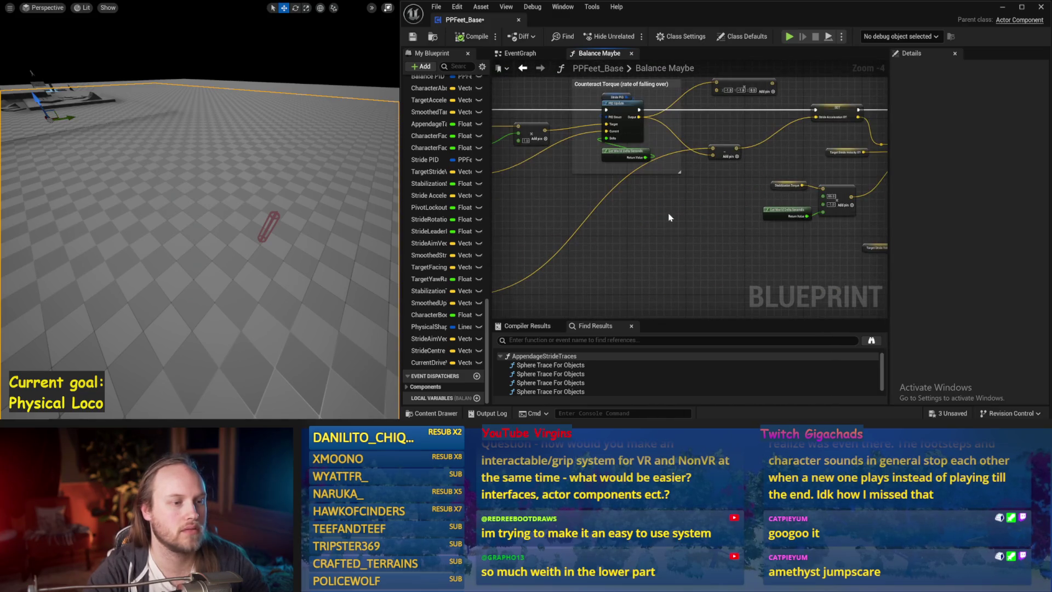
- Run a quick simulation to test the capsule's balance, then stop it
key("alt+s")
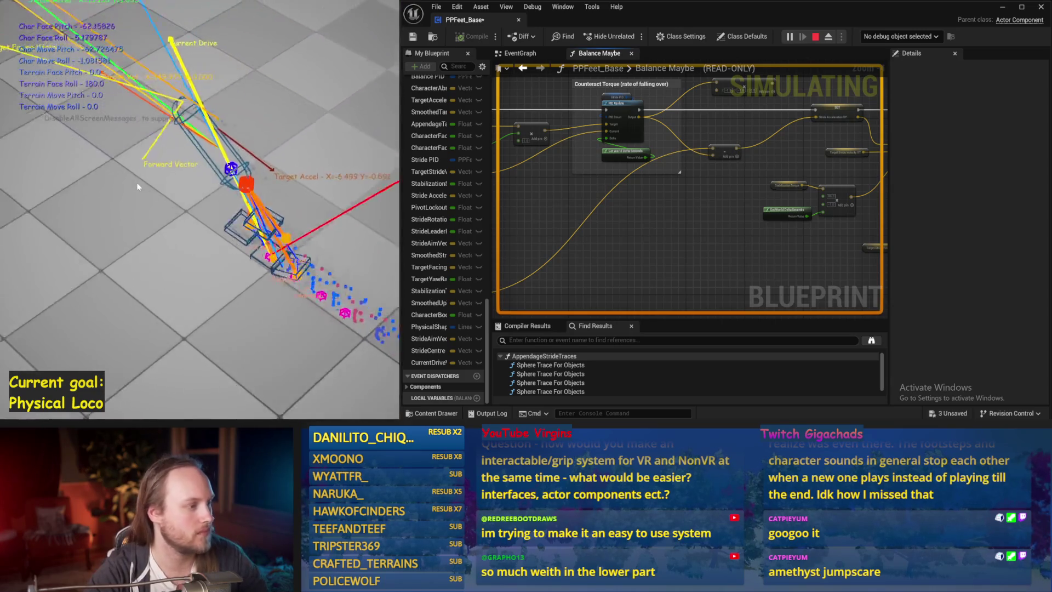
key("Escape")
right_click(751, 58)
left_click(530, 175)
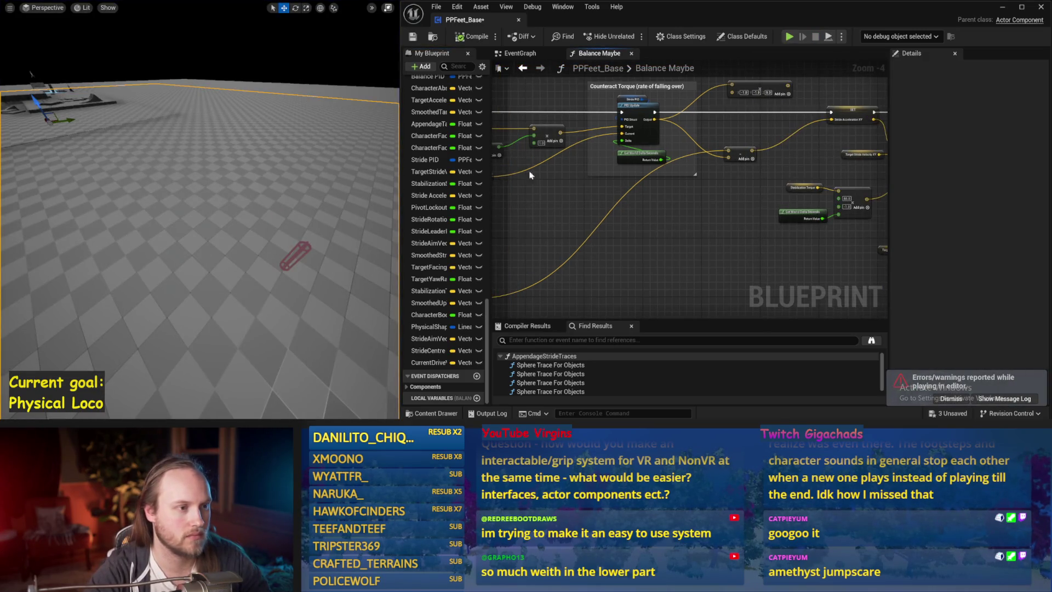
scroll(530, 175, "up", 1)
- Wire the Current Drive Vector output into the SET Stride Acceleration XY pin and save the blueprint
mouse_move(529, 175)
left_mouse_down()
mouse_move(647, 224)
mouse_move(440, 213)
left_mouse_up()
left_click(647, 222)
left_click_drag(791, 95, 846, 140)
left_click(473, 36)
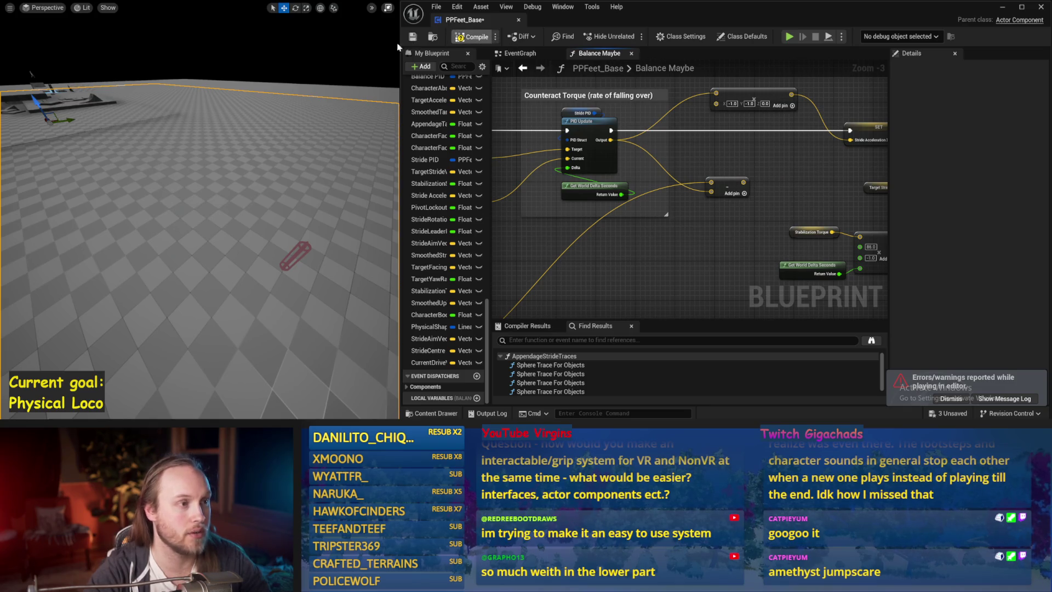
left_click_drag(315, 186, 315, 198)
key("ctrl+s")
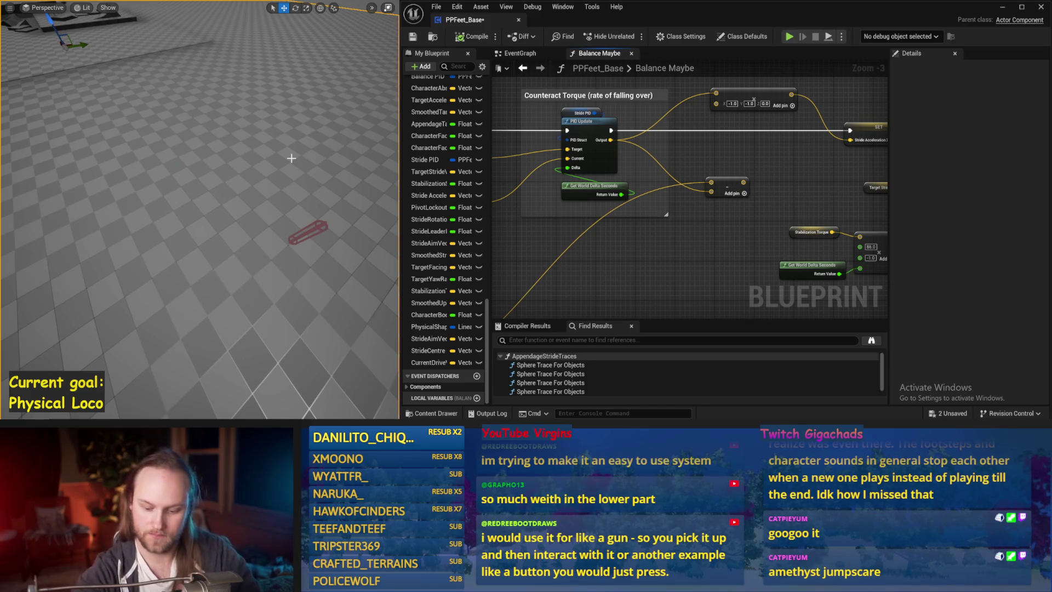
- Run a first play-in-editor balance test, then compile and save PPFeet_Base
key("alt+p")
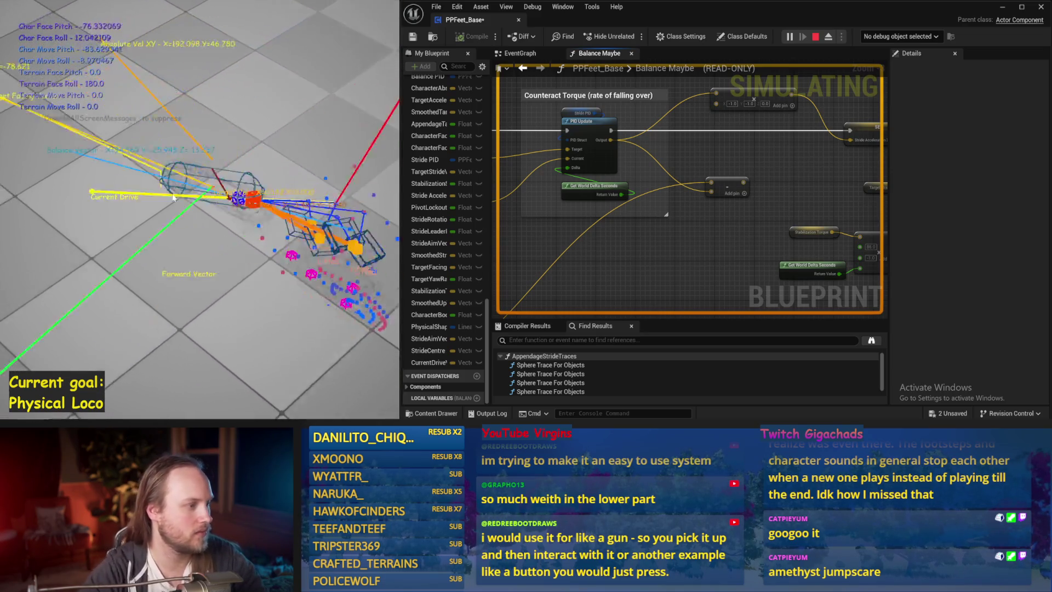
key("Escape")
key("ctrl+s")
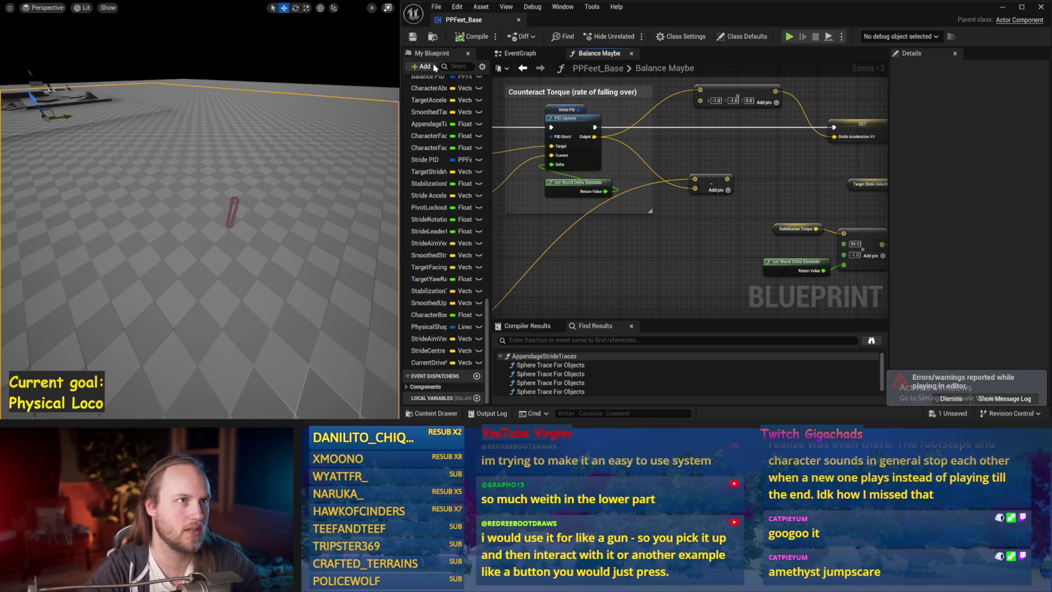
left_click_drag(625, 218, 683, 212)
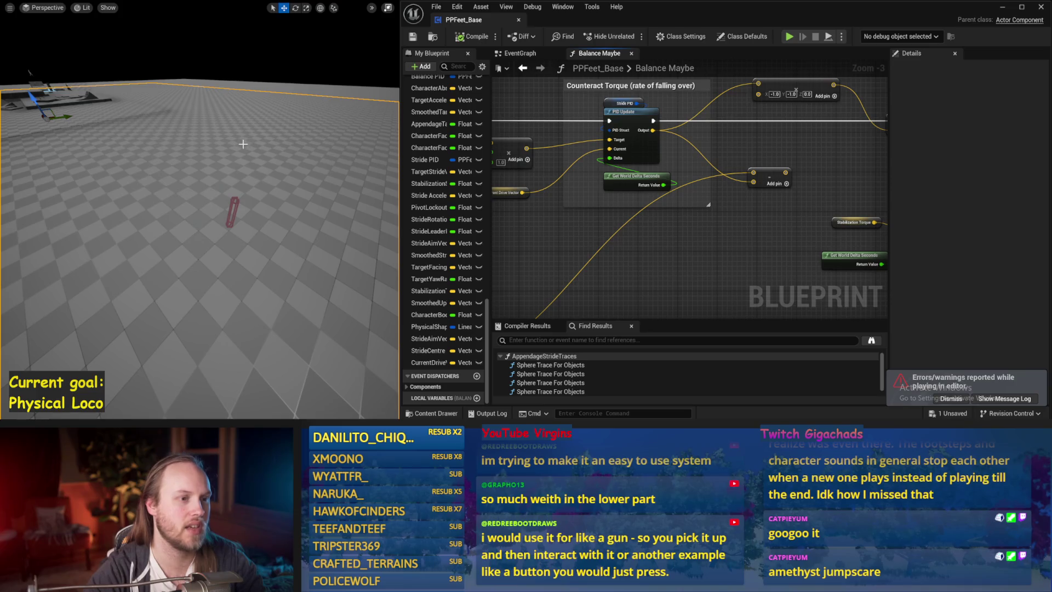
left_click_drag(661, 200, 583, 214)
key("ctrl+s")
left_click(474, 37)
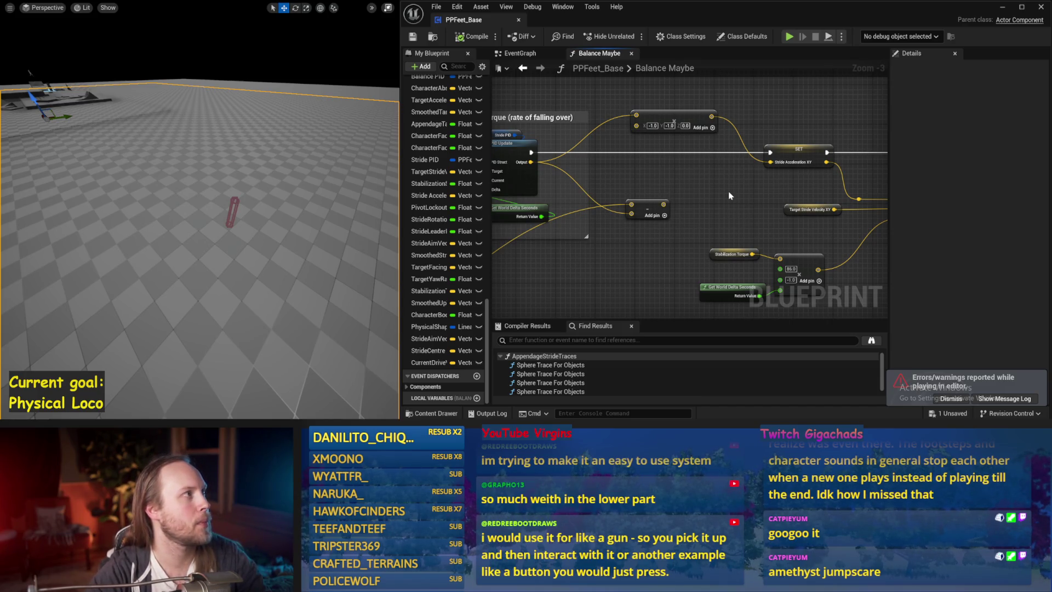
- Save PPFeet_Base again and run a second simulation, which tips the capsule over
left_click_drag(739, 181, 663, 182)
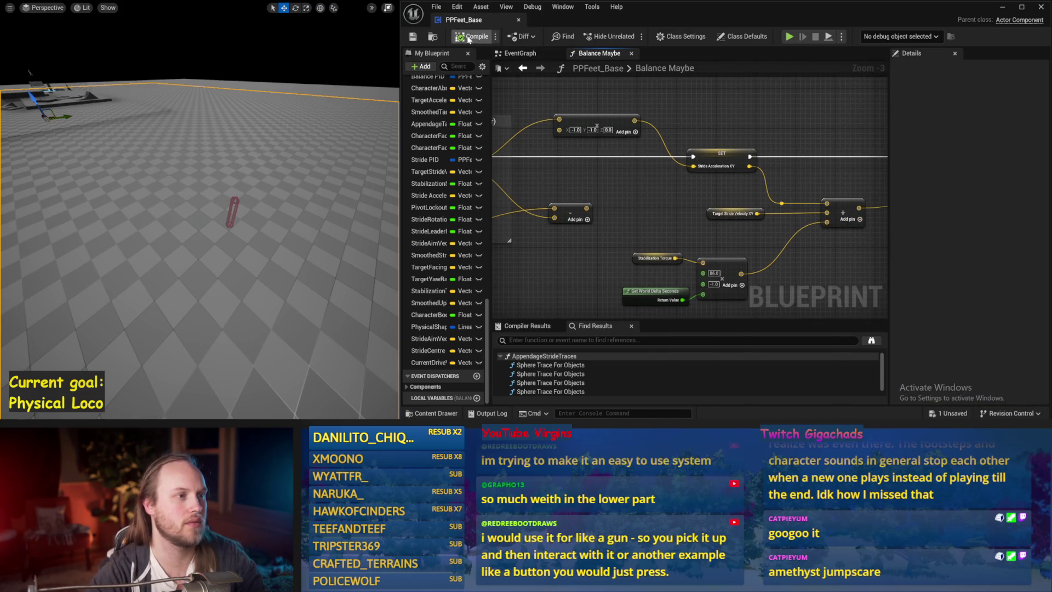
left_click(412, 36)
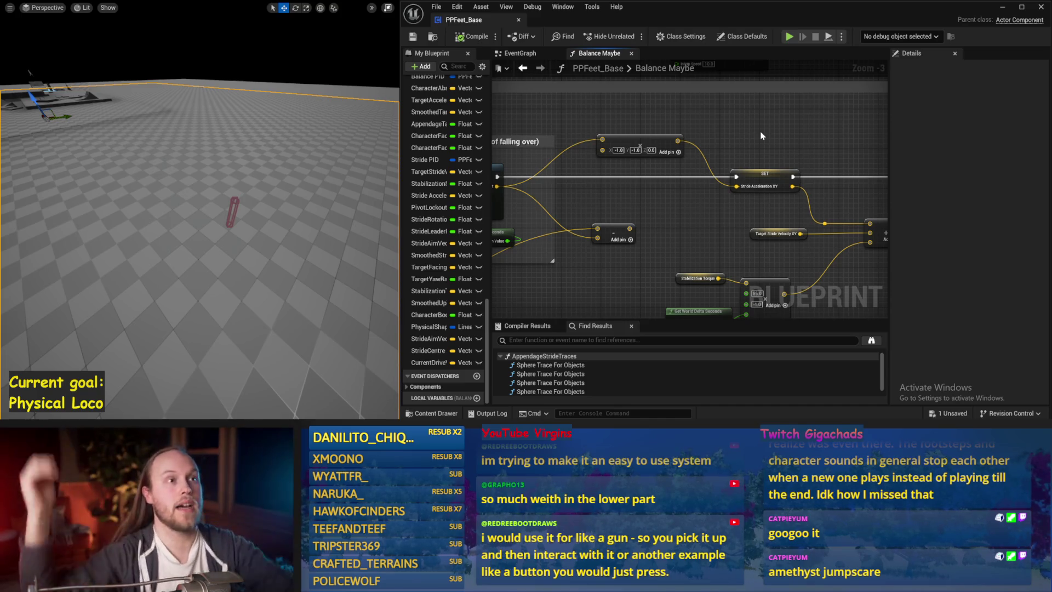
left_click_drag(756, 148, 726, 165)
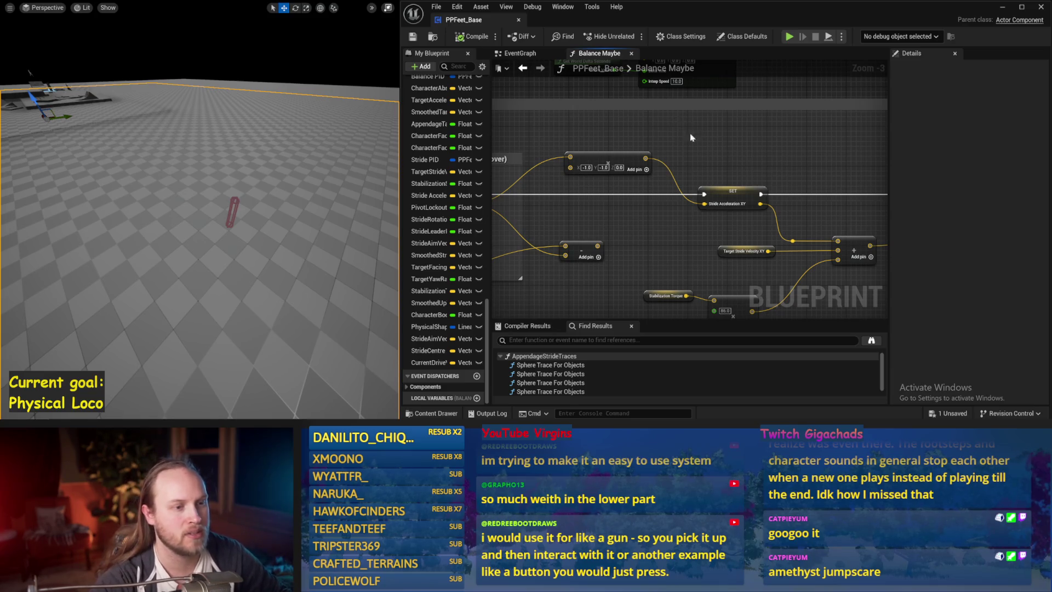
left_click_drag(692, 137, 633, 175)
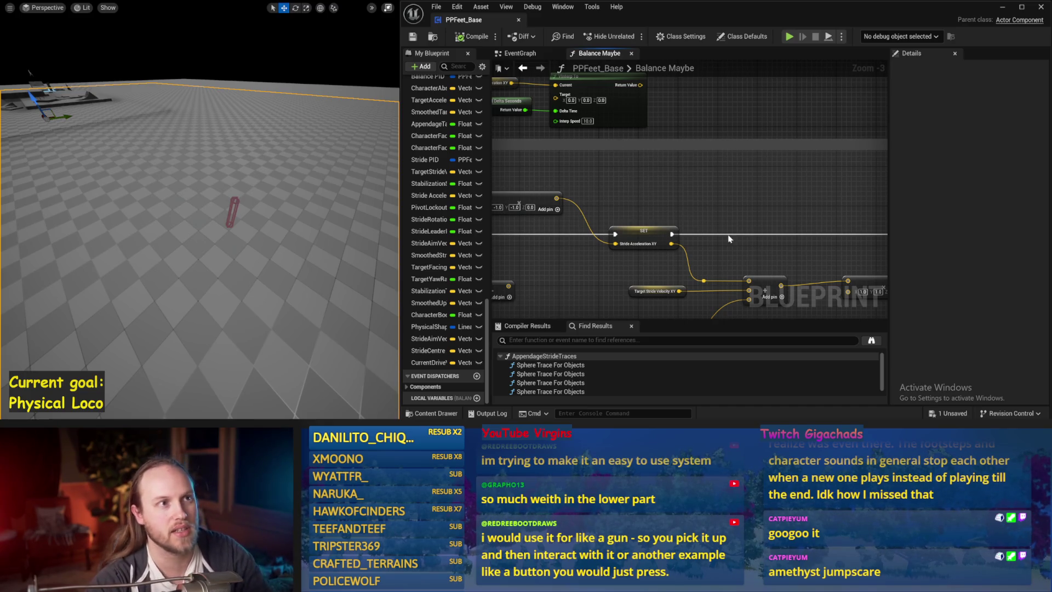
key("alt+s")
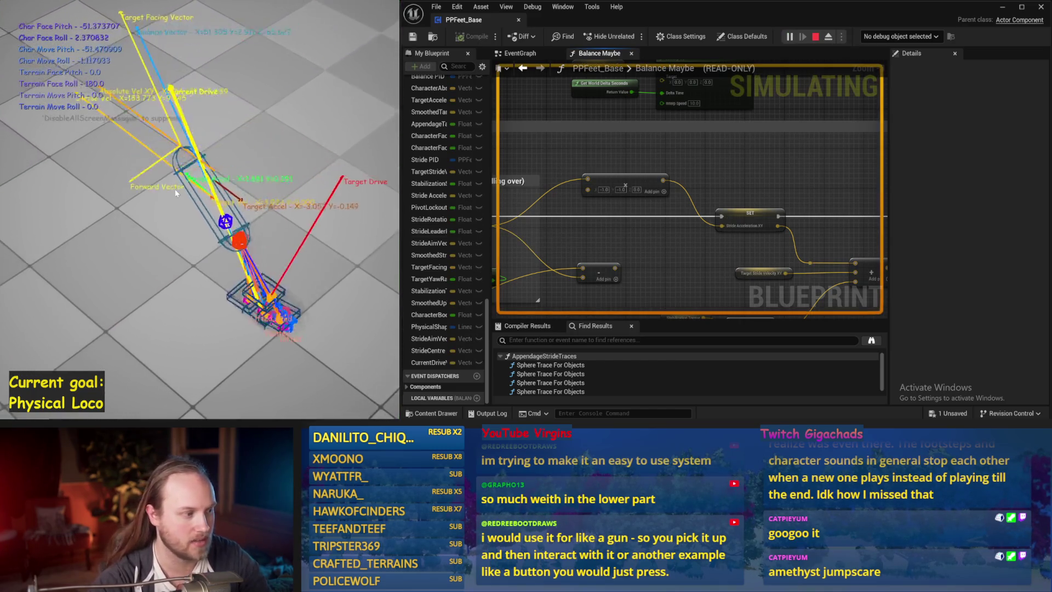
key("Escape")
left_click_drag(620, 269, 717, 230)
mouse_move(496, 195)
left_mouse_down()
mouse_move(679, 181)
mouse_move(520, 197)
mouse_move(580, 187)
left_mouse_up()
- Set Stride PID's ProportionalFactor to 0.05 and test it in a play session
left_click(635, 158)
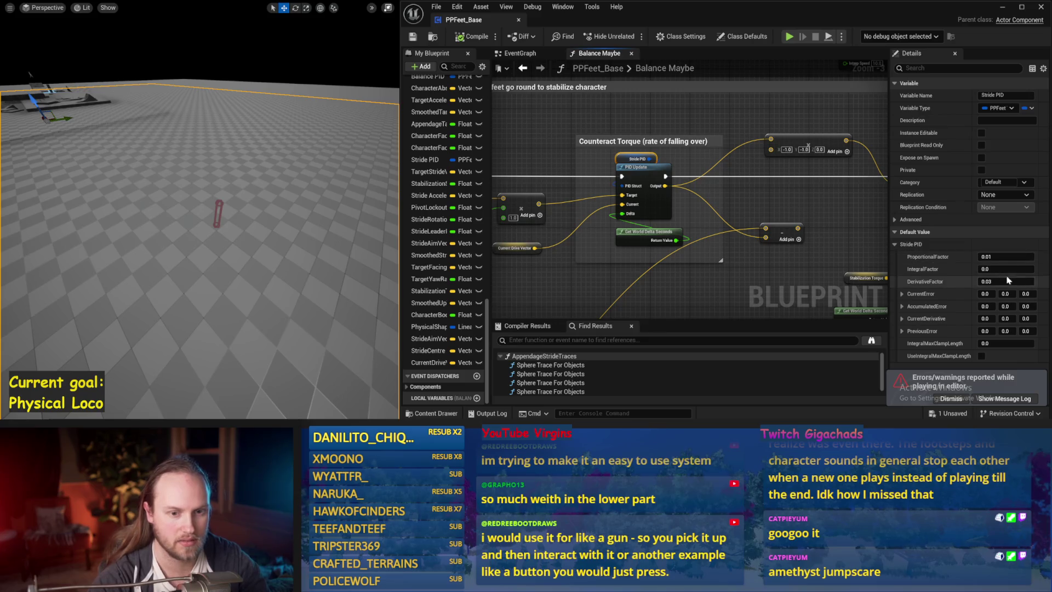
left_click_drag(832, 250, 679, 185)
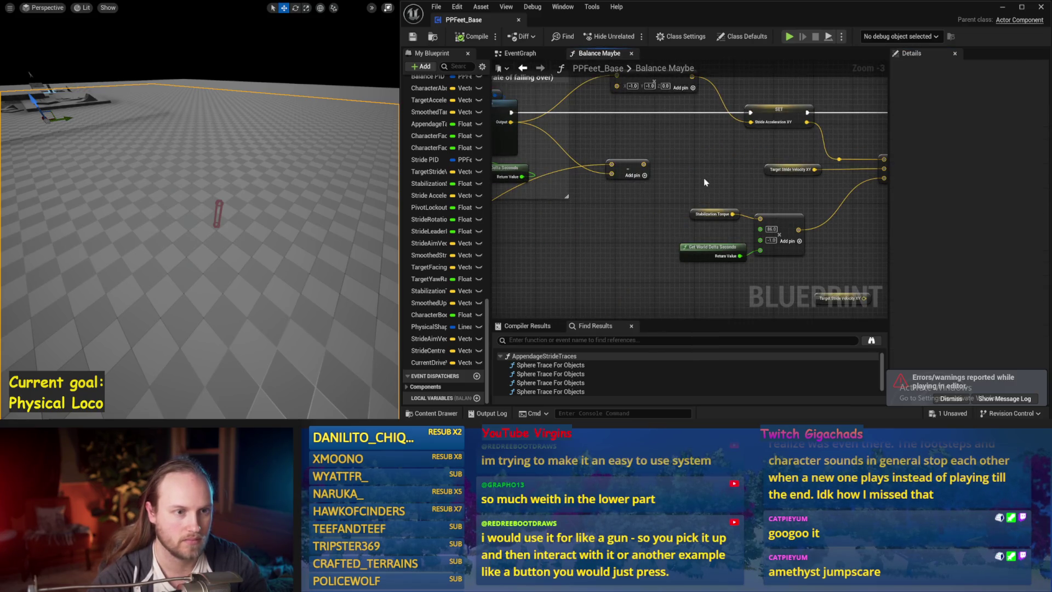
key("ctrl+z")
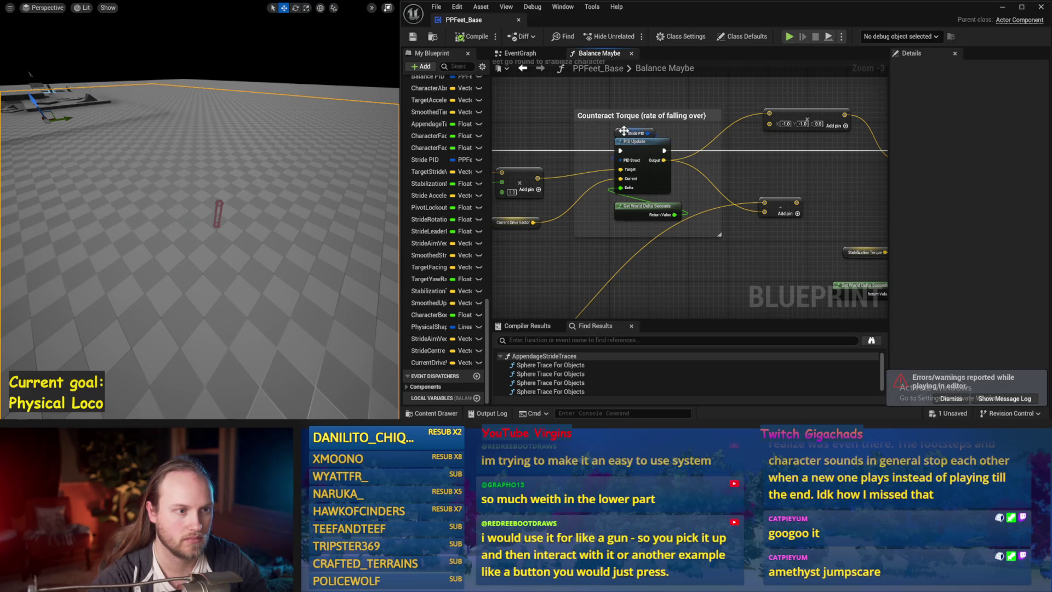
left_click(1006, 257)
type("0.05")
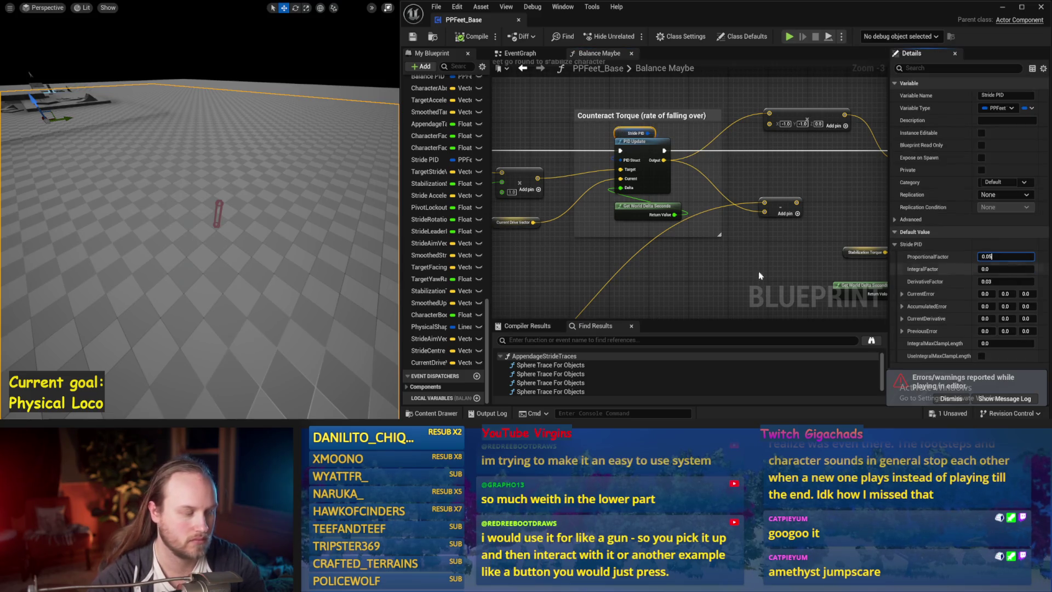
key("Return")
key("alt+p")
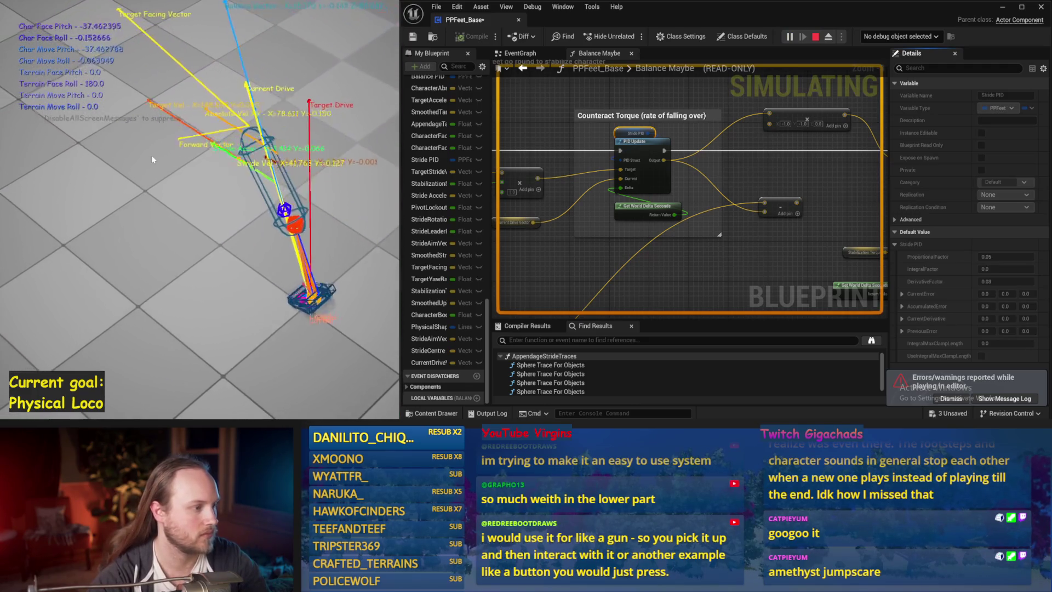
key("Escape")
- Change ProportionalFactor to 0.1 and DerivativeFactor to 0, then compile and save PPFeet_Base
left_click(1005, 257)
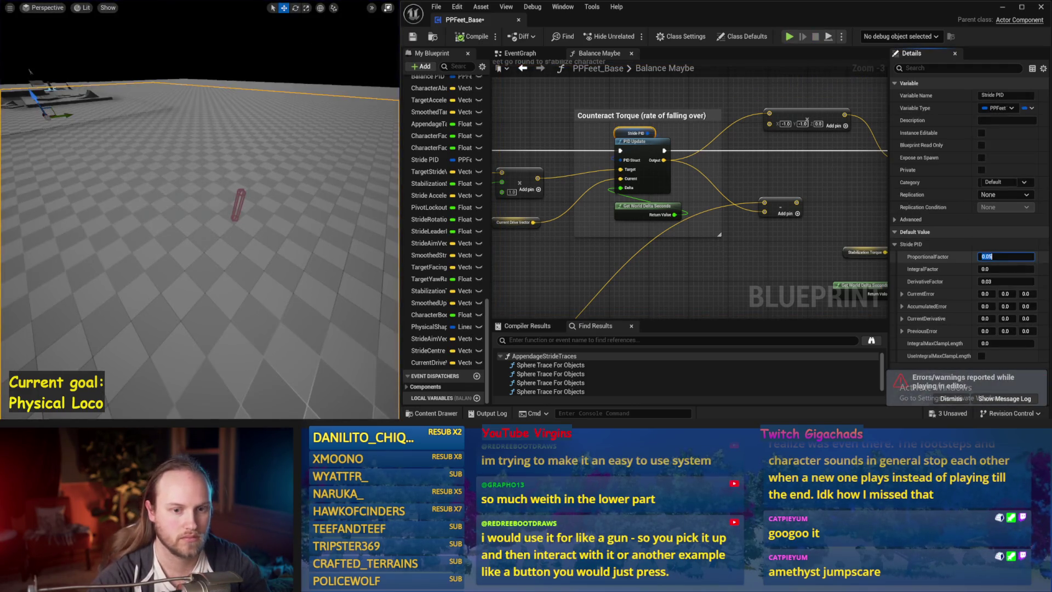
type("0.1")
key("Return")
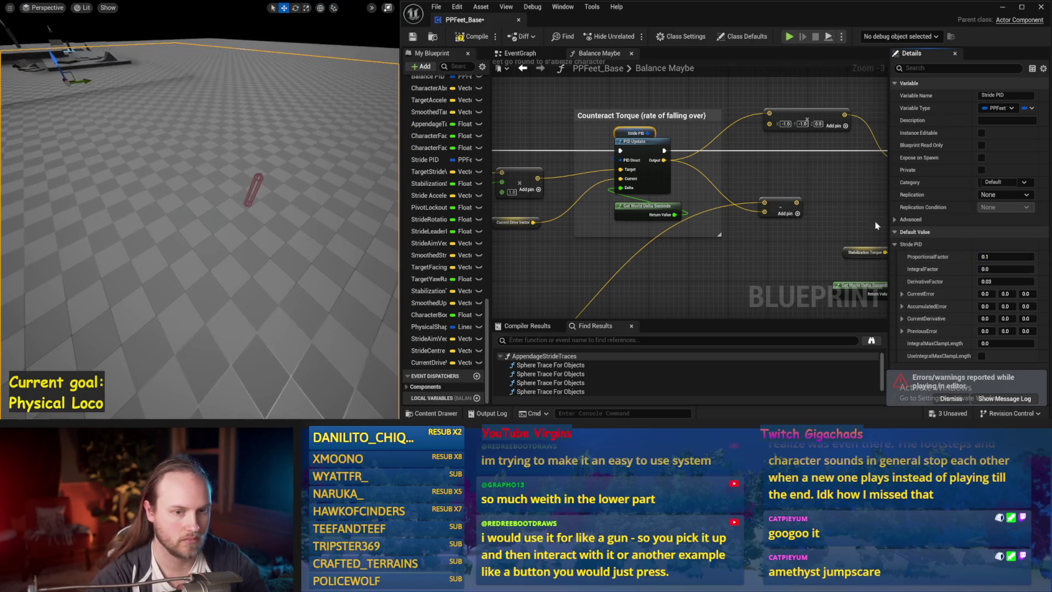
left_click_drag(1019, 281, 1002, 281)
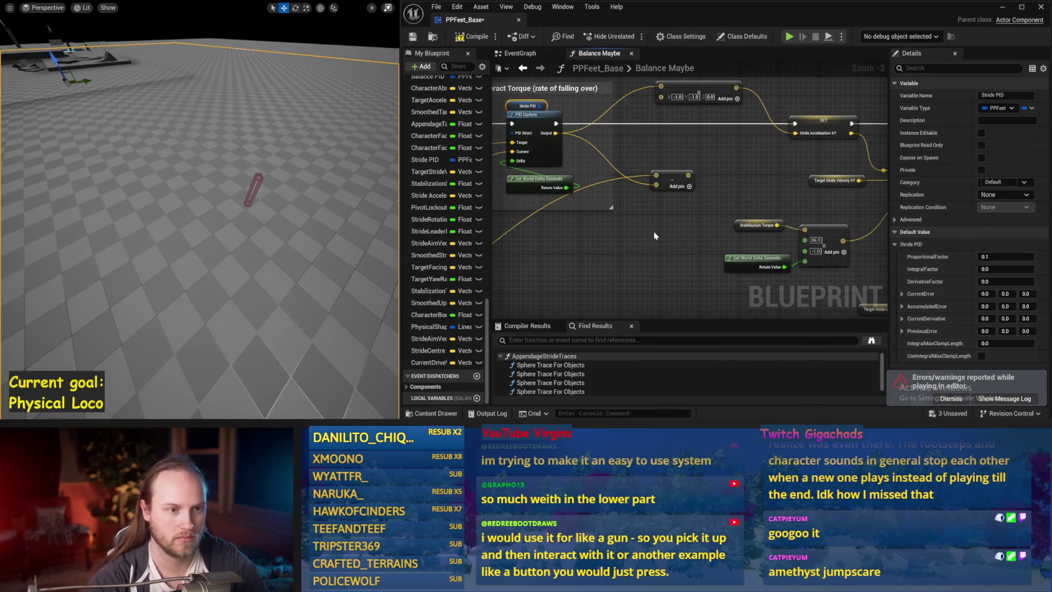
left_click_drag(859, 180, 698, 160)
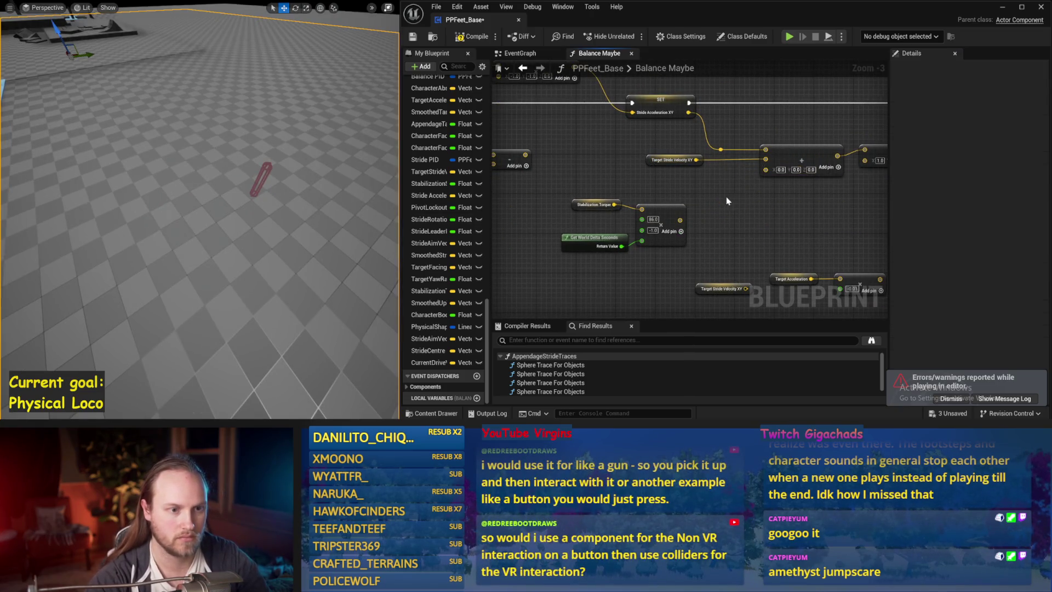
left_click(671, 160)
left_click(469, 36)
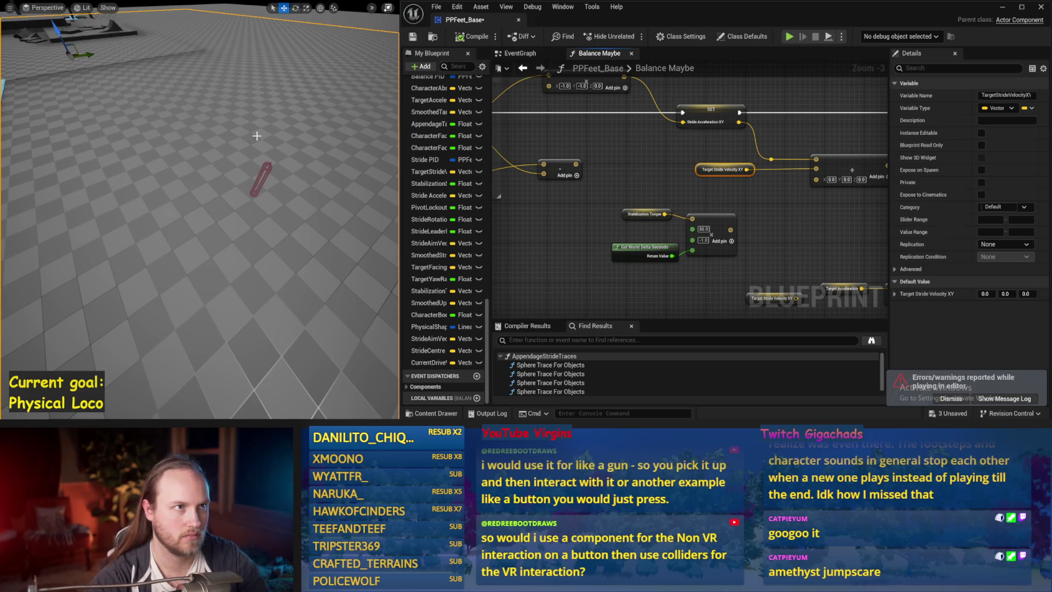
key("ctrl+s")
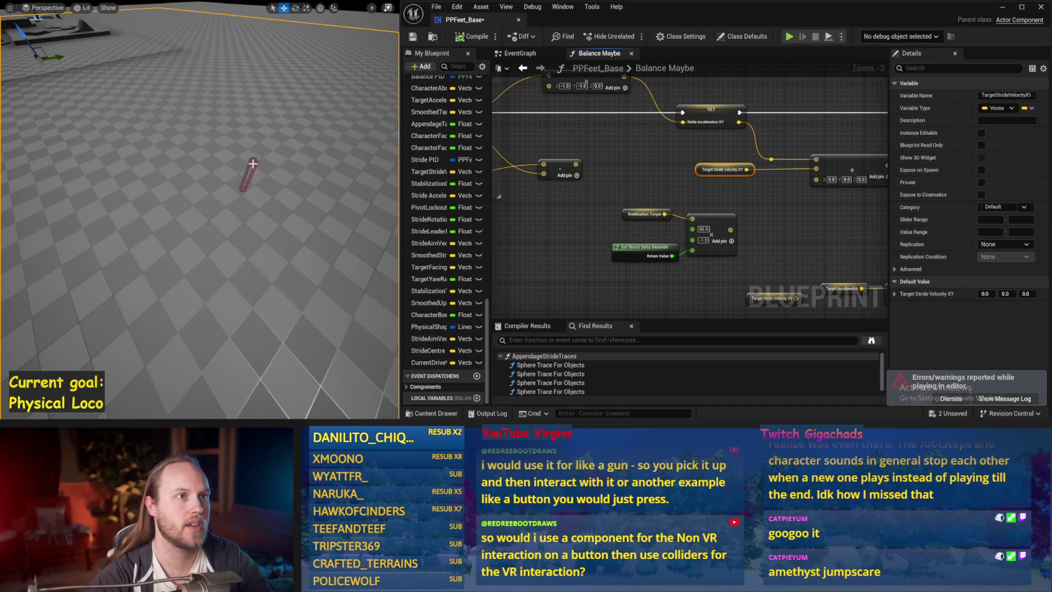
key("ctrl+s")
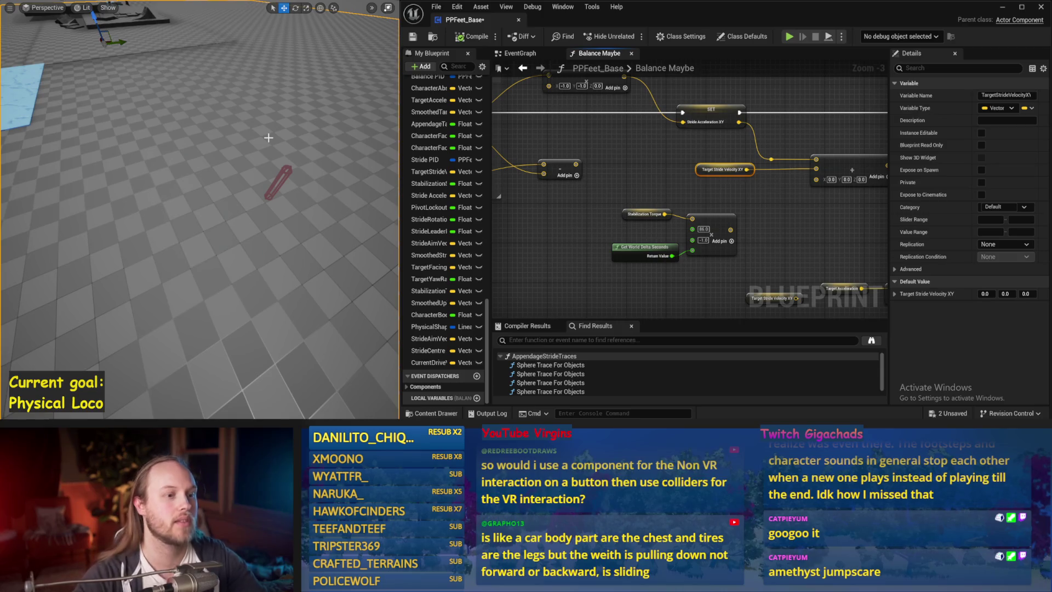
left_click_drag(793, 221, 689, 211)
- Clear the selection, save PPFeet_Base, and pan to the Interp To and SET nodes
left_click(689, 211)
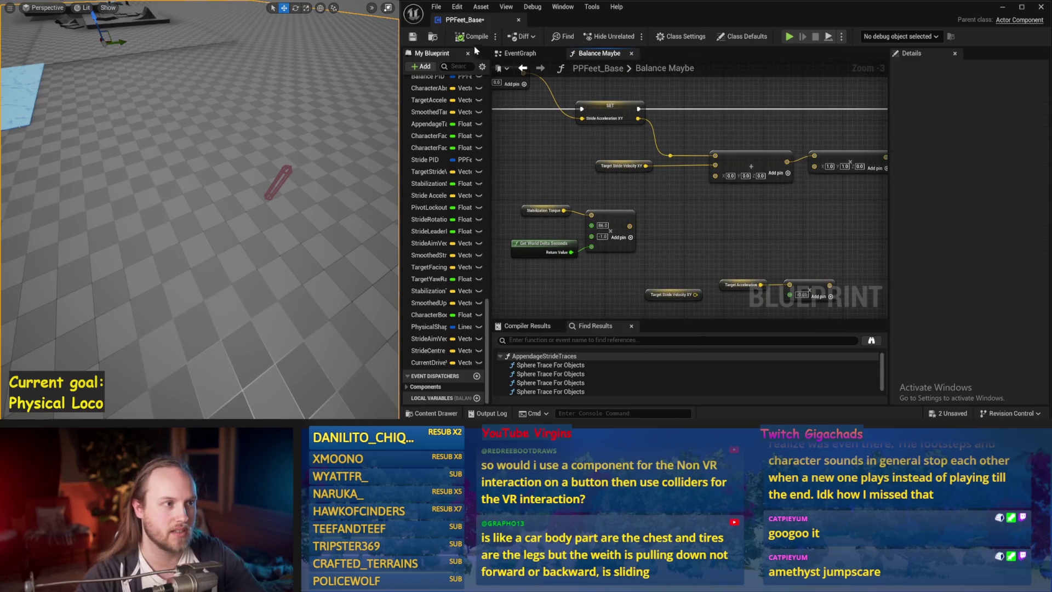
left_click(413, 37)
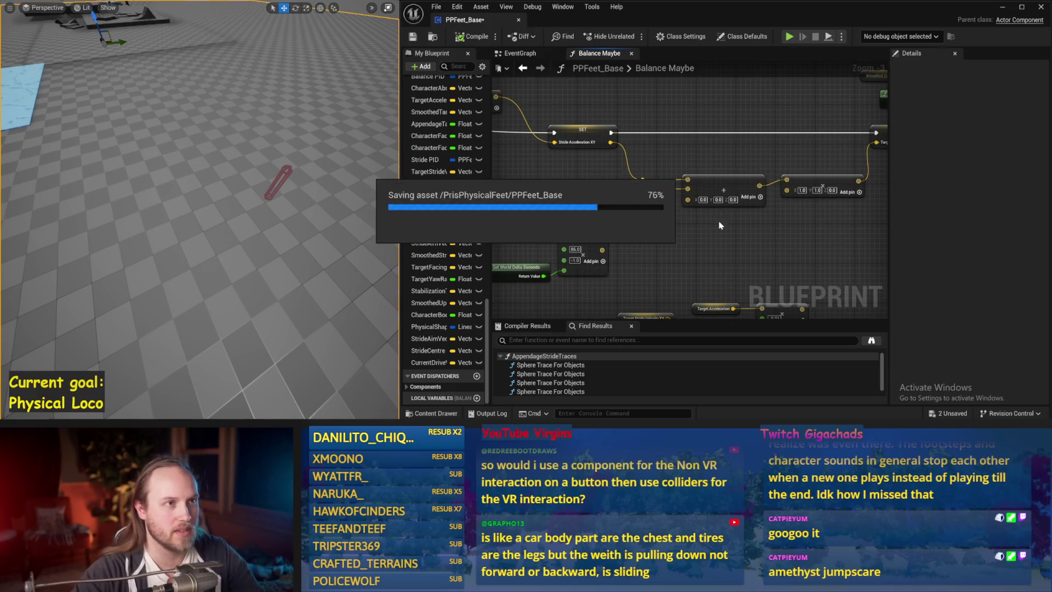
left_click_drag(688, 235, 629, 212)
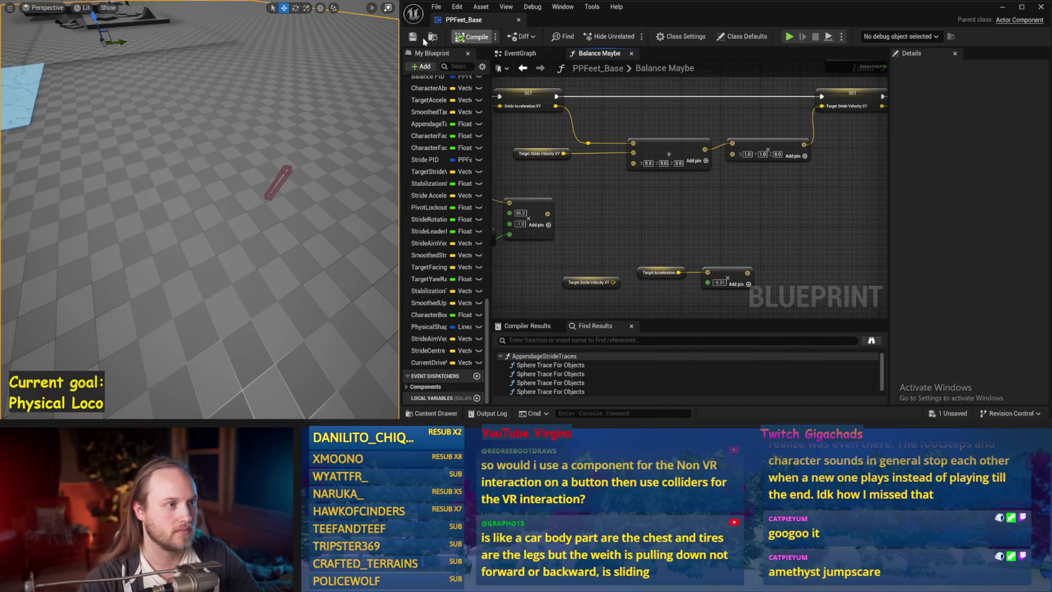
left_click_drag(741, 207, 670, 231)
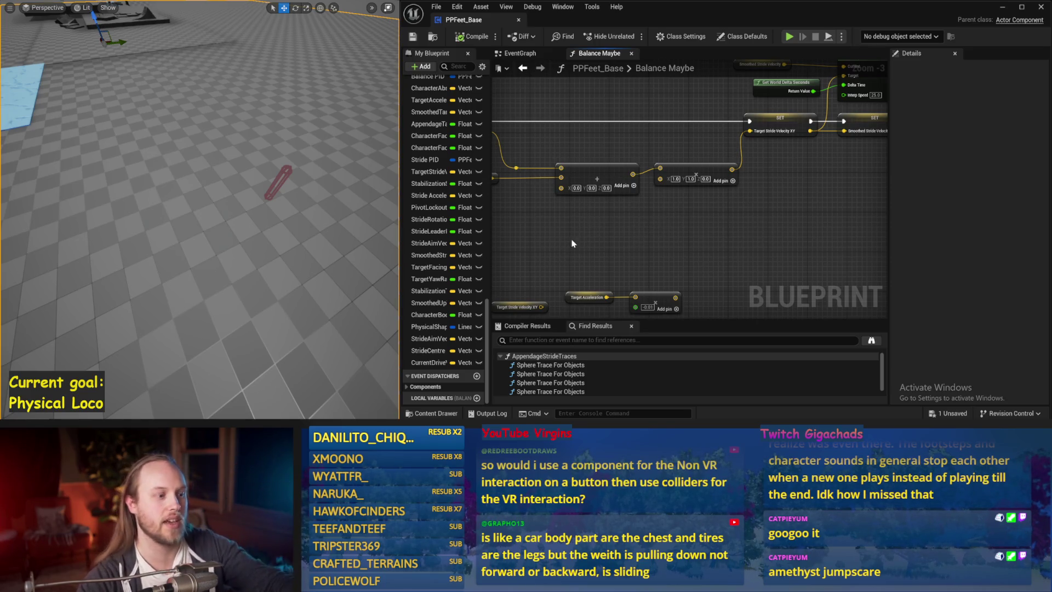
left_click_drag(634, 265, 759, 251)
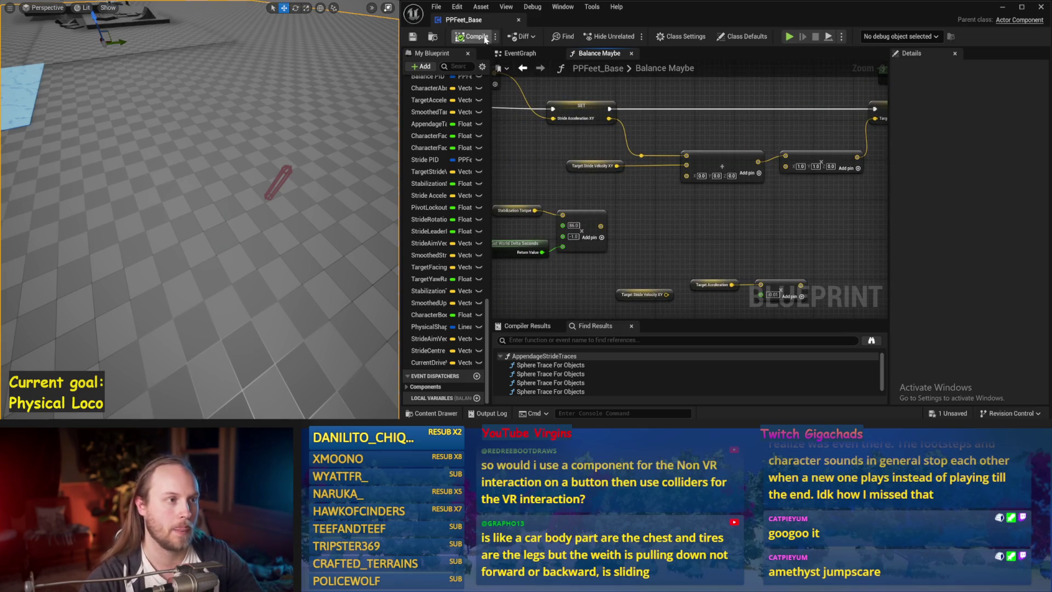
- Run a test simulation, then show the Stride PID getter's gain settings and simulate again
left_click(413, 38)
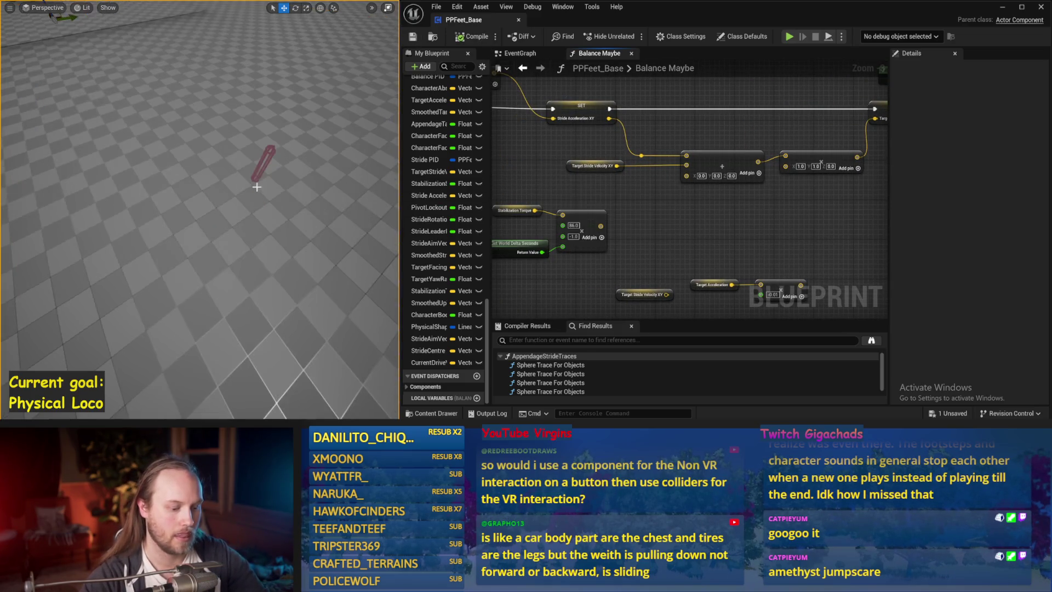
key("alt+p")
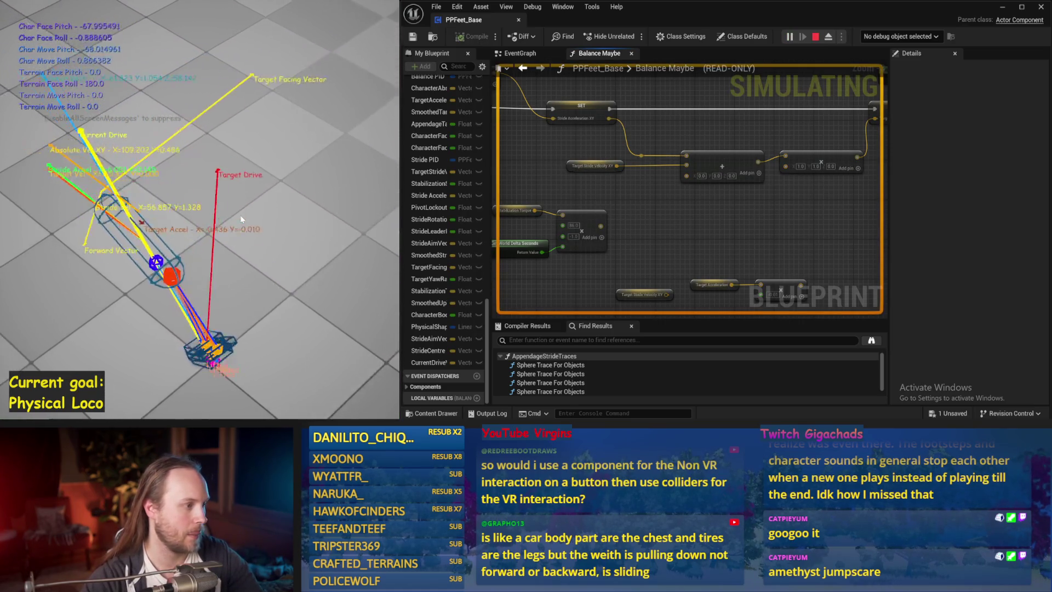
key("Escape")
left_click_drag(701, 233, 721, 168)
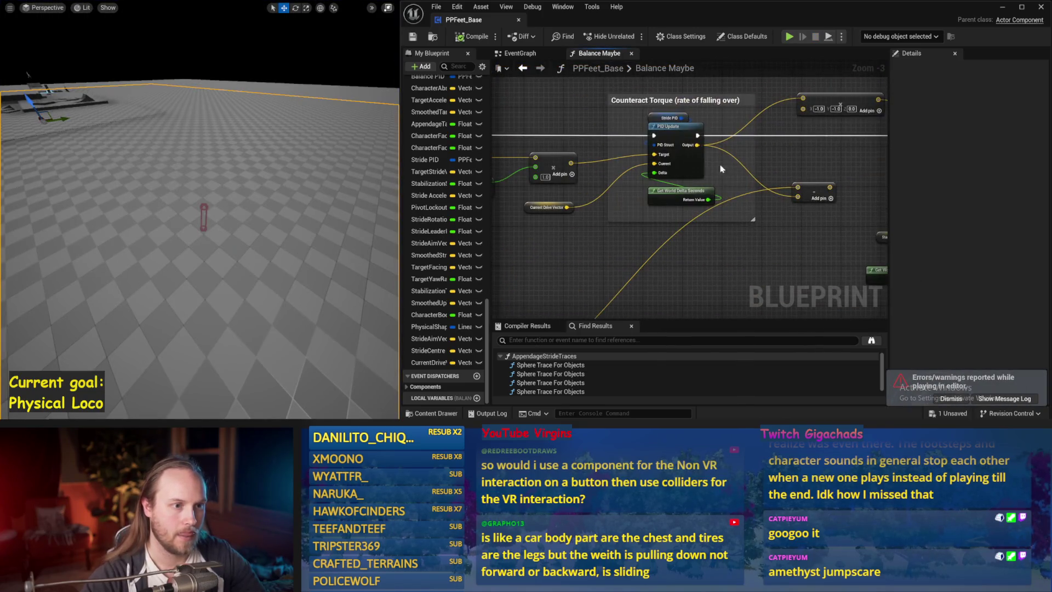
left_click(681, 119)
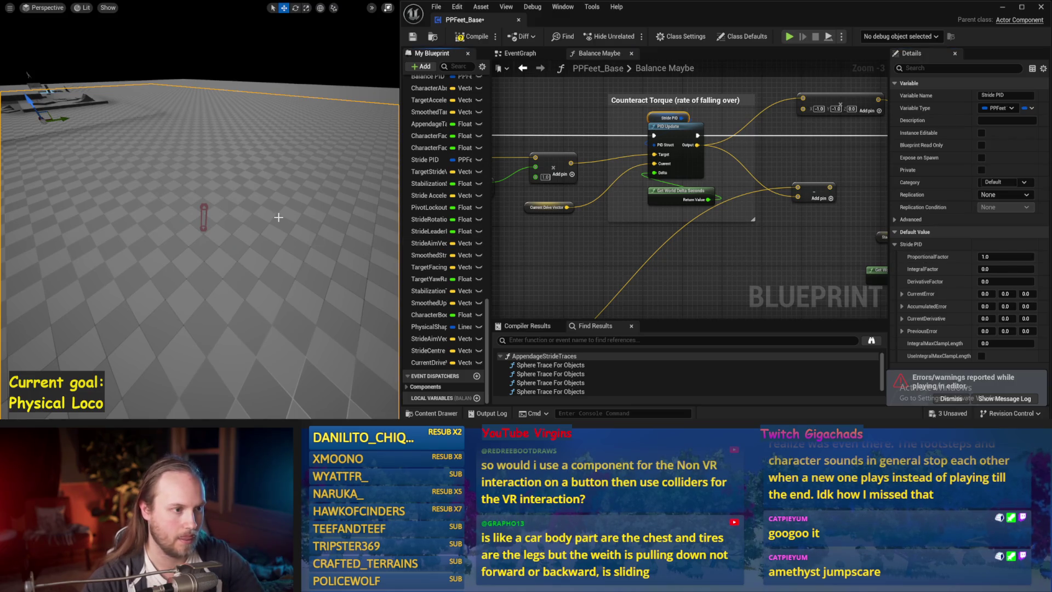
key("alt+p")
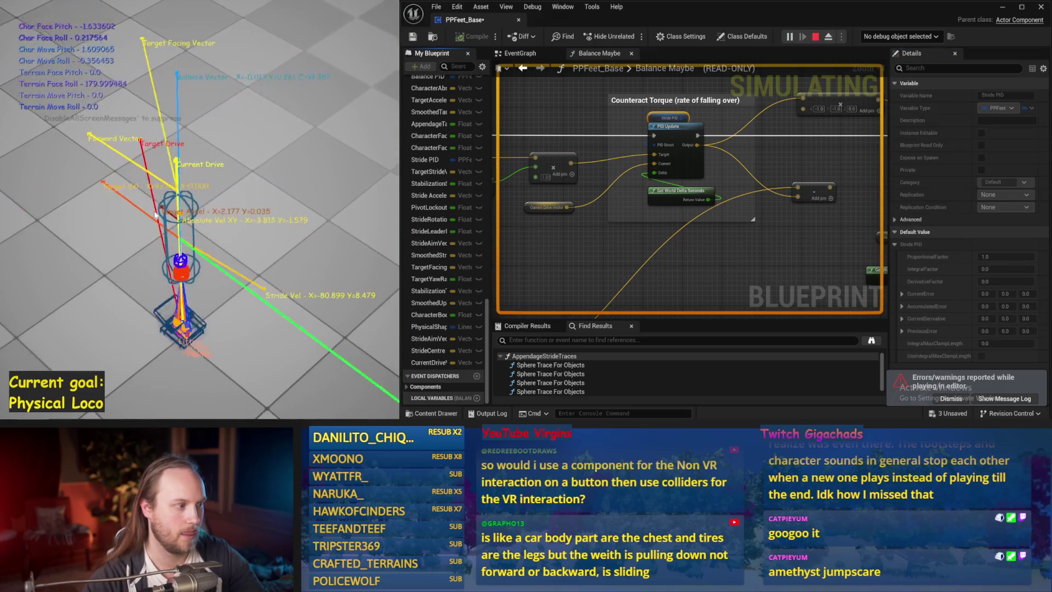
- Rerun the simulation, reopen Stride PID's gains, and test ProportionalFactor lowered to 0.2
key("Escape")
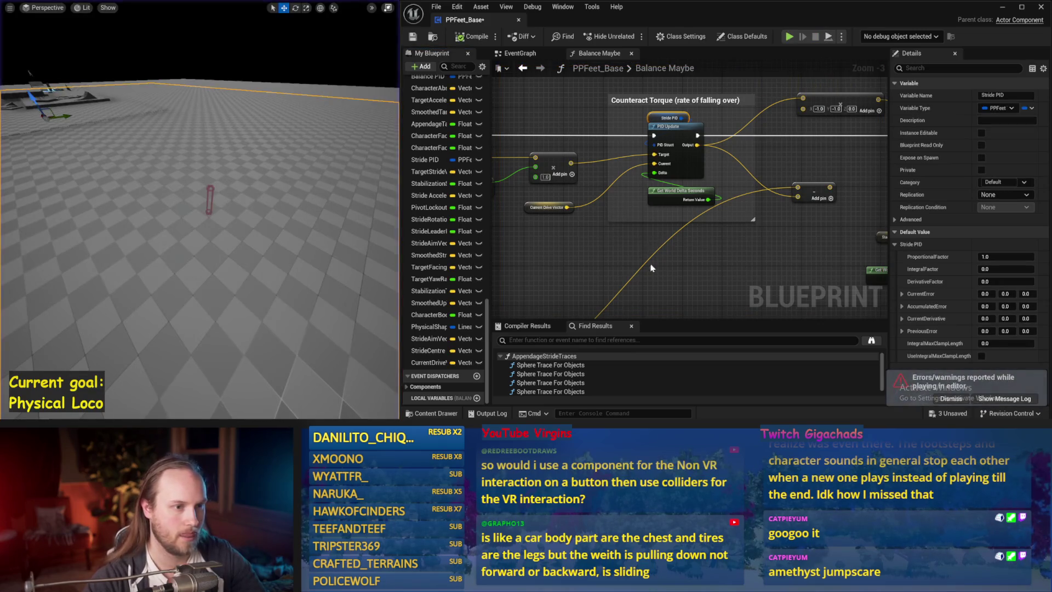
left_click_drag(698, 190, 772, 160)
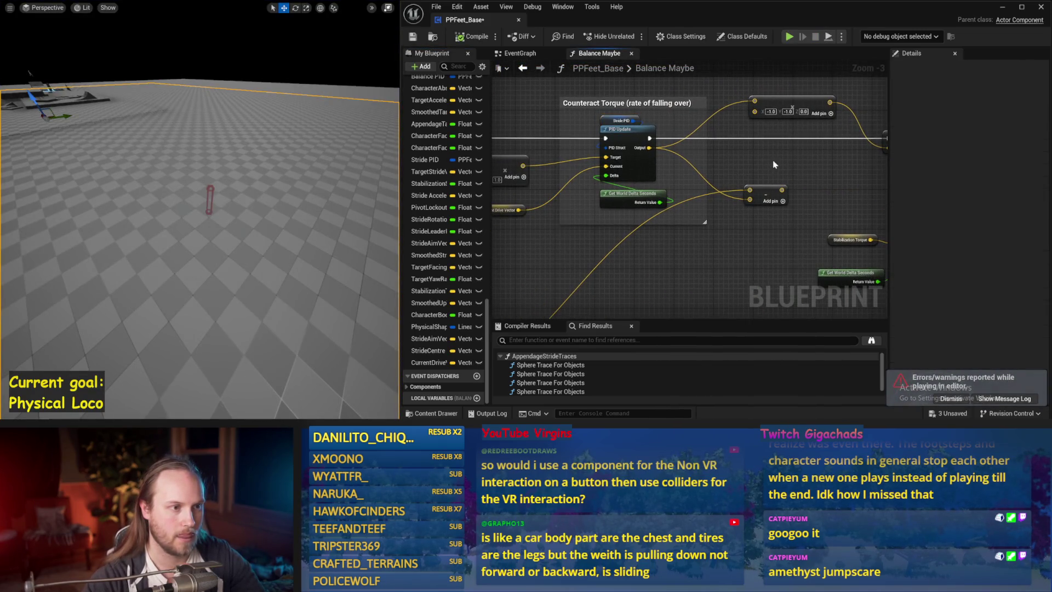
key("alt+p")
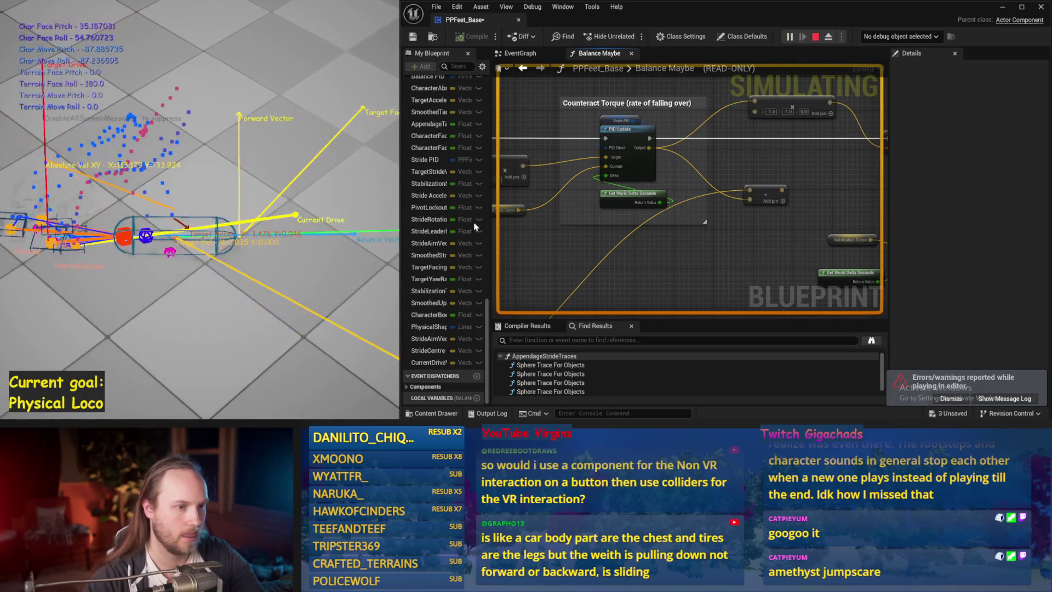
key("Escape")
left_click_drag(682, 287, 767, 321)
left_click(706, 154)
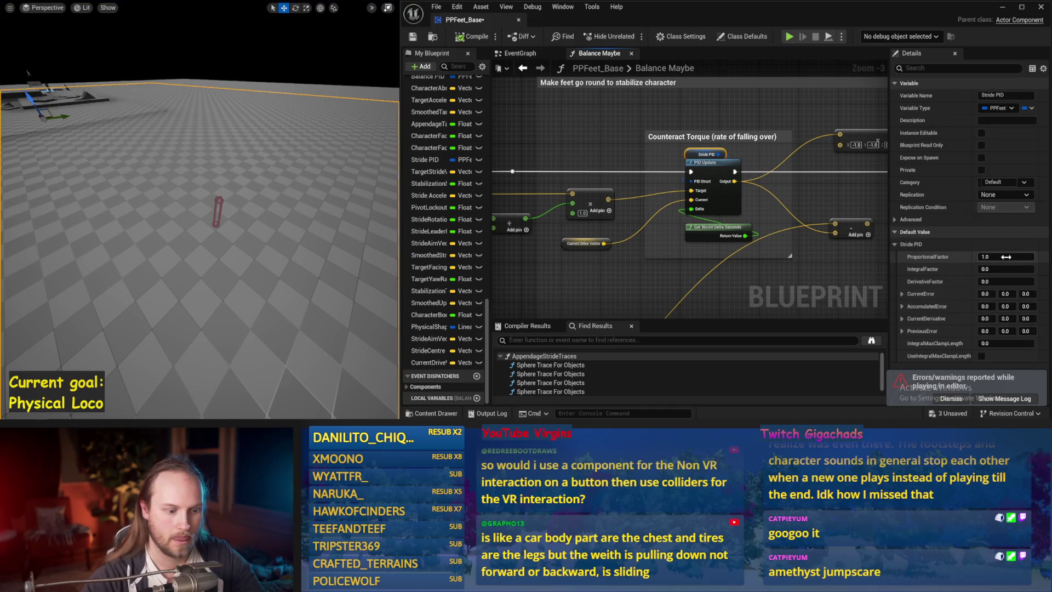
left_click_drag(235, 204, 234, 213)
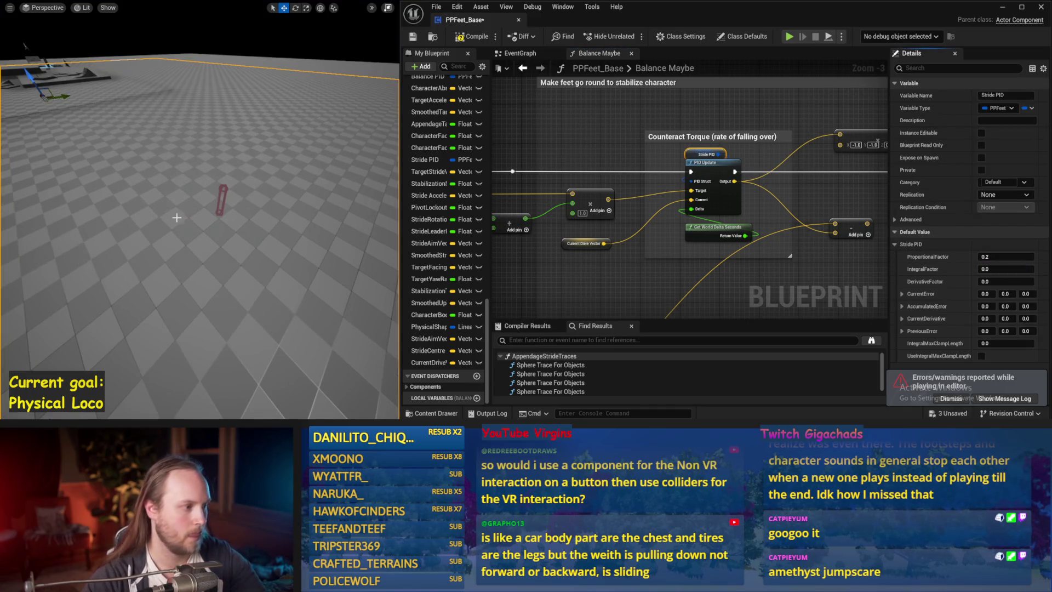
key("alt+p")
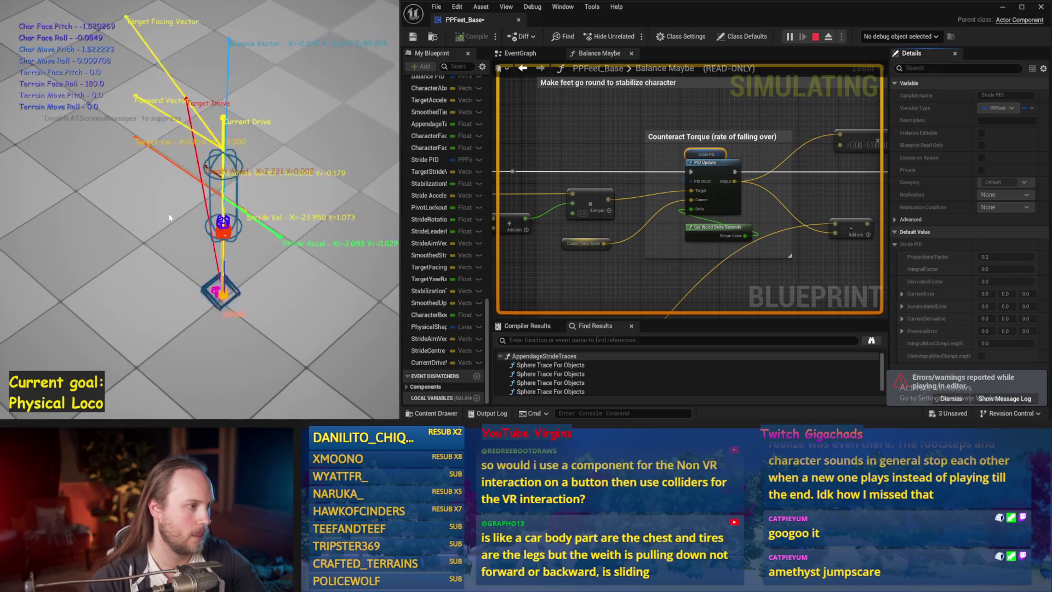
- Test the capsule's balance with ProportionalFactor lowered to 0.1
key("Escape")
key("alt+p")
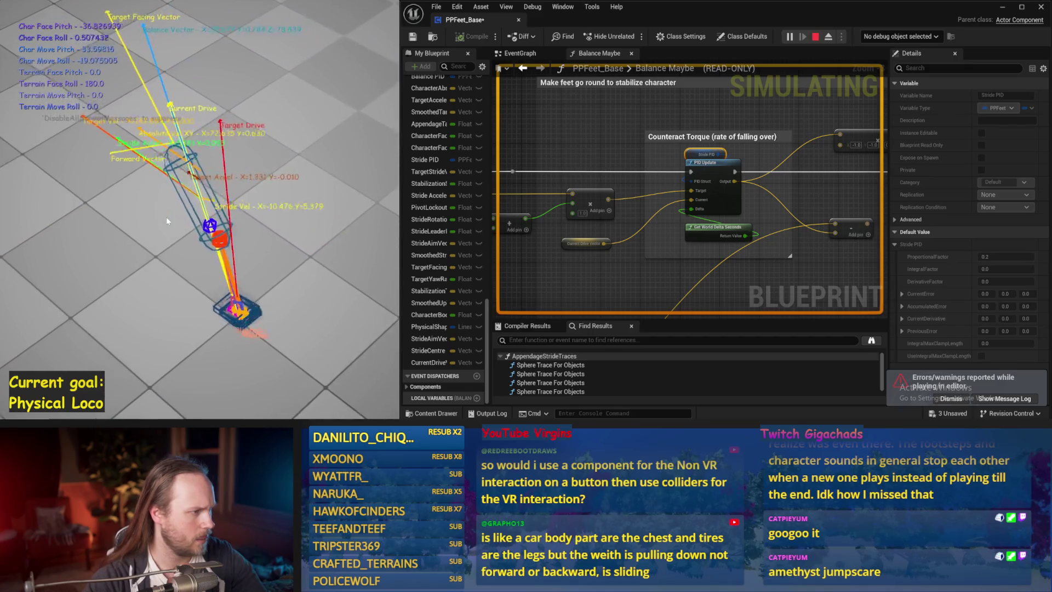
key("Escape")
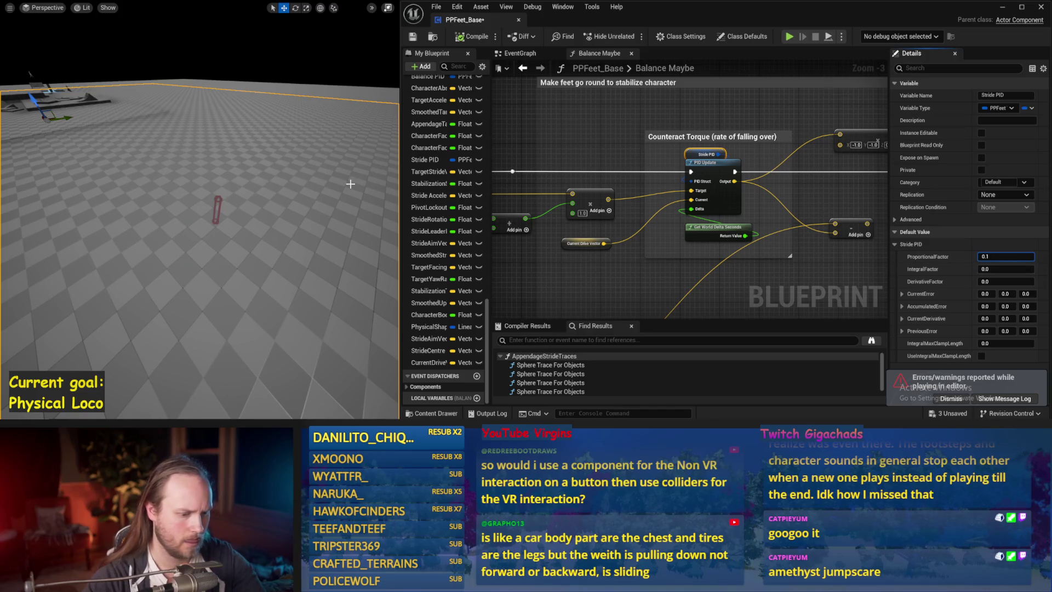
left_click_drag(350, 184, 349, 186)
key("alt+p")
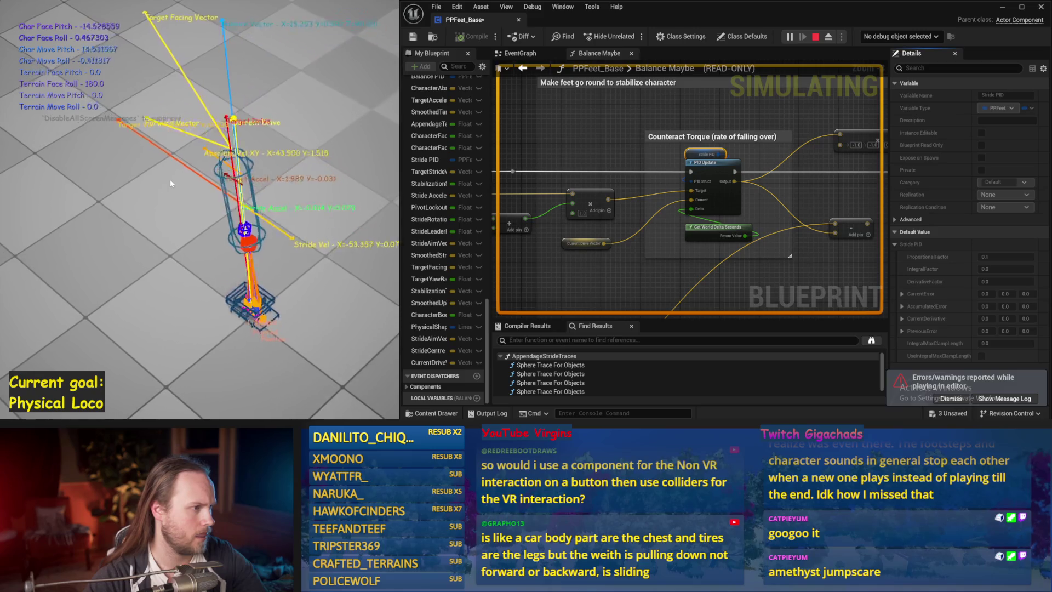
- Add a DerivativeFactor of 0.1 and simulate again to check the balance
key("Escape")
key("alt+p")
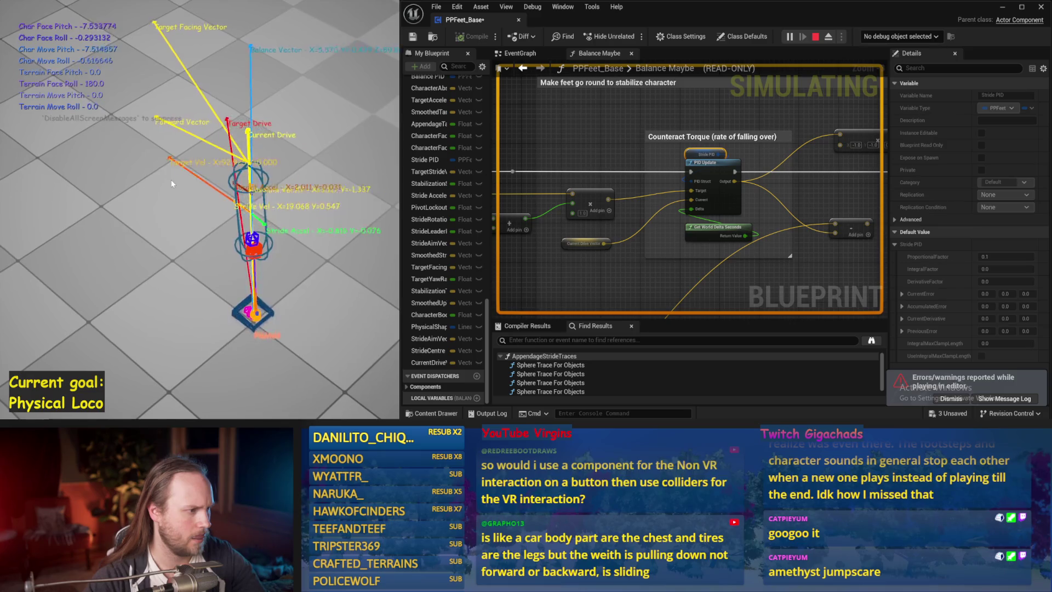
key("Escape")
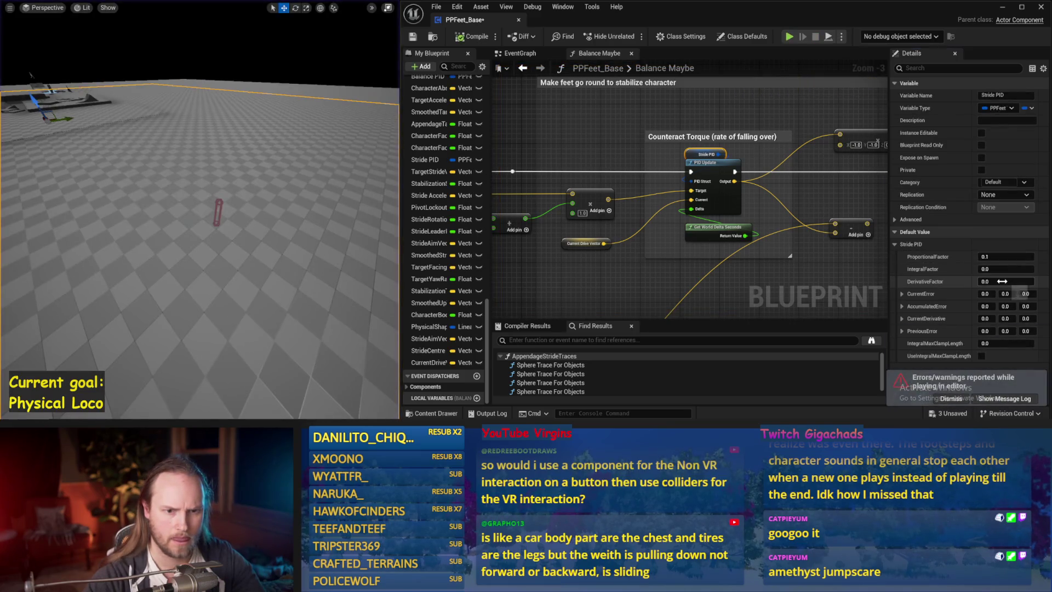
scroll(299, 206, "down", 2)
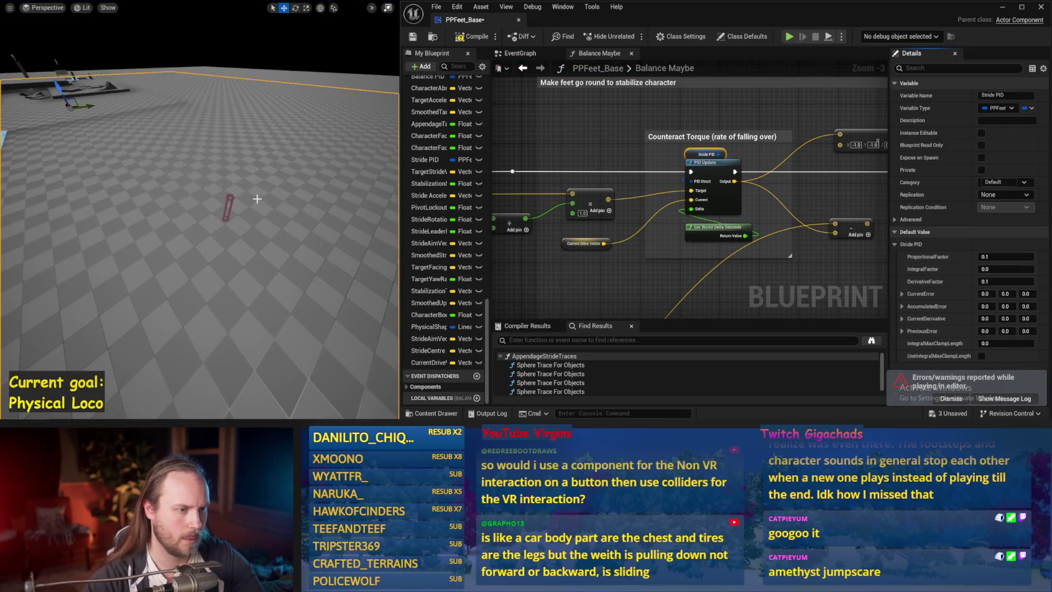
key("alt+p")
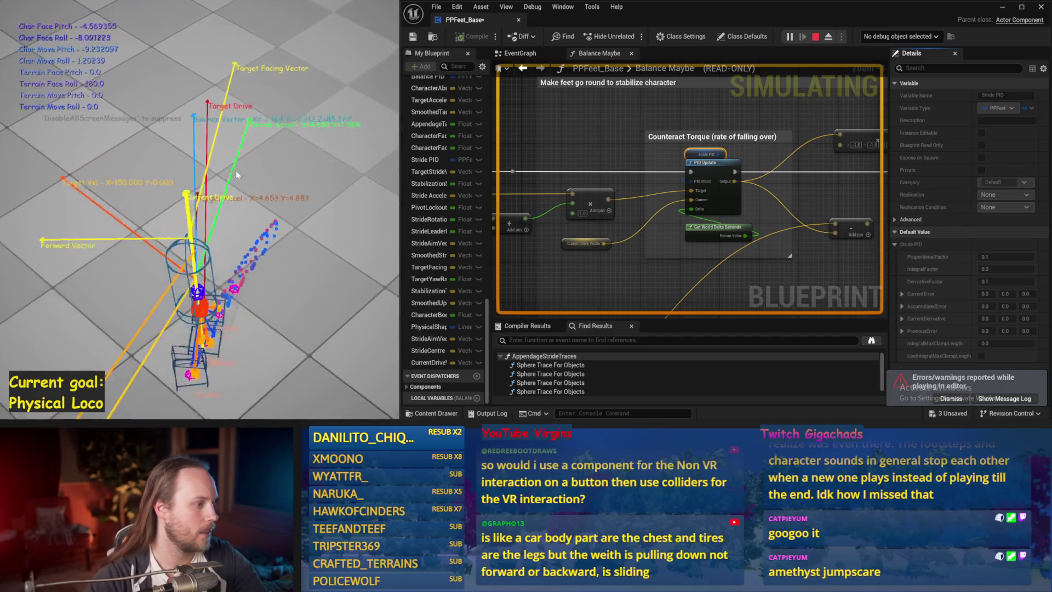
- Set Stride PID's ProportionalFactor to 0.01 and test it in a simulation
key("Escape")
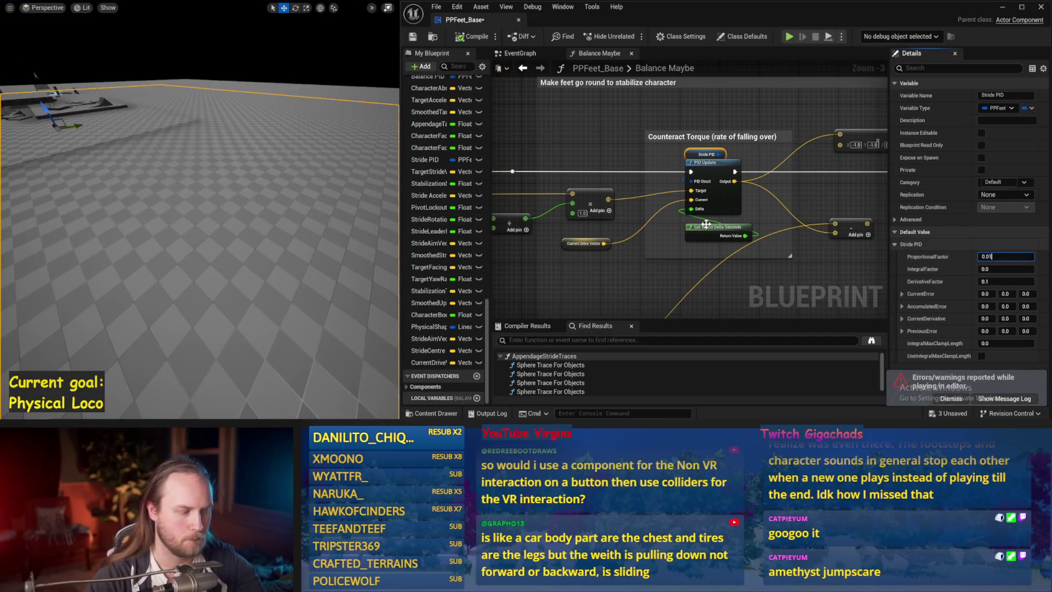
key("Return")
key("alt+s")
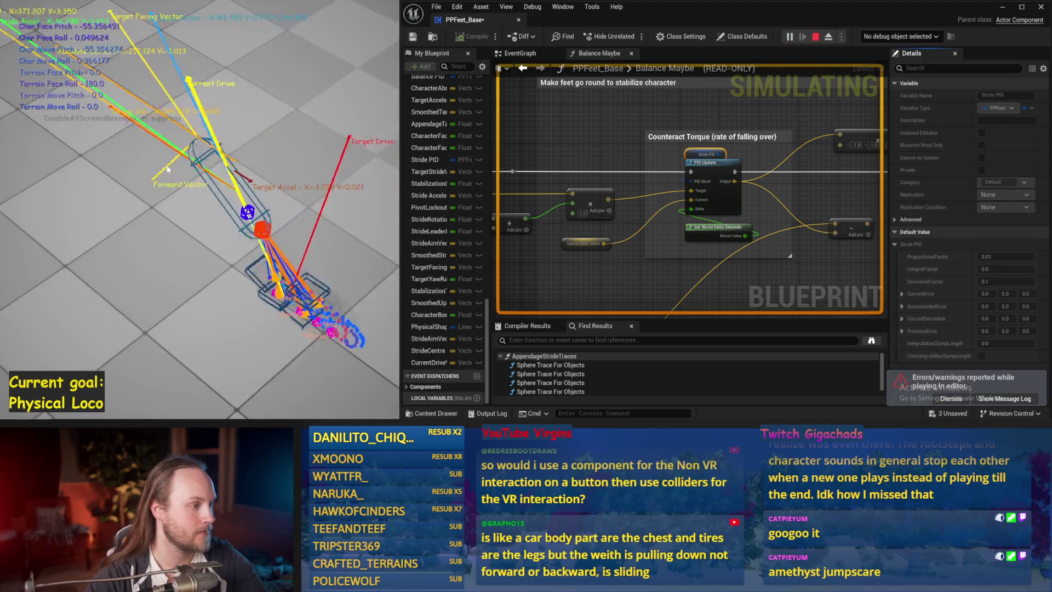
key("Escape")
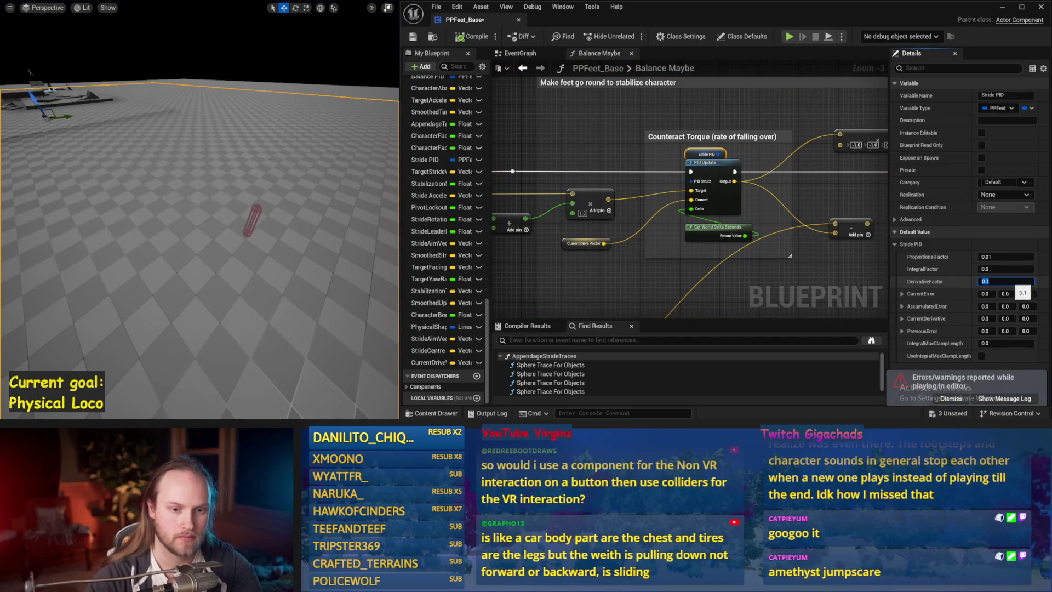
- Test DerivativeFactor at 0.15, then at 0.2, in successive simulations
left_click_drag(335, 211, 279, 208)
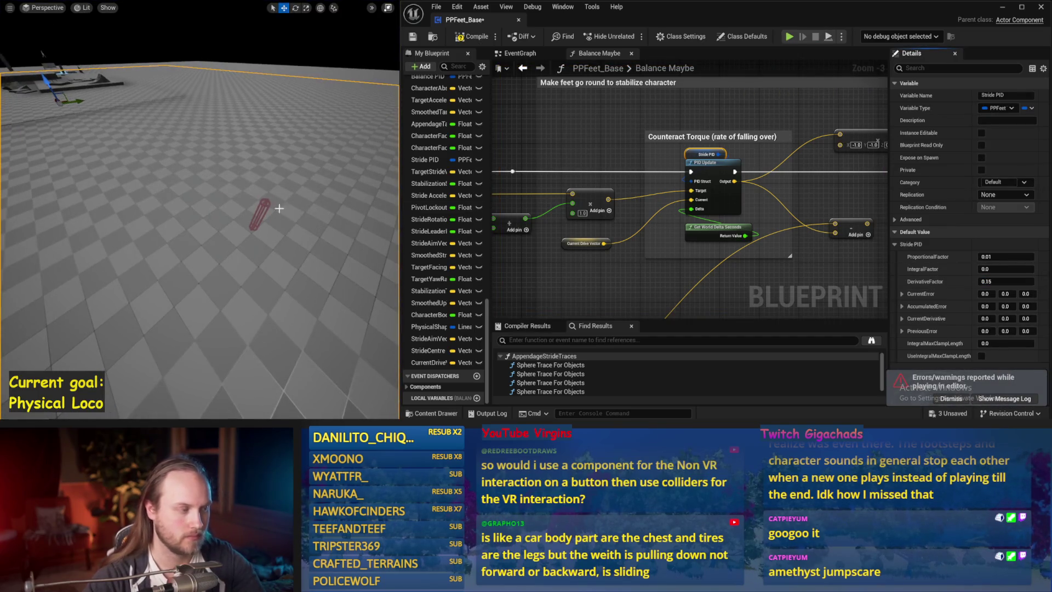
key("alt+s")
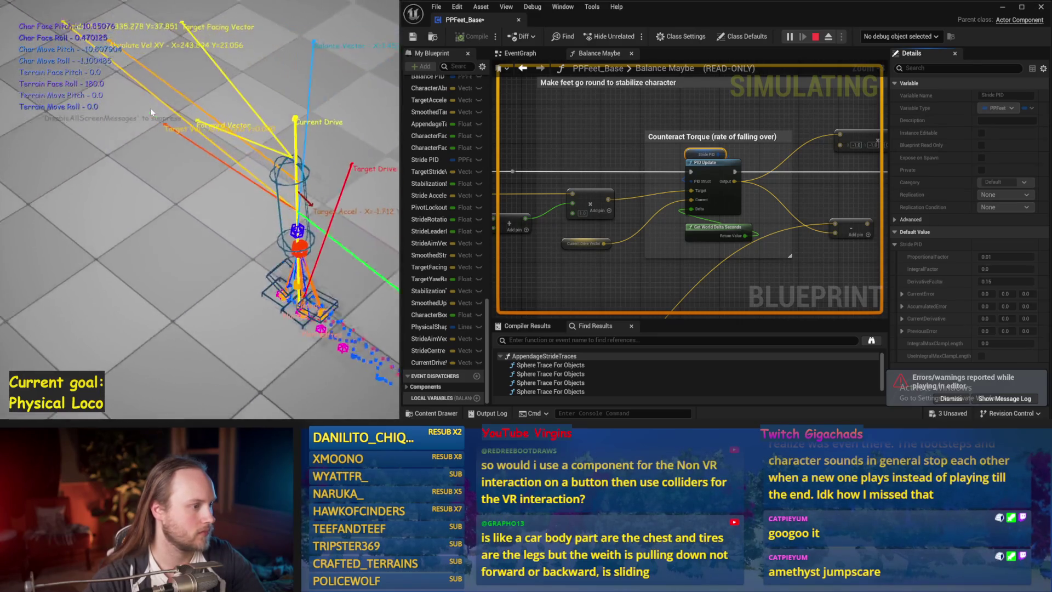
key("Escape")
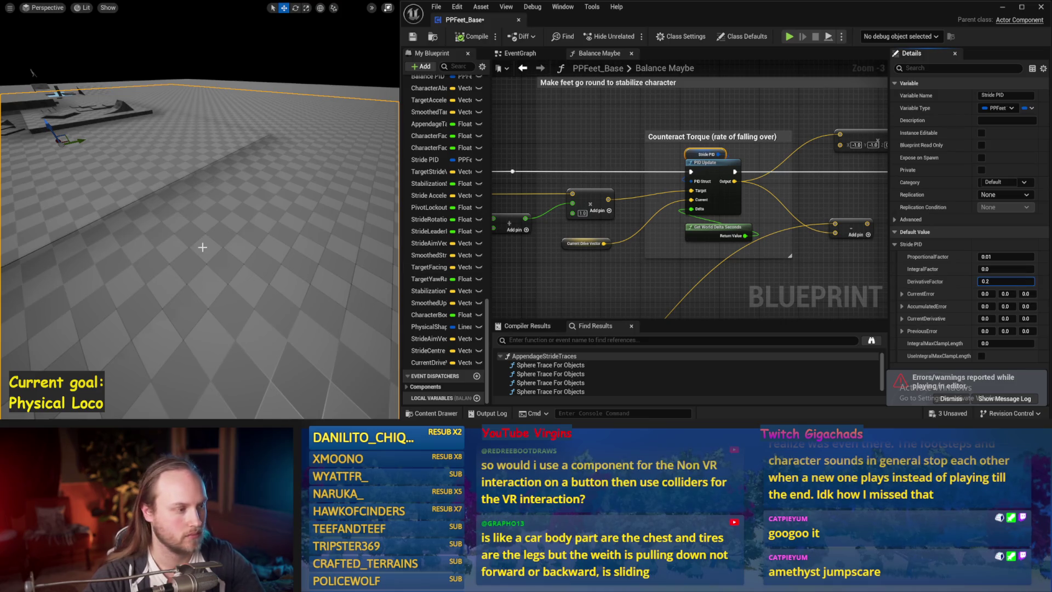
left_click_drag(202, 247, 237, 250)
key("alt+s")
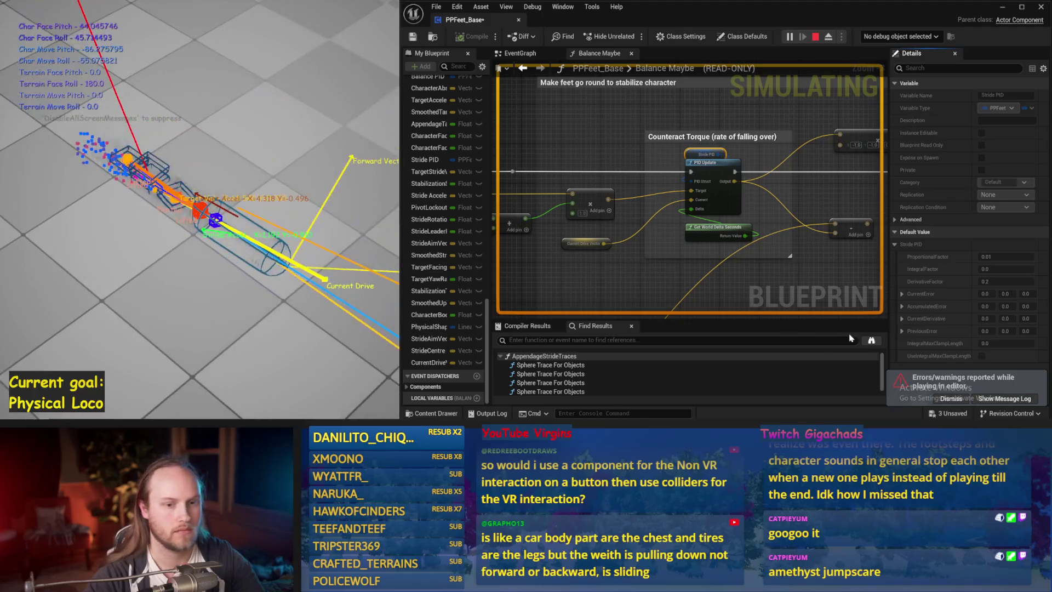
key("Escape")
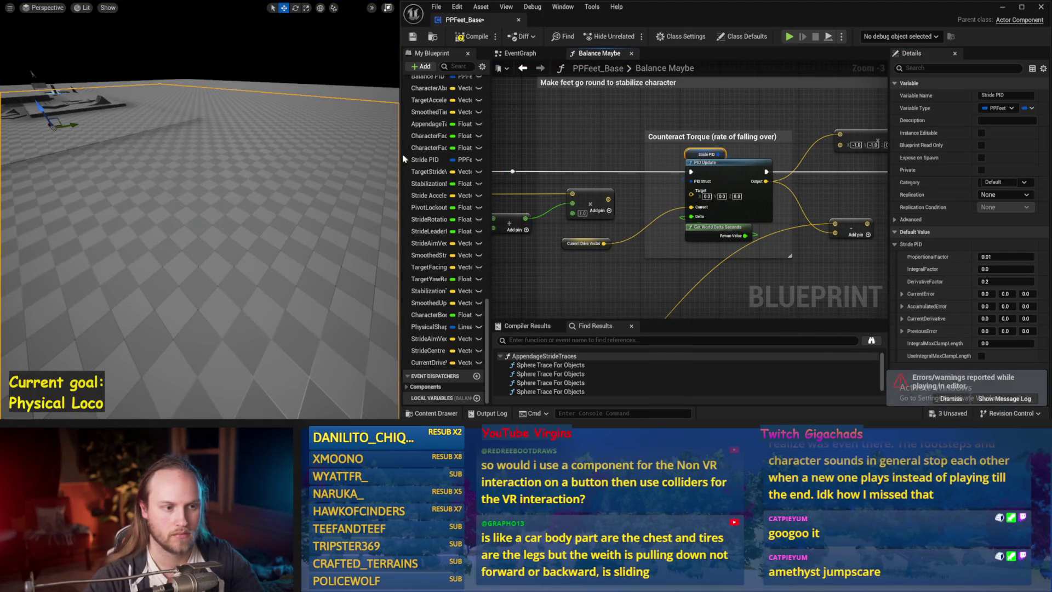
- Test with a constant PID Update target, then with ProportionalFactor back at 0.1
left_click_drag(230, 160, 230, 160)
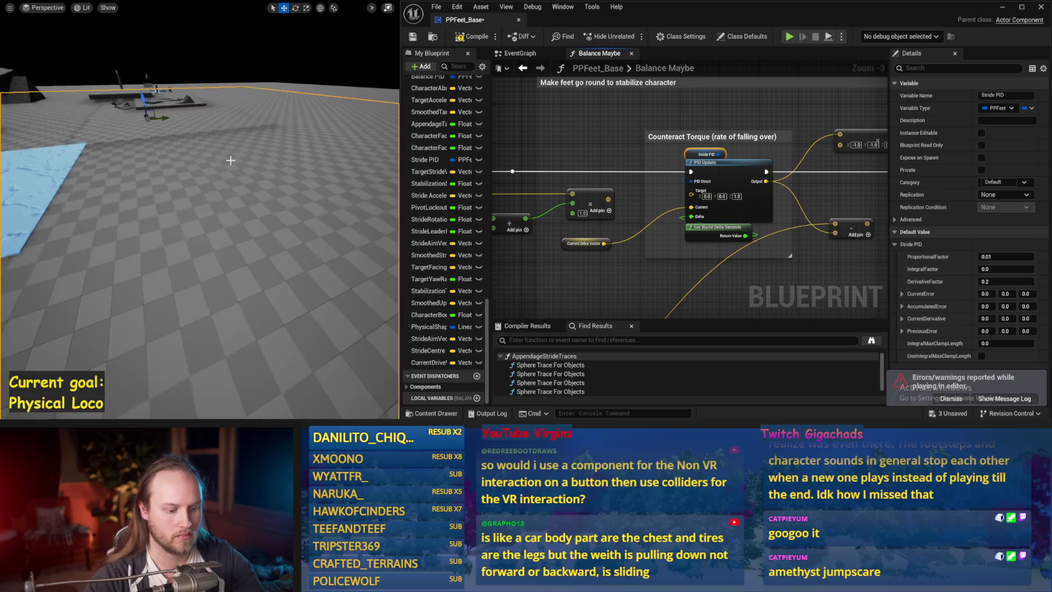
key("alt+s")
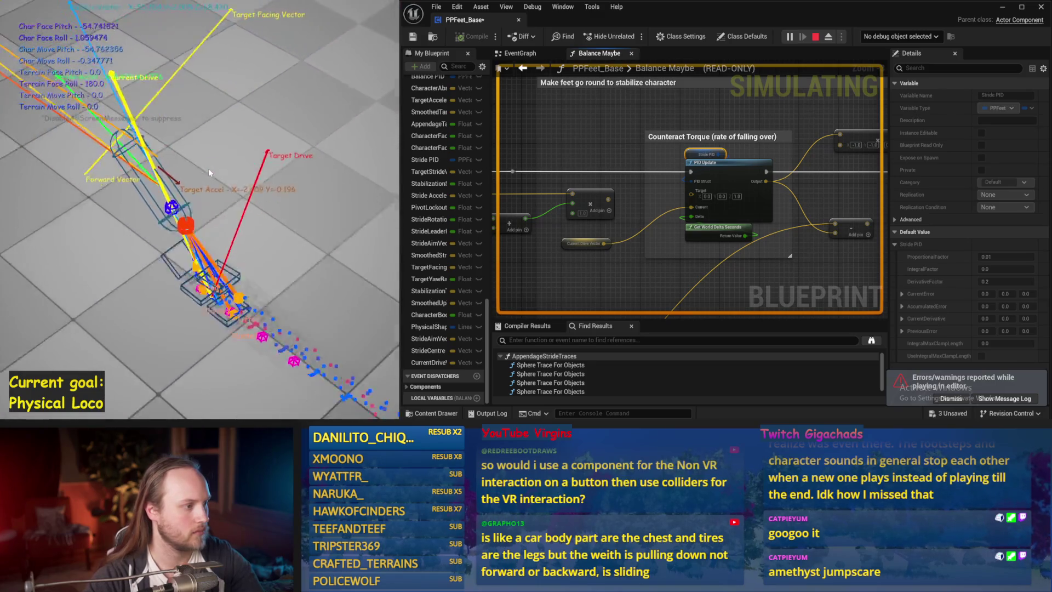
key("Escape")
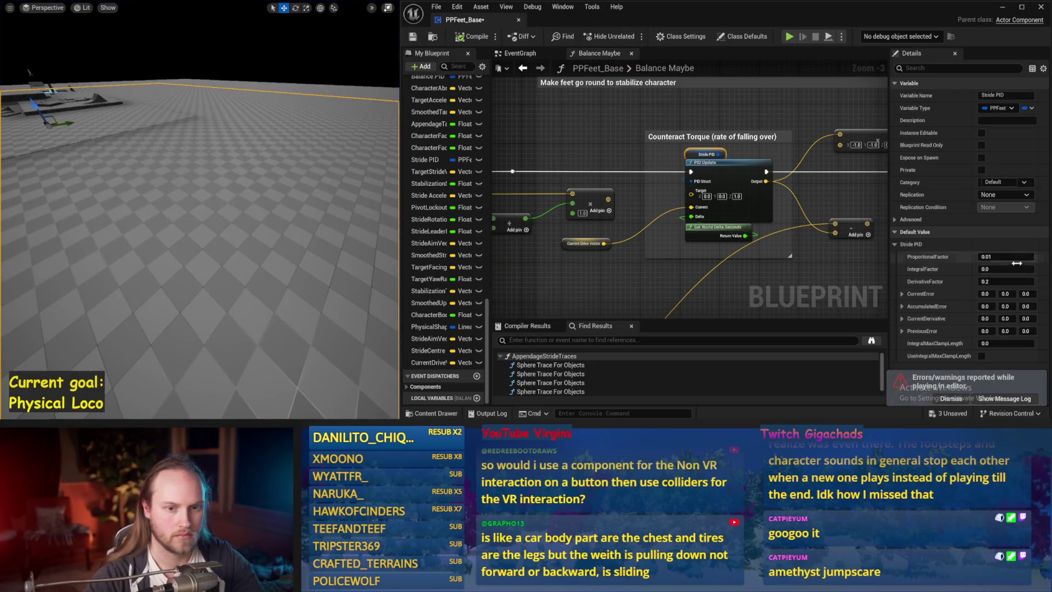
left_click_drag(151, 218, 177, 217)
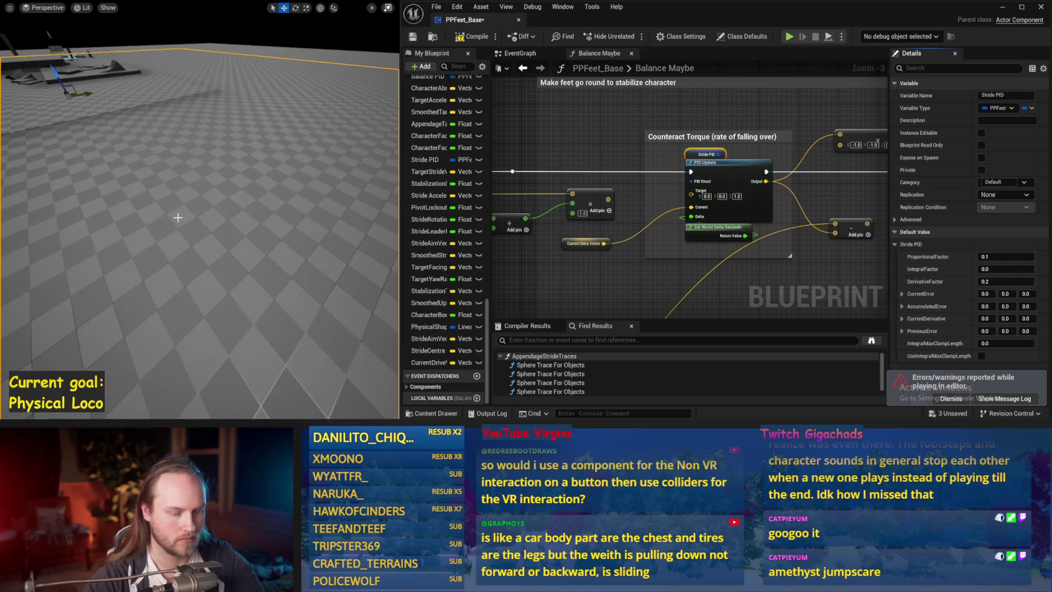
key("alt+s")
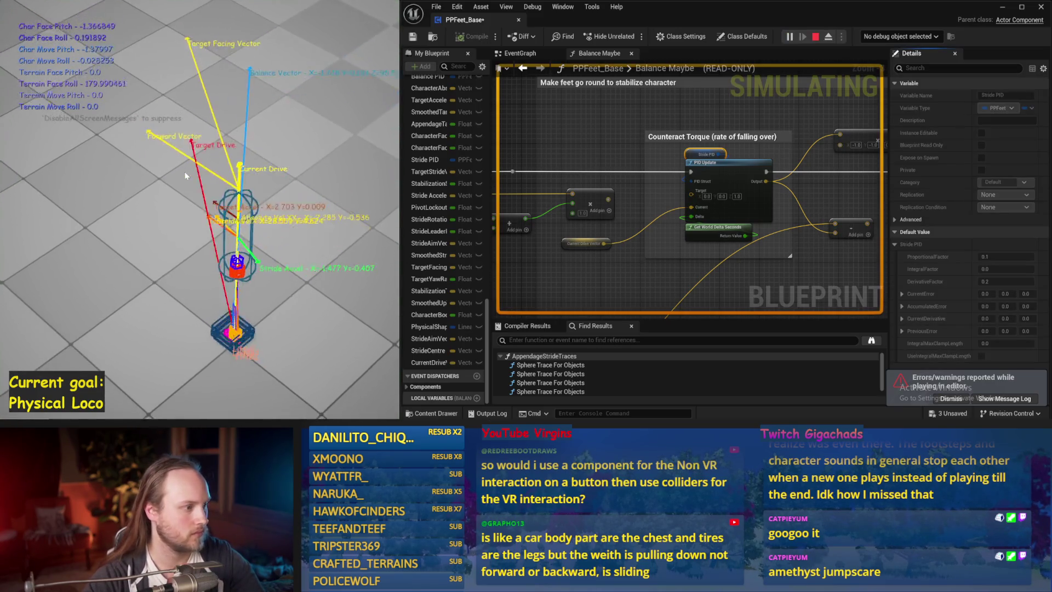
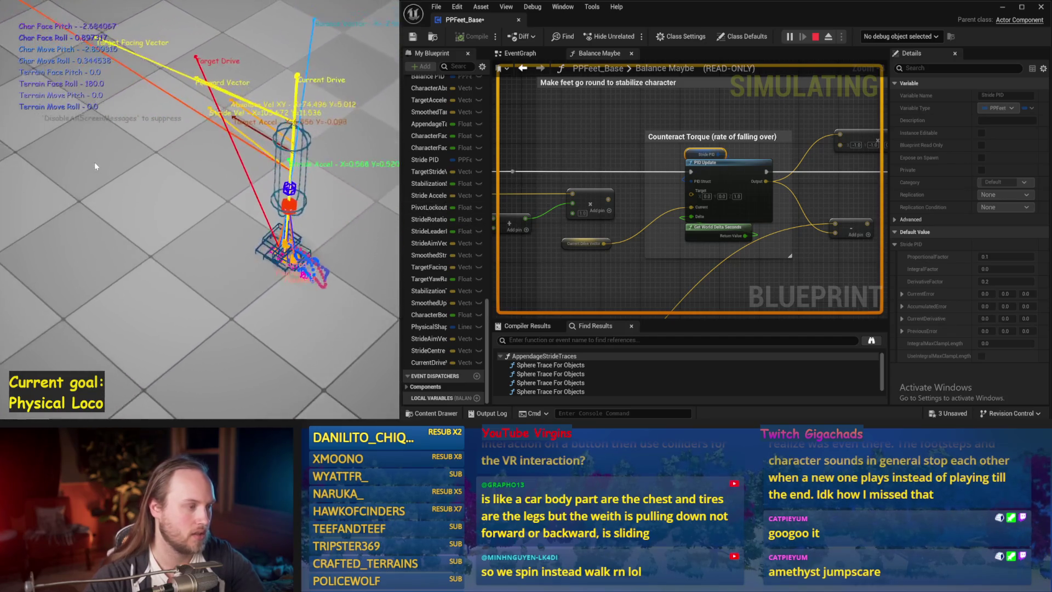
- Stop the simulation and pan the graph around the Counteract Torque section
key("Escape")
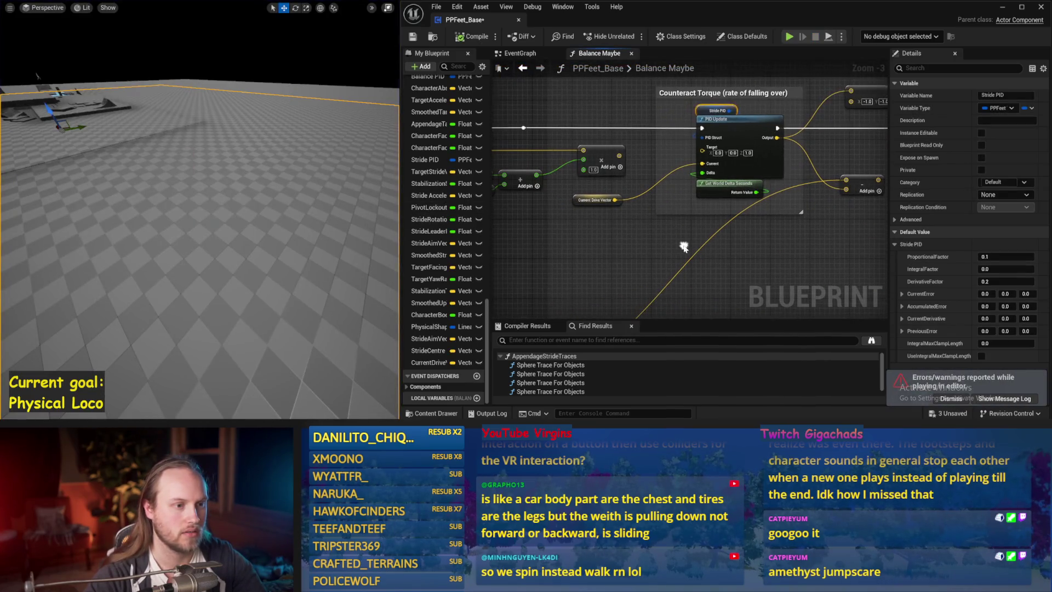
left_click(684, 247)
mouse_move(682, 244)
left_mouse_down()
mouse_move(629, 254)
mouse_move(728, 190)
mouse_move(663, 191)
mouse_move(746, 176)
left_mouse_up()
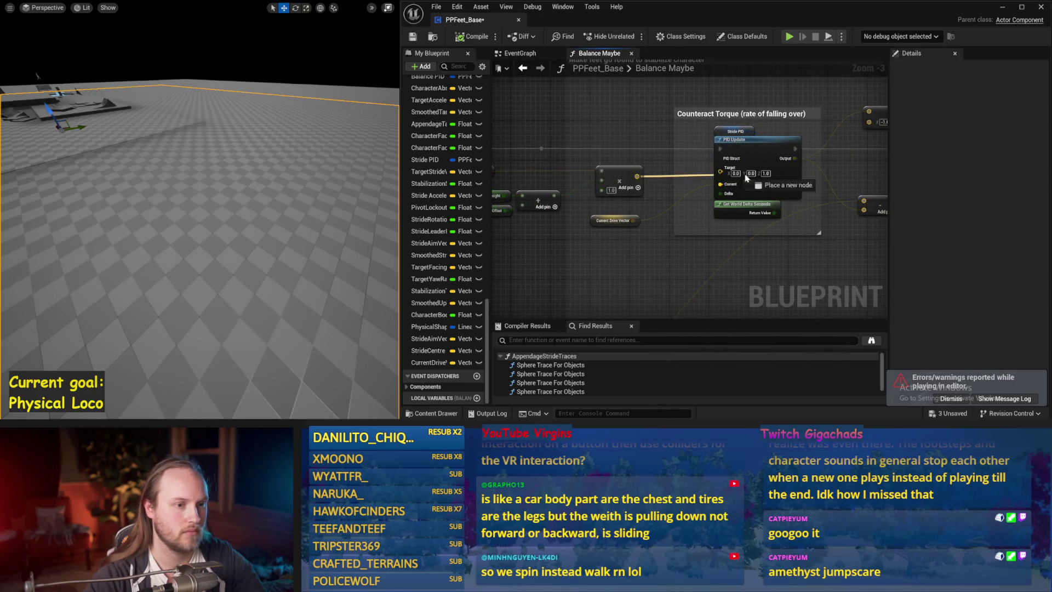
left_click_drag(551, 204, 566, 213)
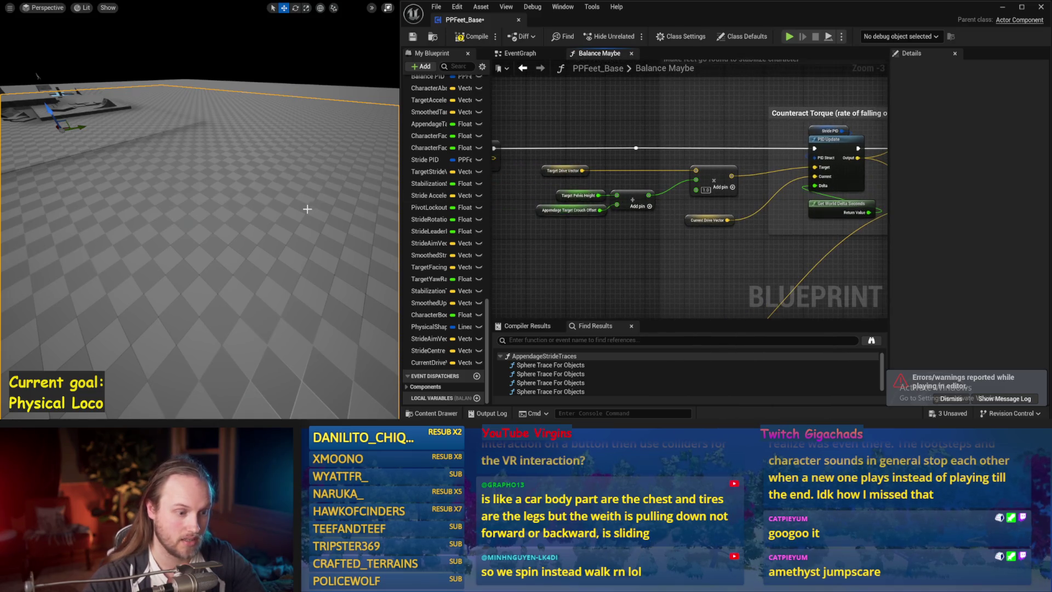
- Run two short test simulations, then pan to the Compare Current Vel to Target Vel comment
key("alt+s")
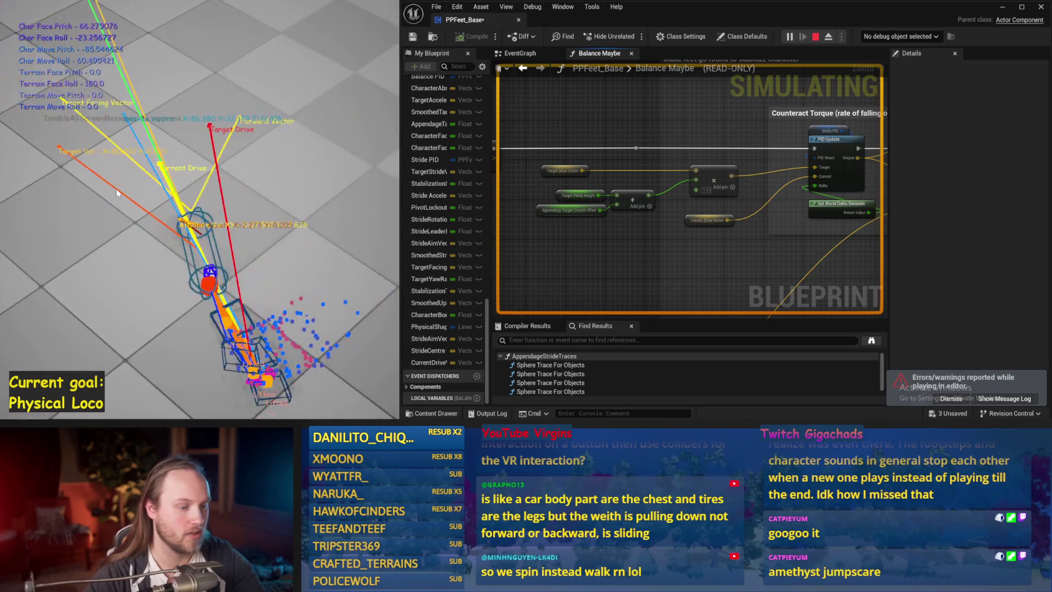
key("Escape")
key("alt+s")
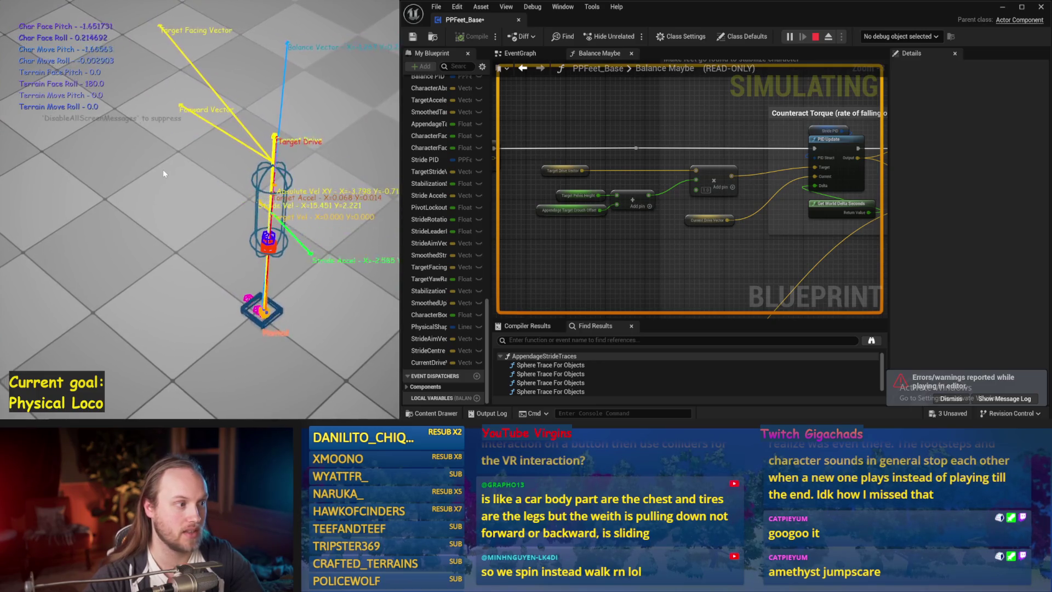
key("Escape")
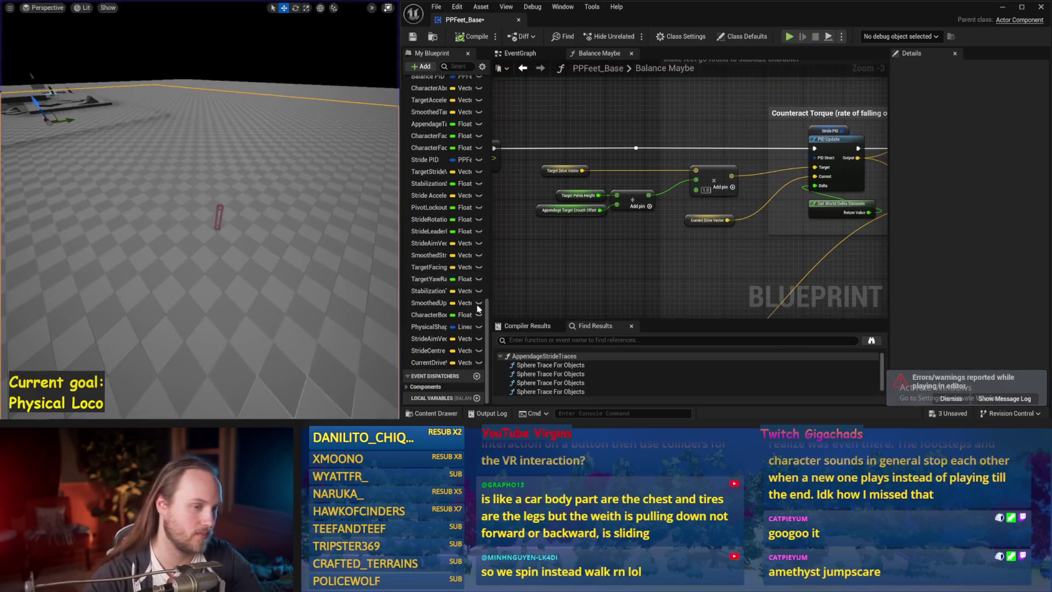
mouse_move(628, 276)
left_mouse_down()
mouse_move(564, 396)
mouse_move(510, 360)
left_mouse_up()
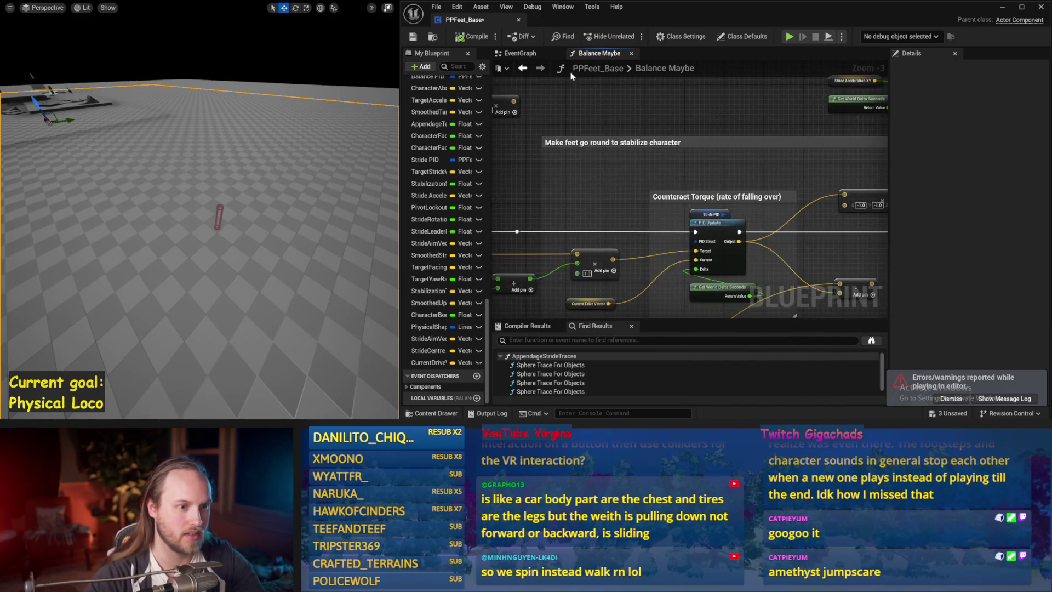
mouse_move(665, 202)
left_mouse_down()
mouse_move(706, 304)
mouse_move(684, 219)
mouse_move(668, 233)
left_mouse_up()
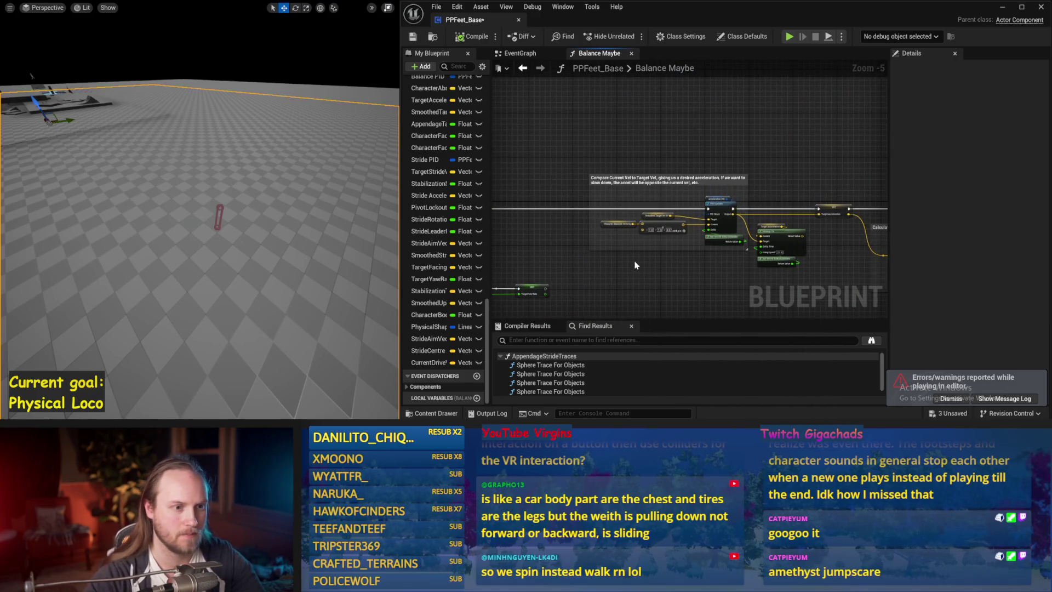
- Check the Acceleration PID factors and move the VInterp To group down to make room
scroll(668, 234, "down", 1)
left_click(740, 178)
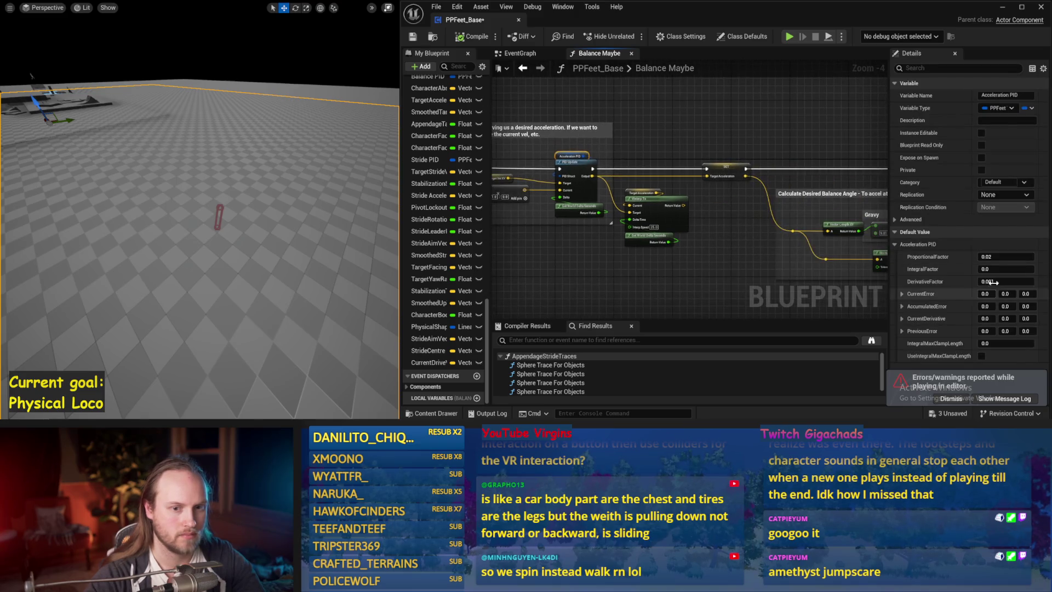
left_click(676, 152)
scroll(676, 152, "up", 1)
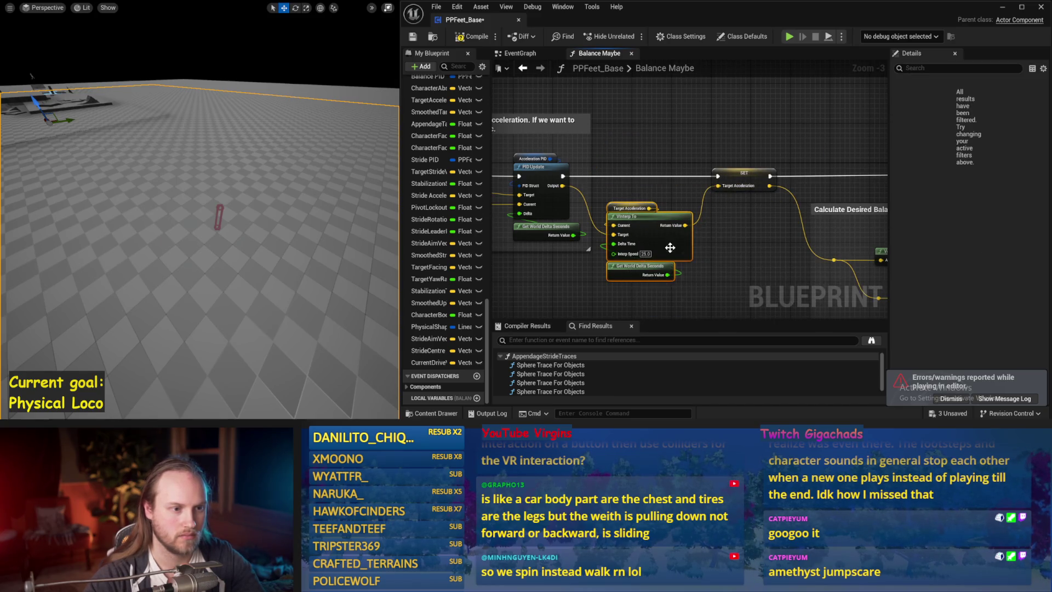
left_click_drag(670, 248, 690, 273)
- Add a vector node scaling the Acceleration PID output by 0.2 on X and Y, then simulate
left_click_drag(649, 155, 649, 155)
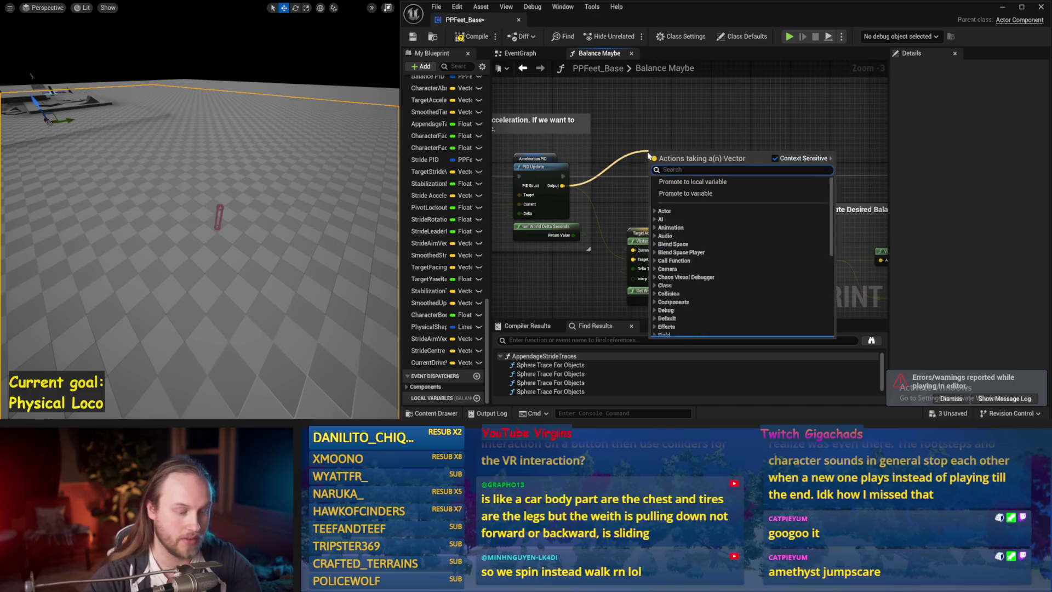
left_click(664, 170)
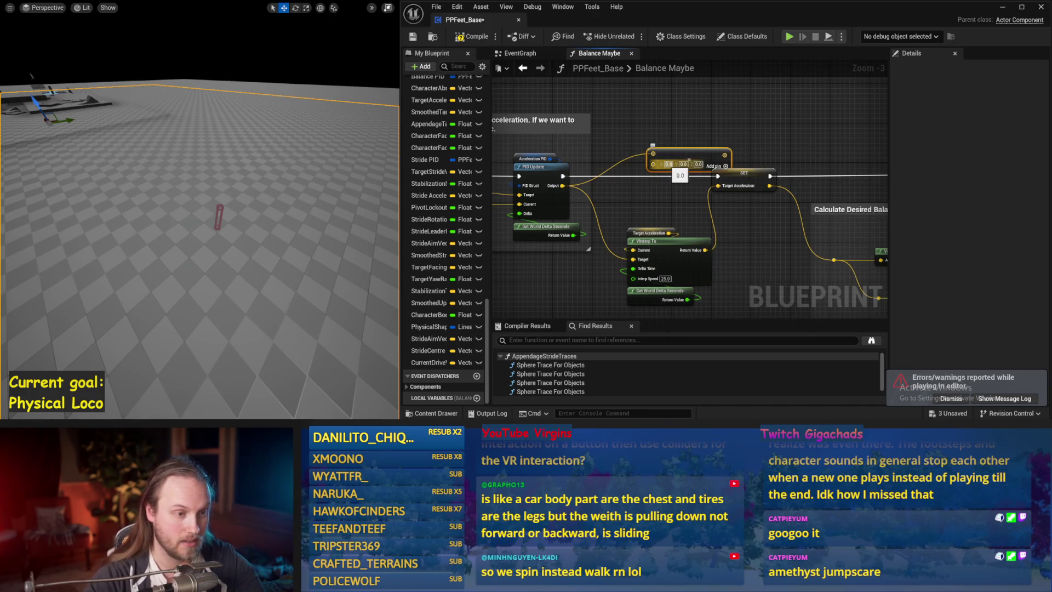
left_click_drag(694, 156, 649, 140)
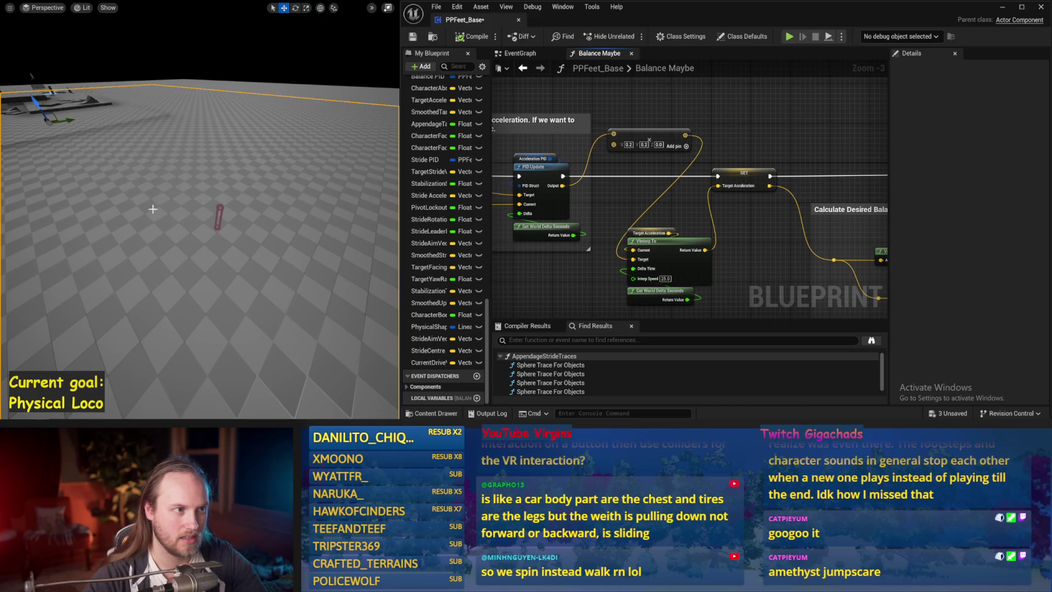
key("alt+s")
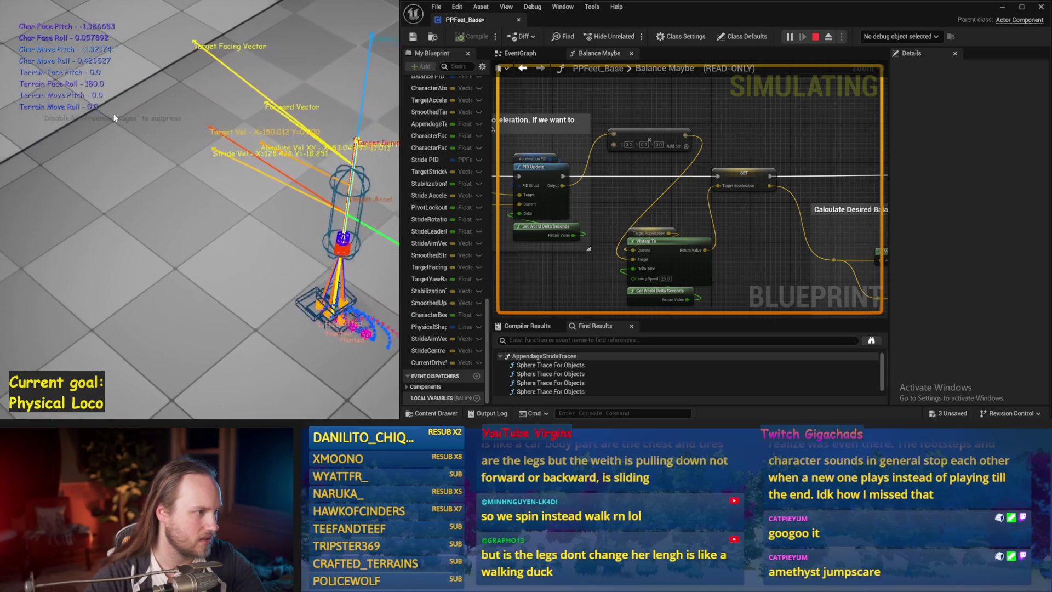
key("Escape")
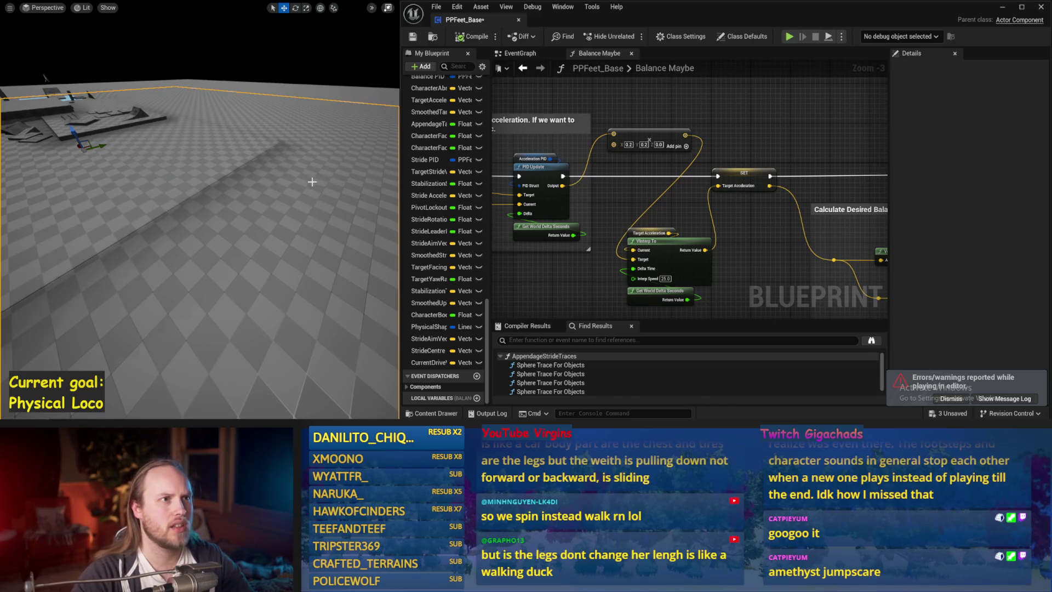
key("alt+s")
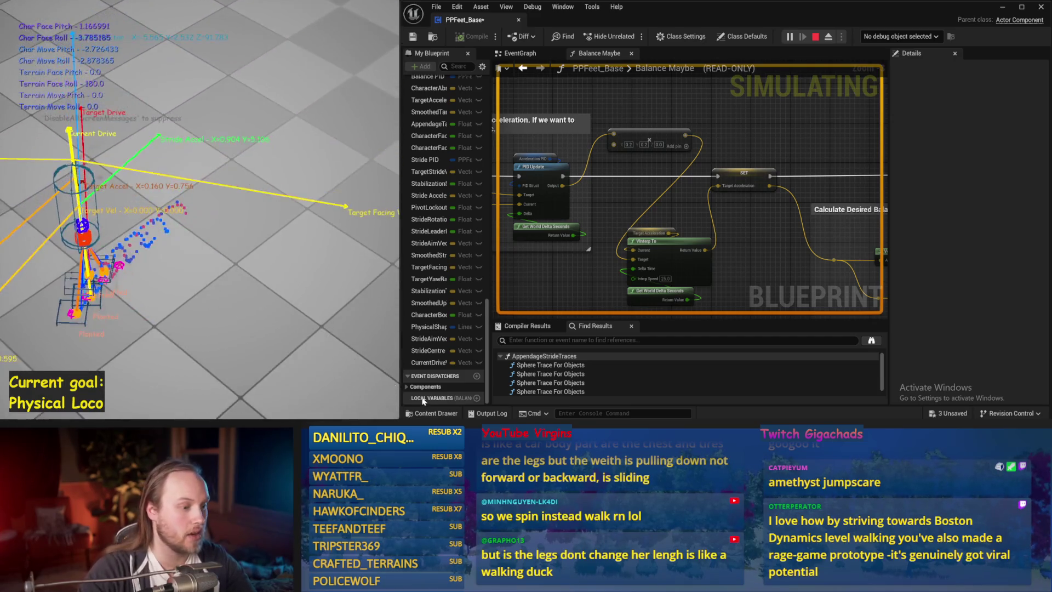
key("alt+Tab")
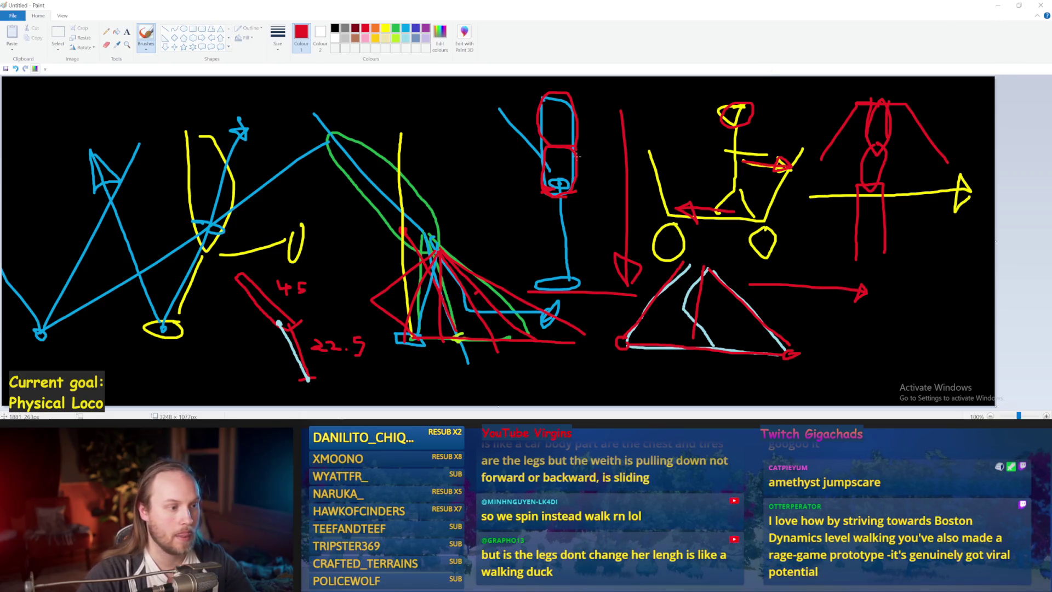
left_click(1003, 6)
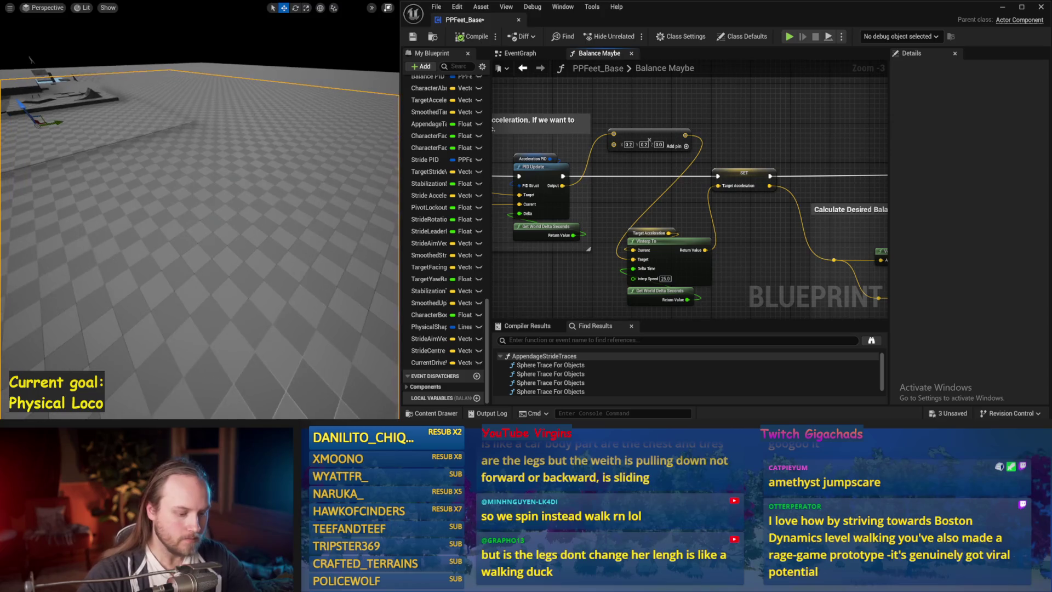
- Run a test simulation, then pan to the lower-right nodes of the graph
key("alt+s")
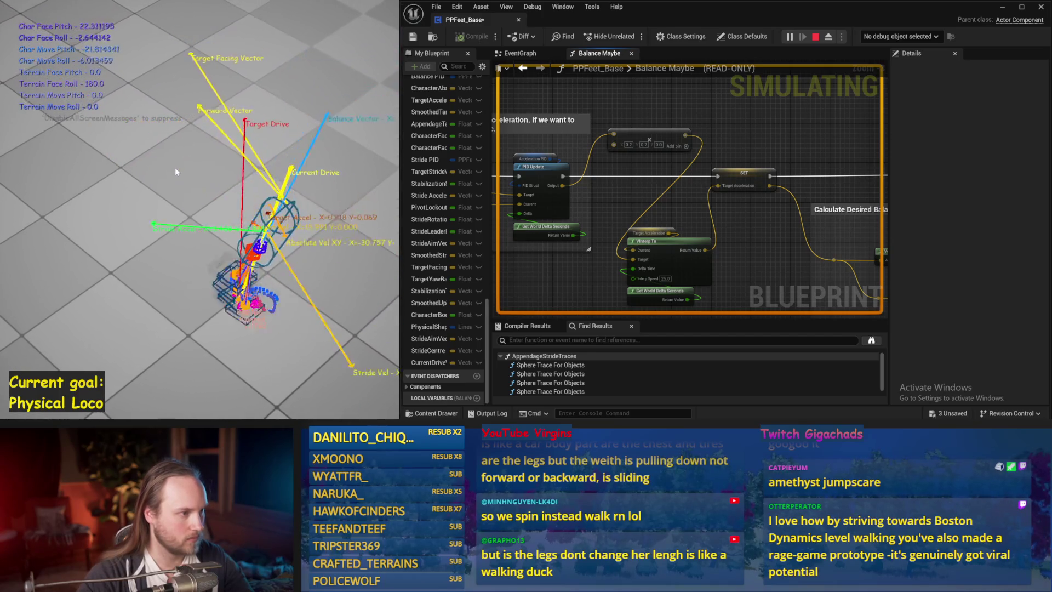
key("Escape")
scroll(684, 194, "down", 1)
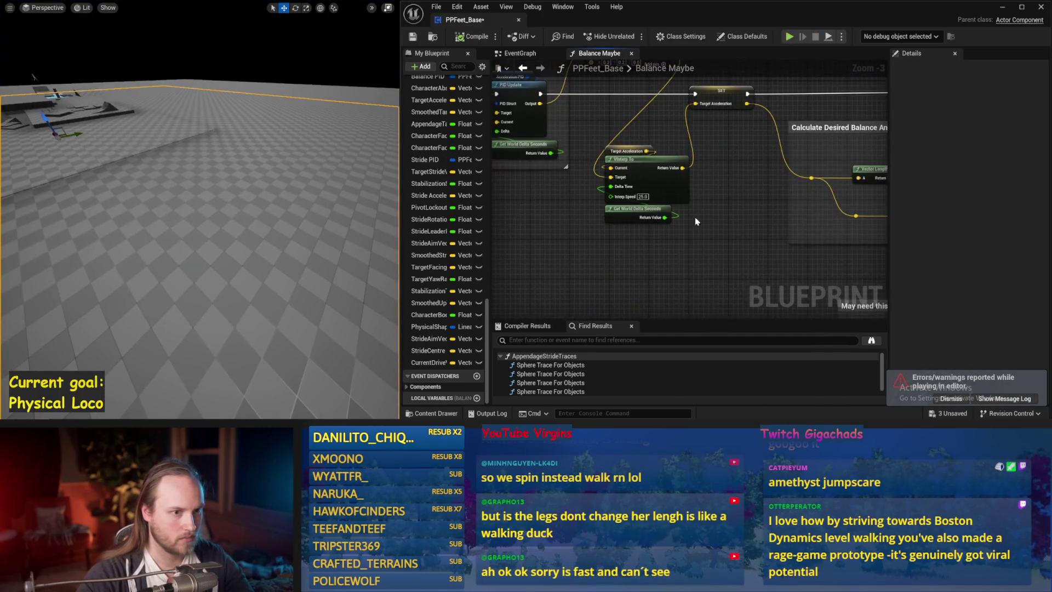
mouse_move(663, 204)
left_mouse_down()
mouse_move(680, 225)
mouse_move(670, 197)
mouse_move(669, 230)
left_mouse_up()
scroll(639, 193, "up", 1)
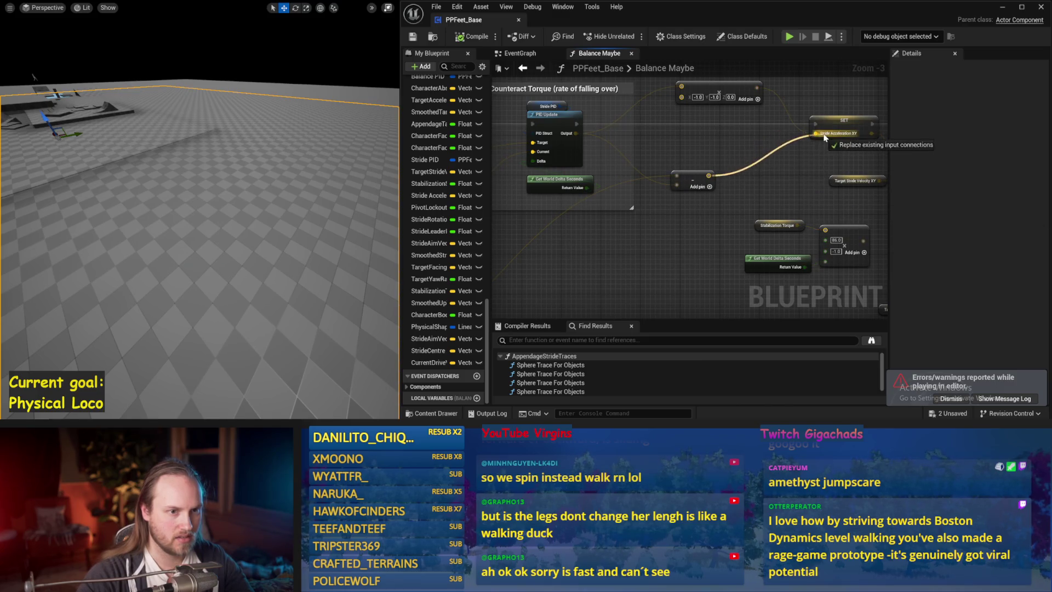
- Wire the Add result into Stride Acceleration XY, save PPFeet_Base, and test-simulate
left_click_drag(825, 137, 820, 133)
left_click(413, 36)
left_click_drag(520, 233, 612, 246)
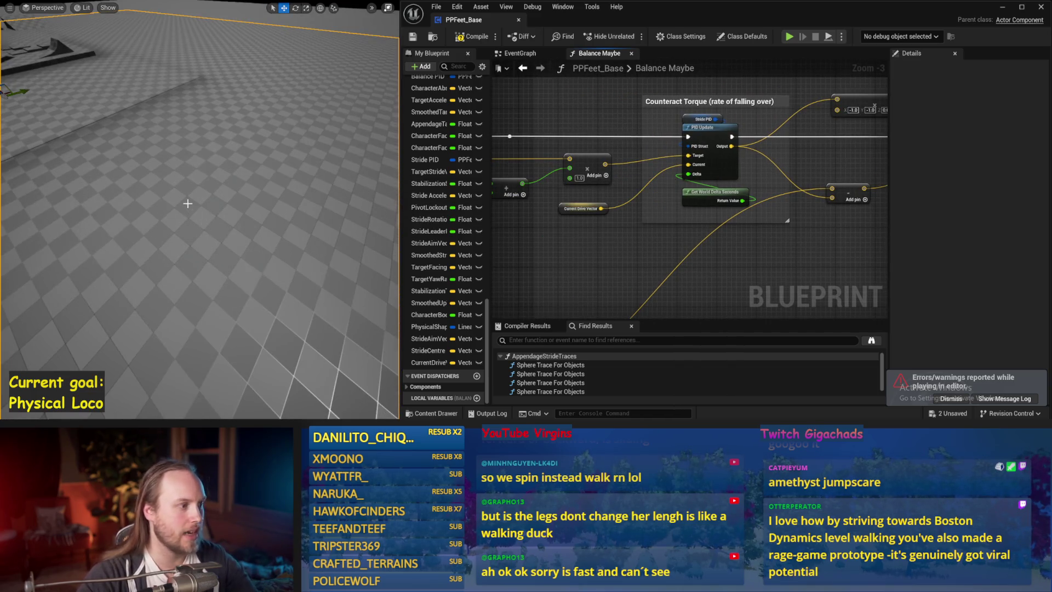
key("alt+p")
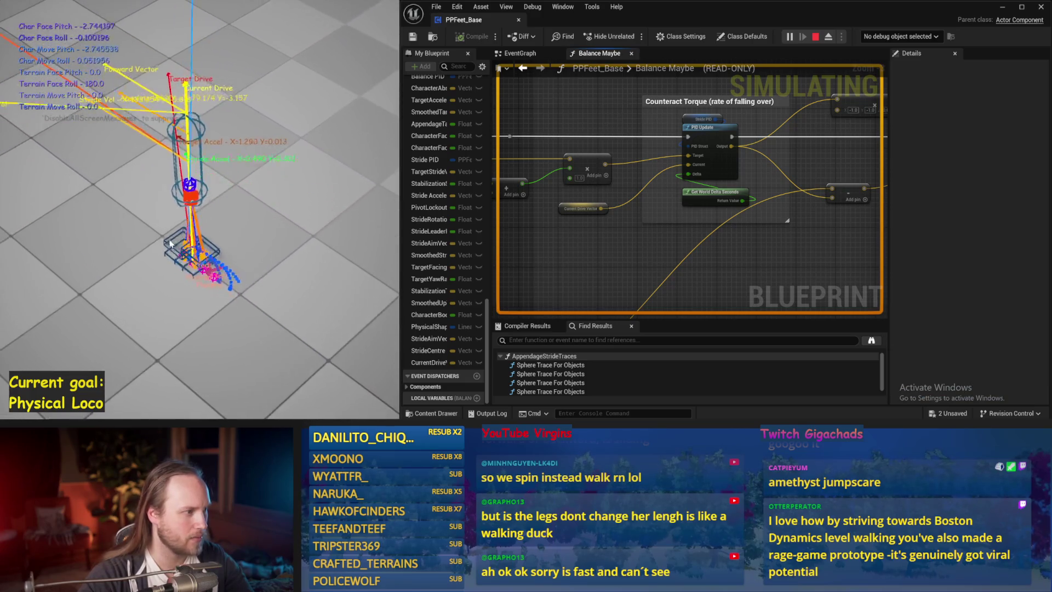
key("Escape")
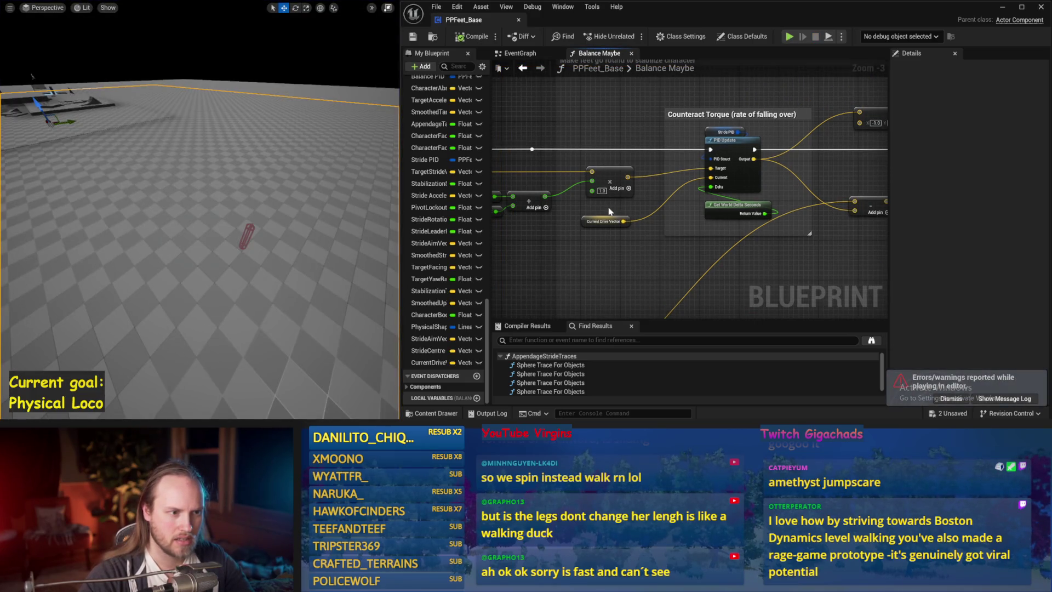
- Inspect the Stride PID factors and run two test simulations
left_click(743, 125)
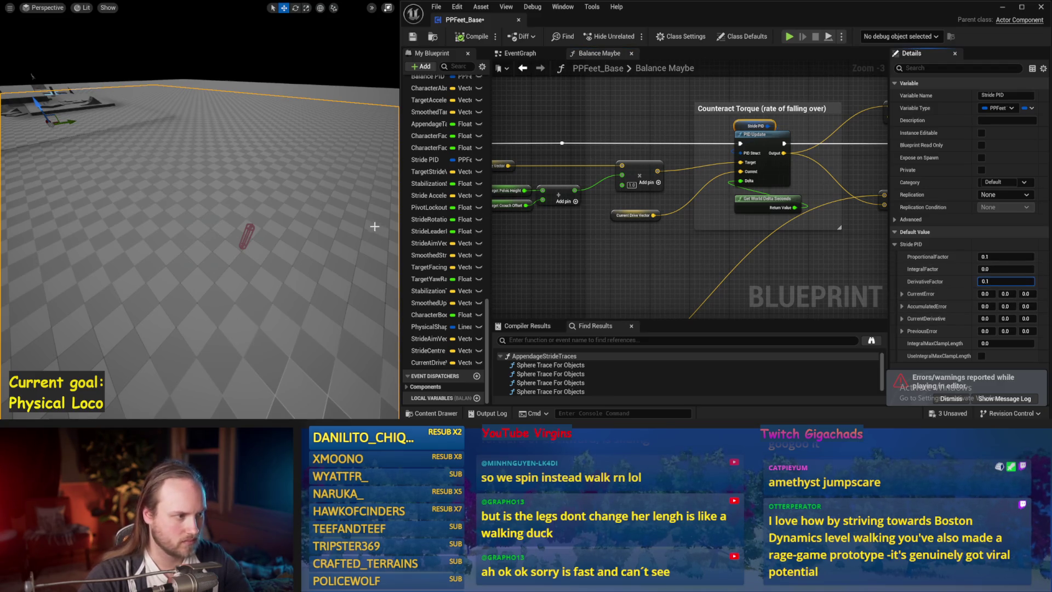
left_click_drag(374, 226, 351, 225)
key("alt+s")
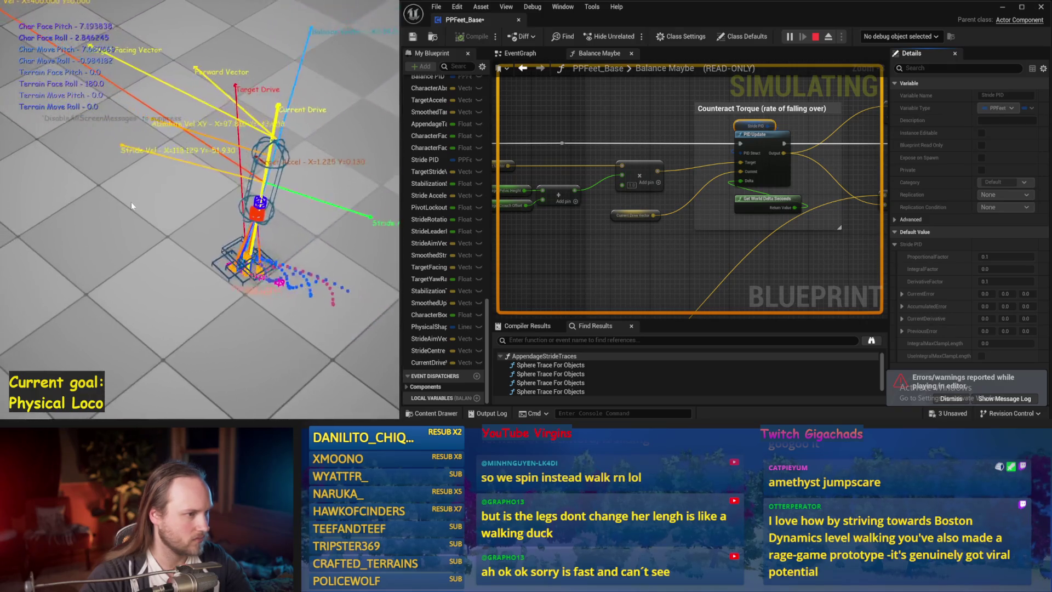
key("Escape")
left_click_drag(779, 102, 784, 108)
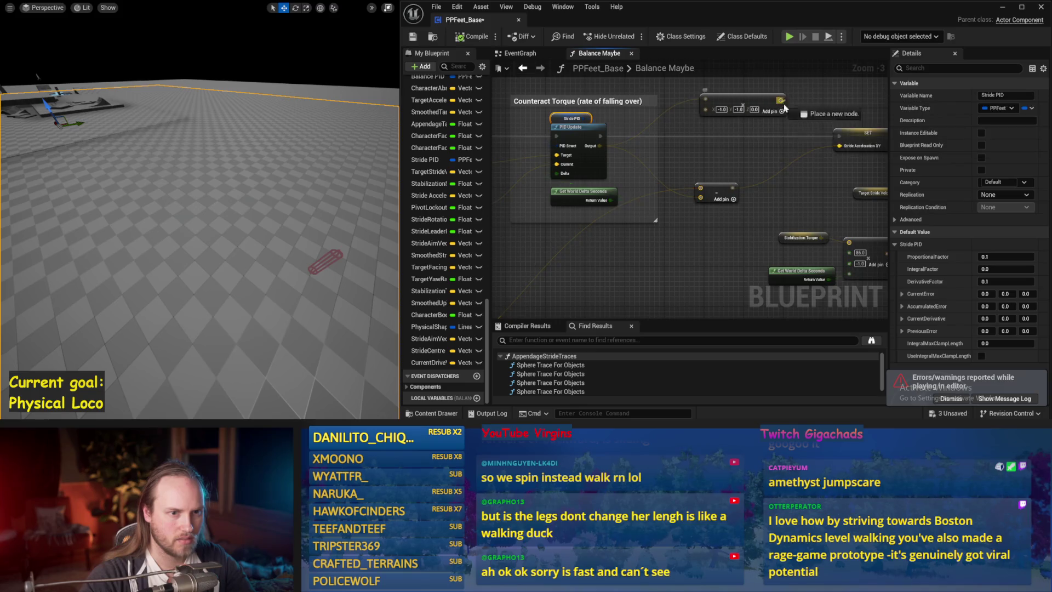
left_click_drag(155, 149, 153, 165)
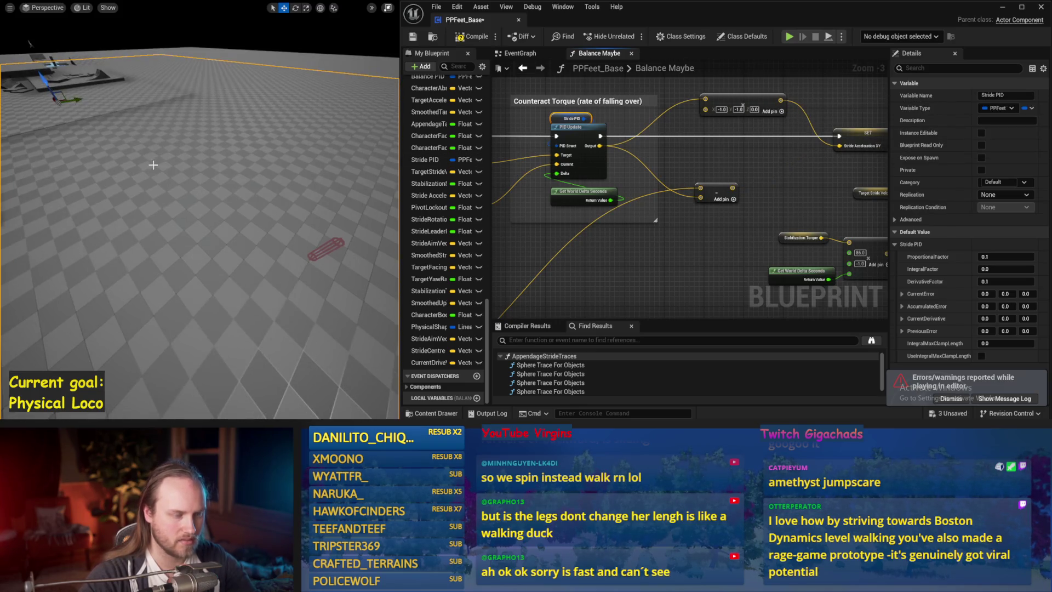
key("alt+s")
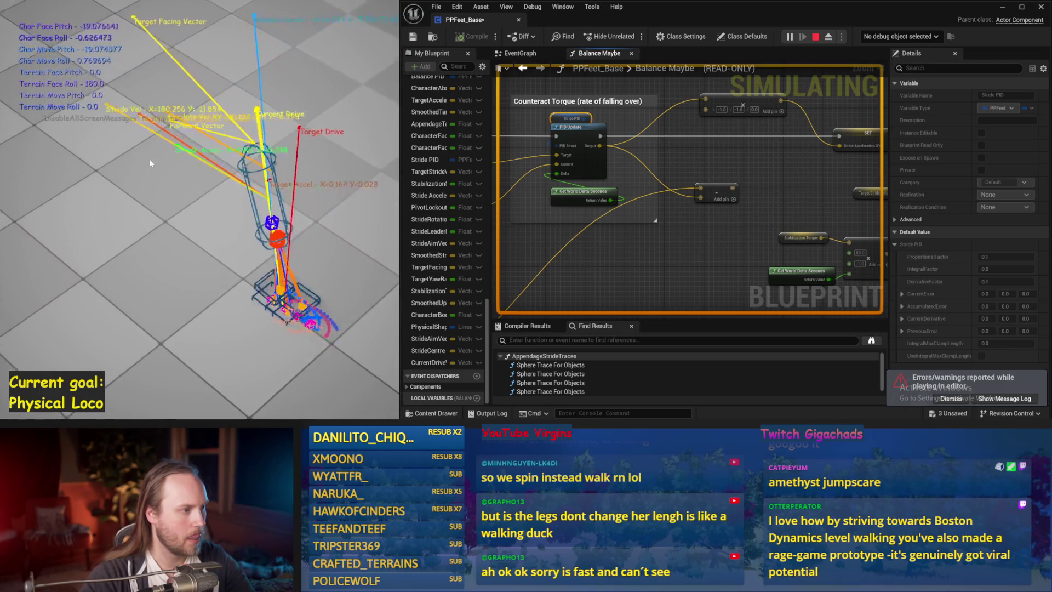
key("Escape")
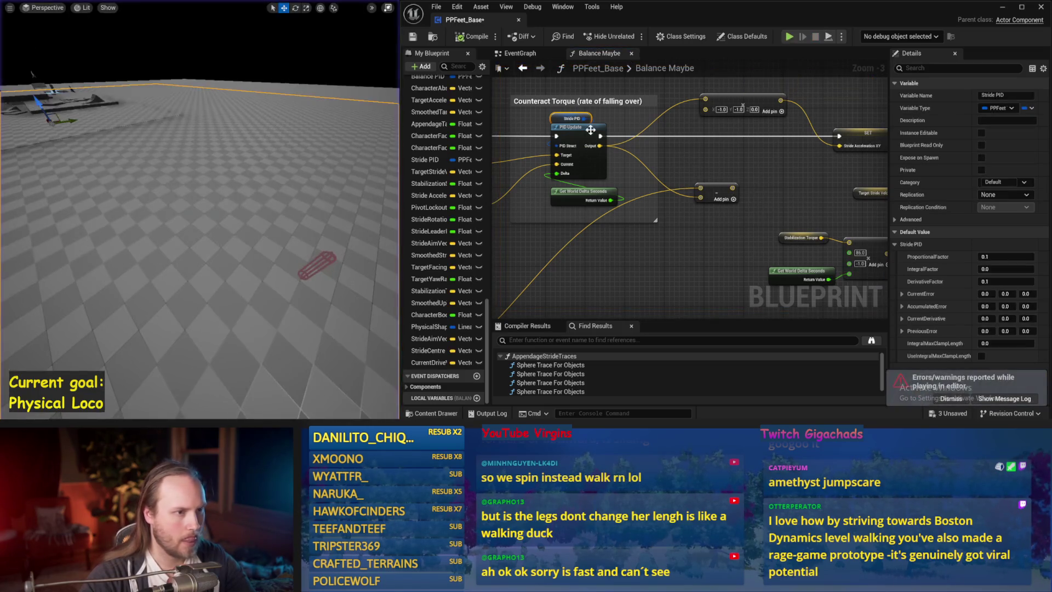
- Set Stride PID ProportionalFactor to 0.2 and test the balance in simulation
left_click_drag(370, 232, 370, 241)
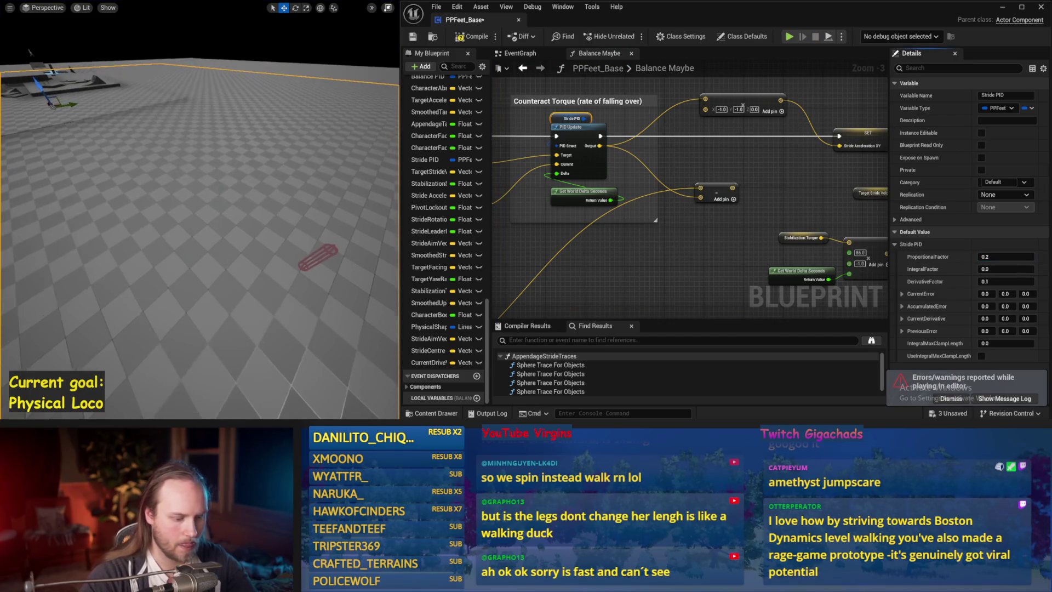
key("alt+s")
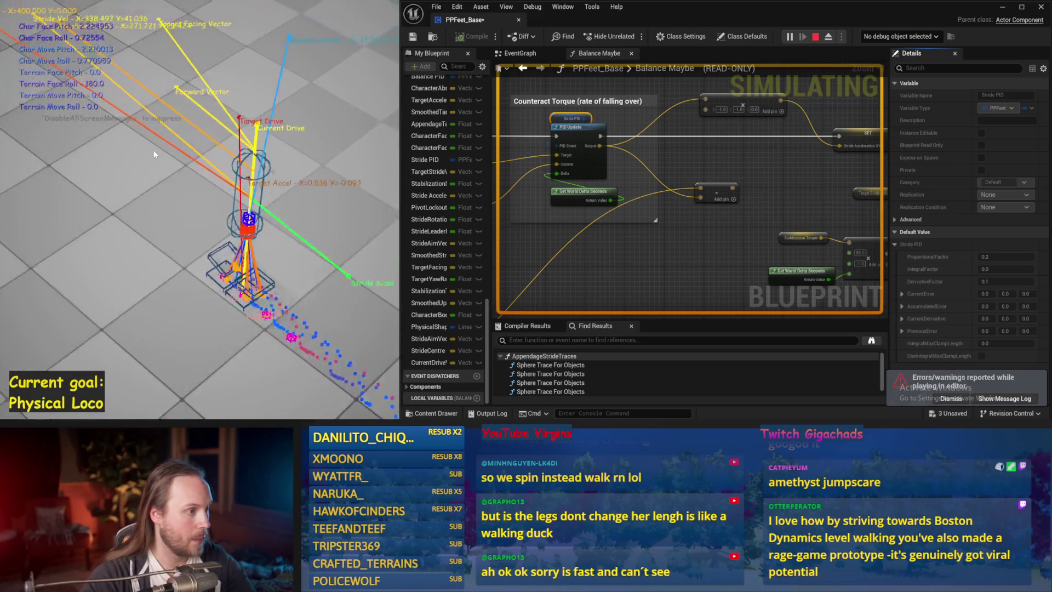
key("Escape")
left_click(1006, 281)
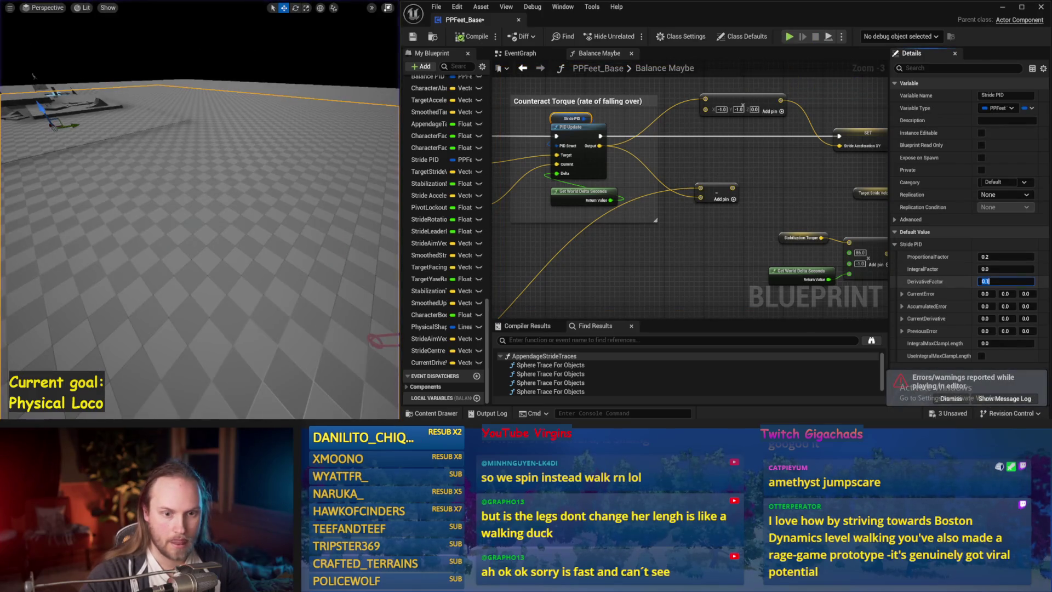
type("0.2")
- Set Stride PID DerivativeFactor to 0.2 and test-simulate
left_click_drag(240, 186, 240, 195)
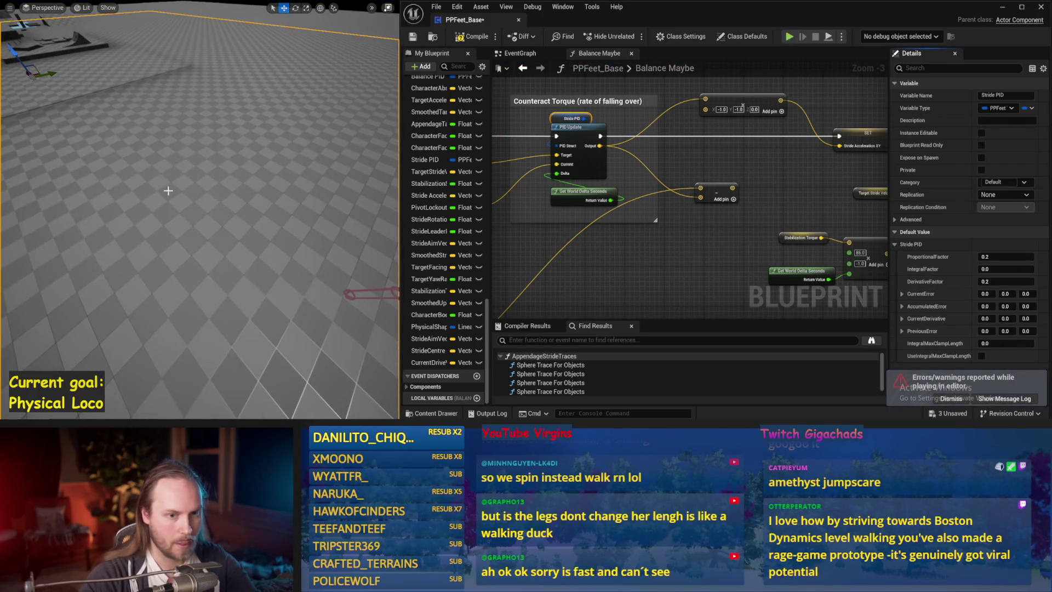
key("alt+s")
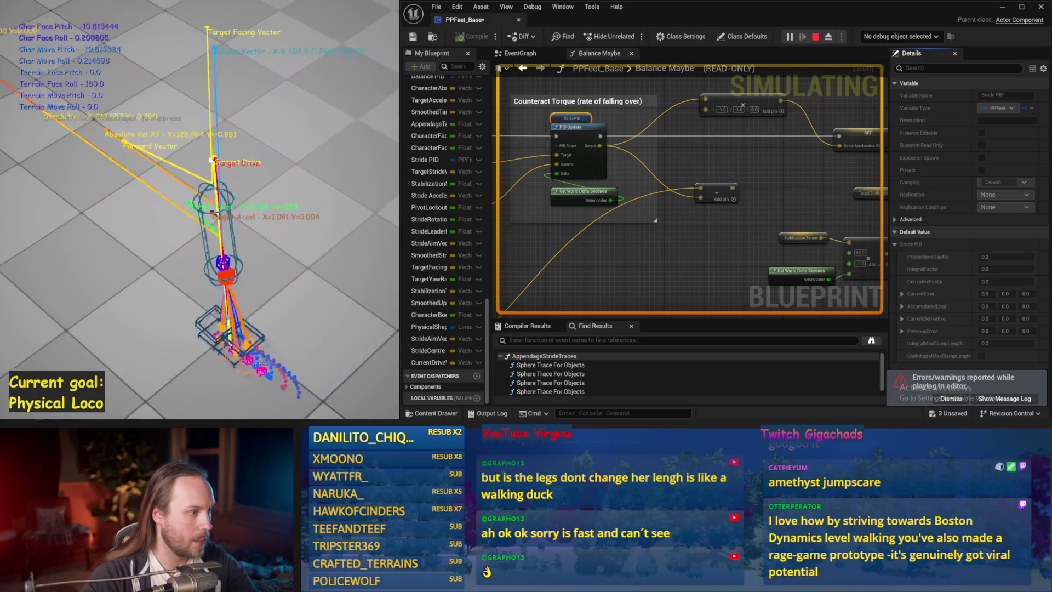
key("Escape")
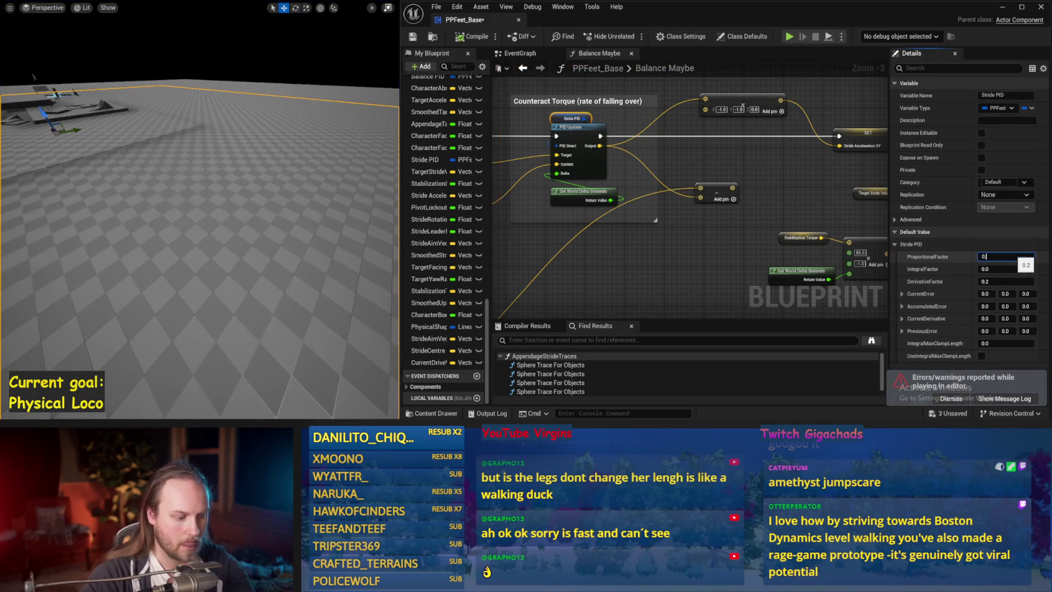
- Return ProportionalFactor to 0.1 and simulate again to watch the balance
left_click_drag(217, 156, 236, 182)
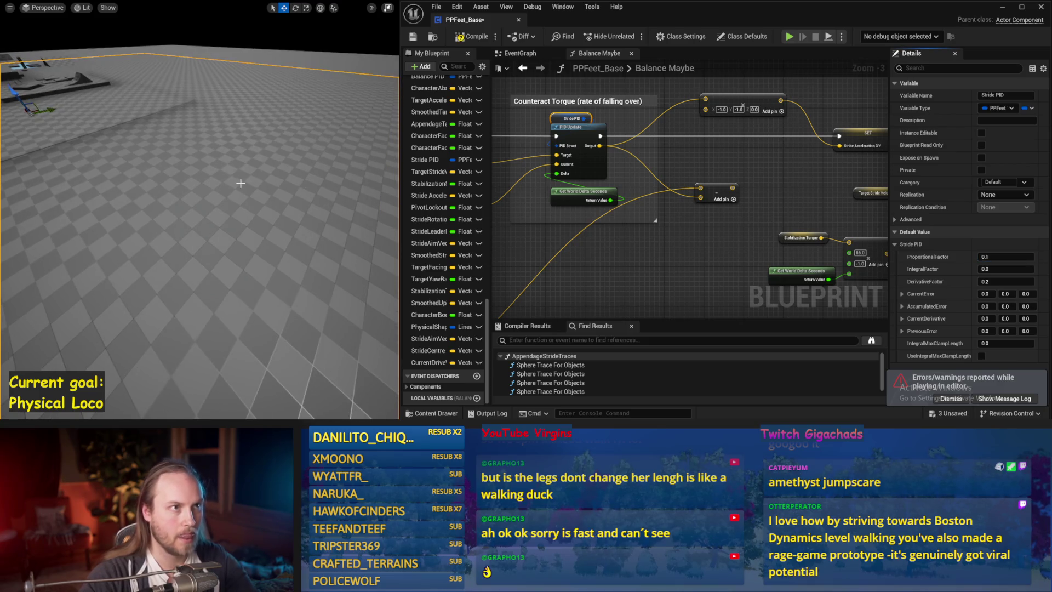
key("alt+s")
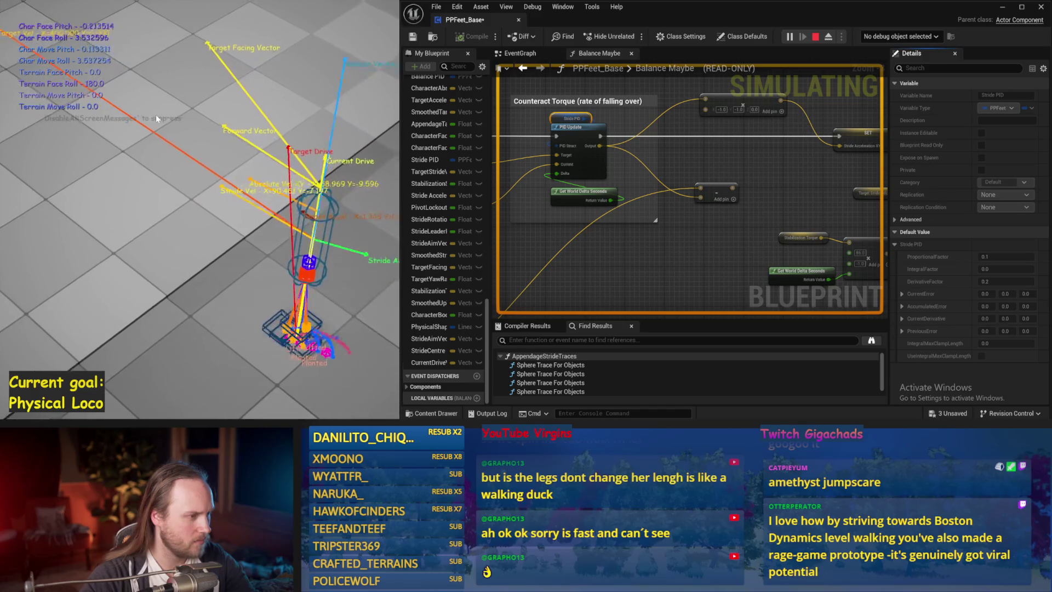
key("Escape")
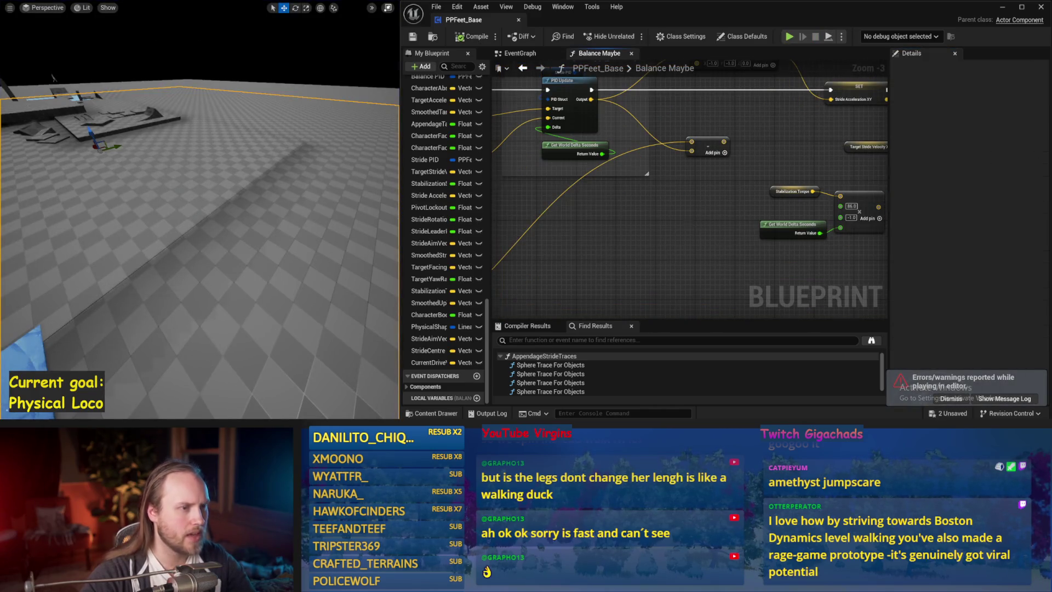
- Run two more test simulations of the character
key("alt+s")
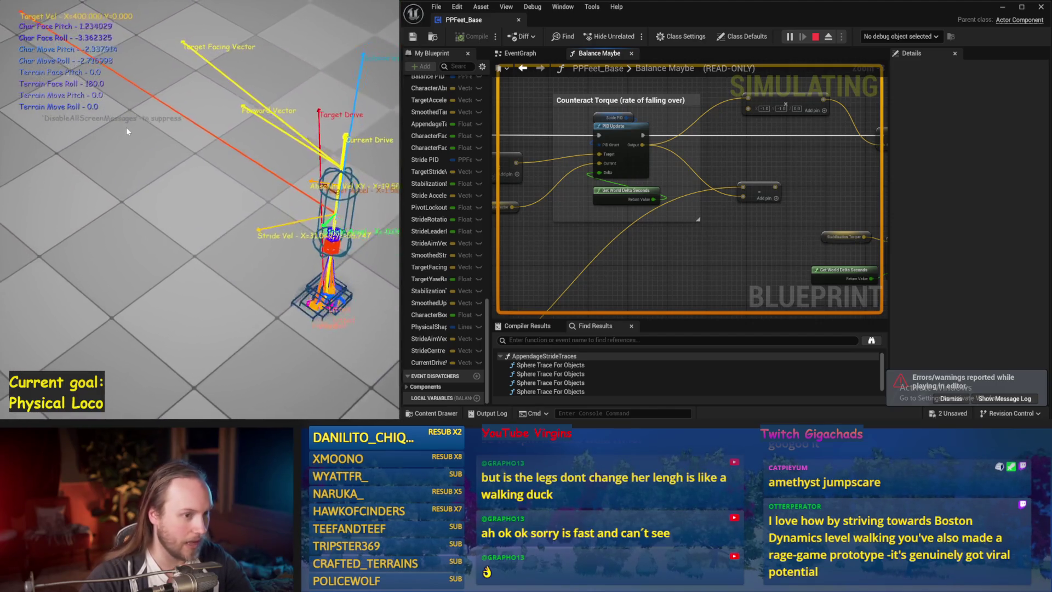
key("Escape")
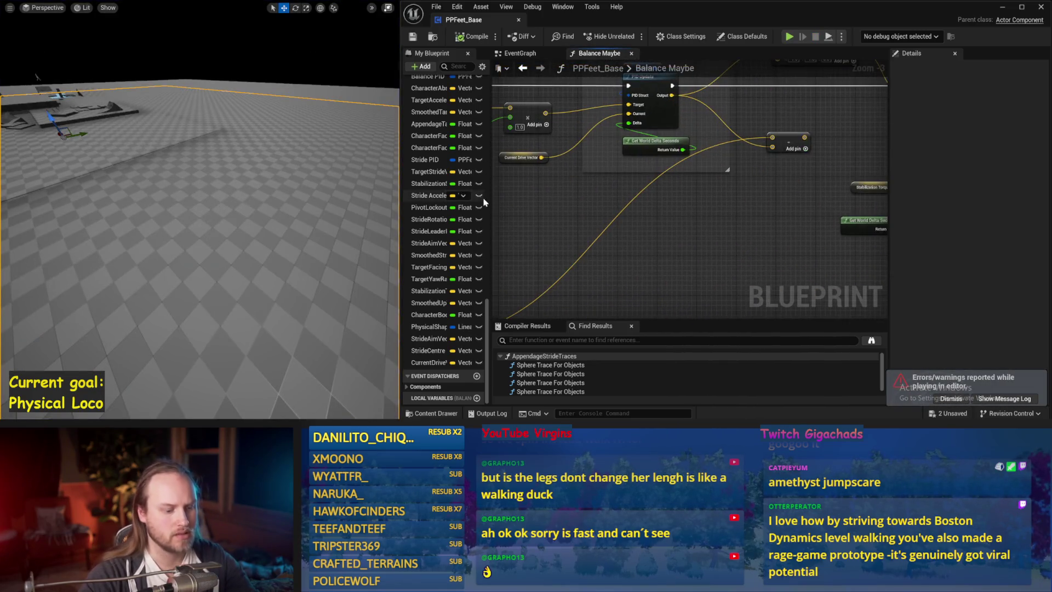
key("alt+p")
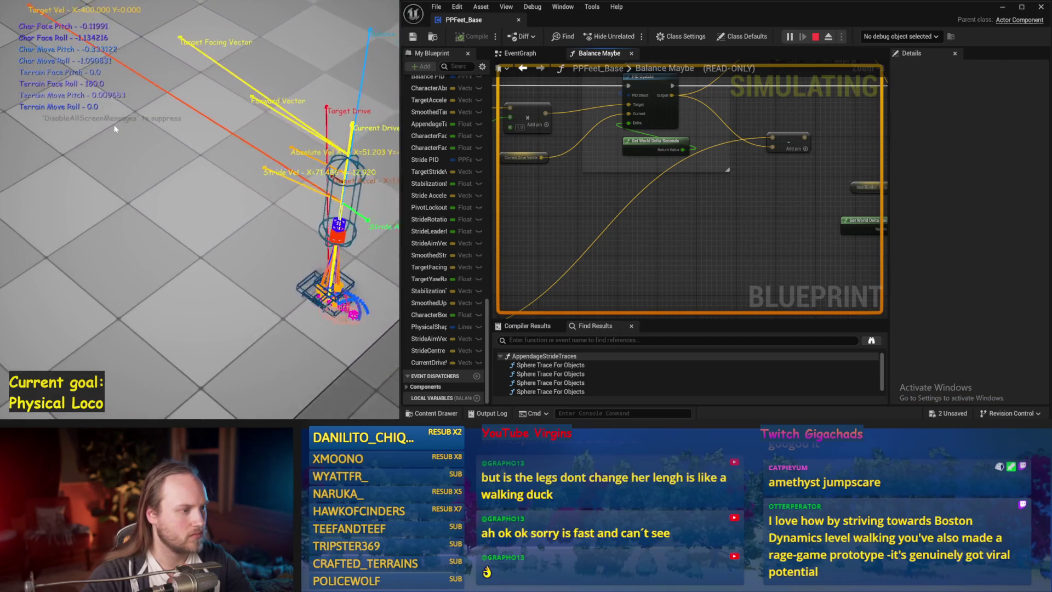
key("Escape")
- Set the second Map Range Clamped Out Range B to 150 and test-simulate
scroll(610, 141, "up", 1)
left_click_drag(609, 142, 571, 148)
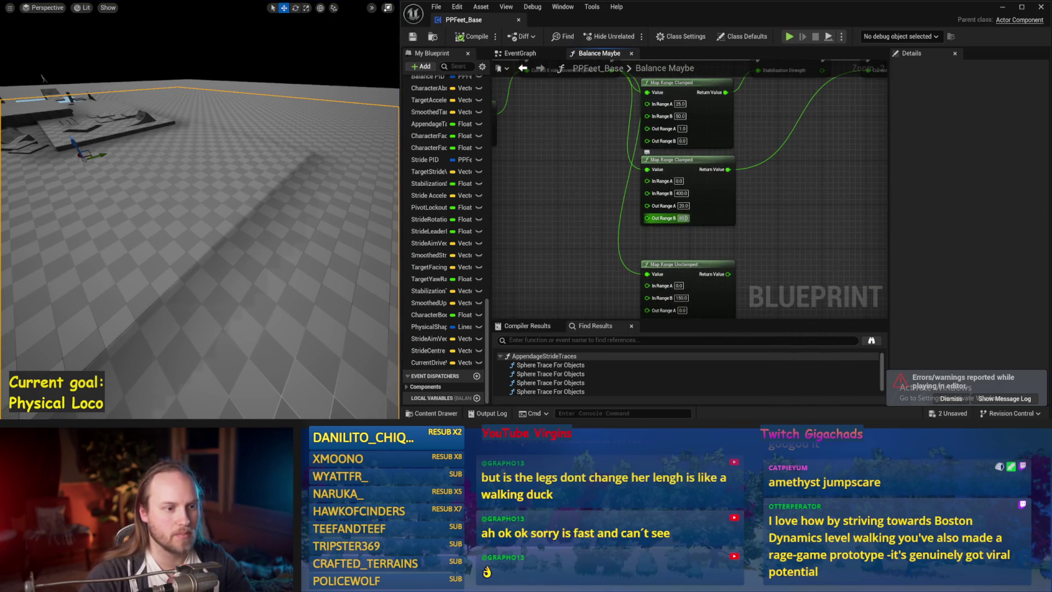
type("0")
key("Return")
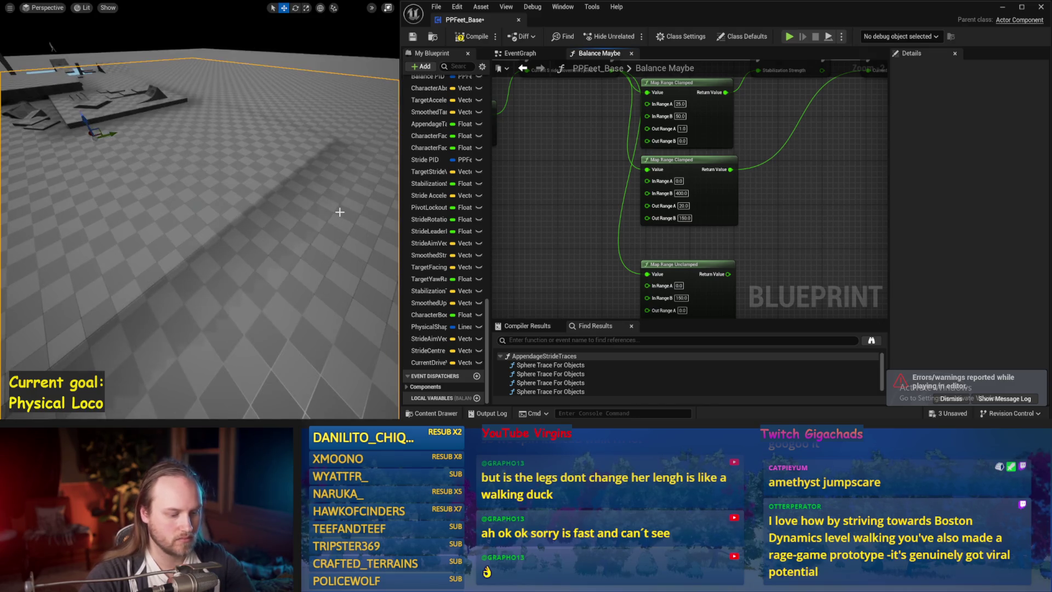
key("alt+s")
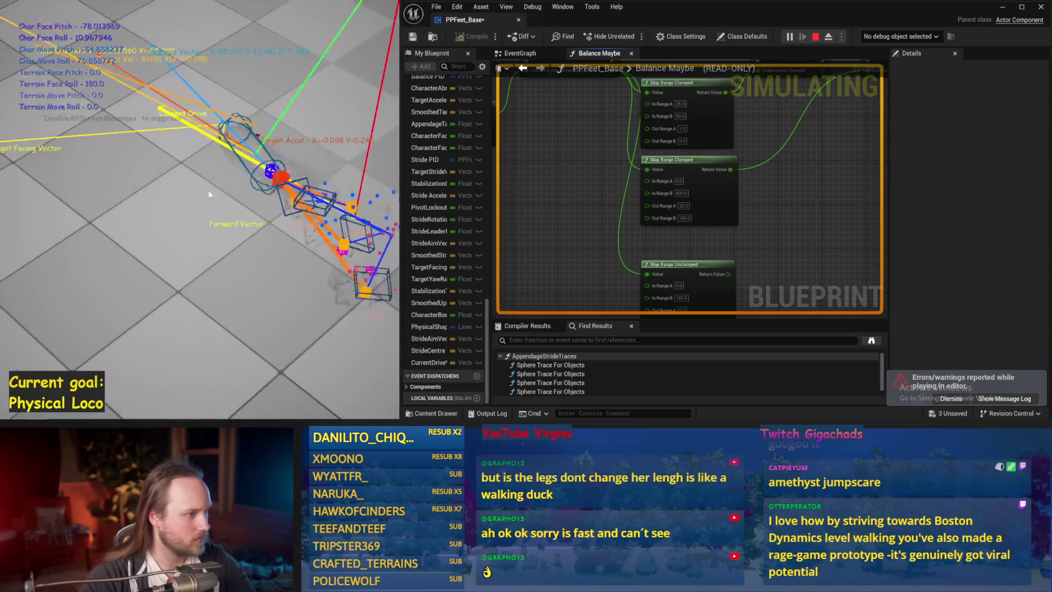
key("Escape")
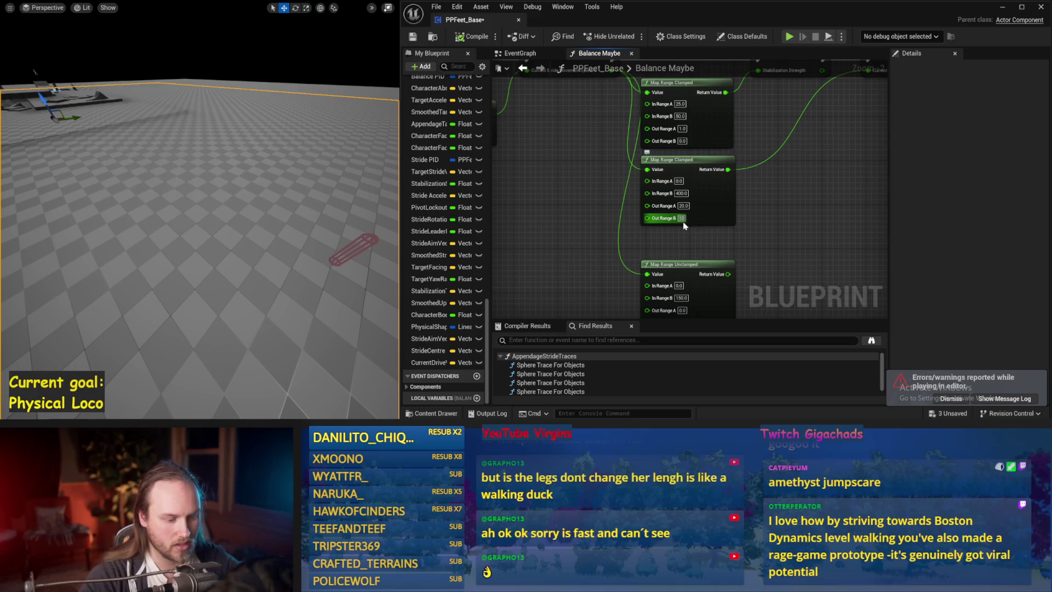
- Change Out Range B to 120 and simulate again
left_click_drag(297, 191, 297, 198)
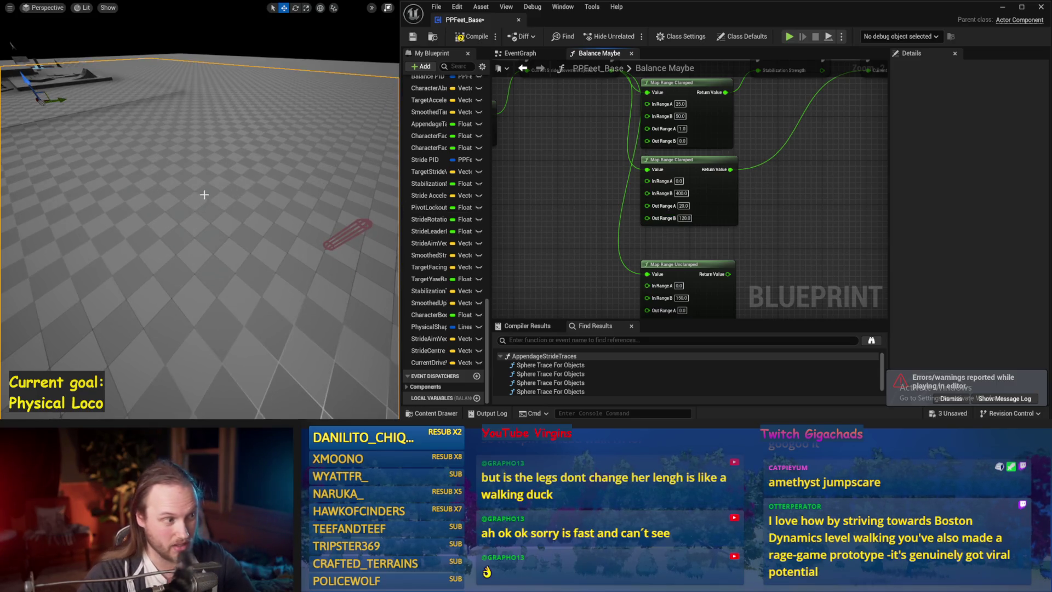
key("alt+s")
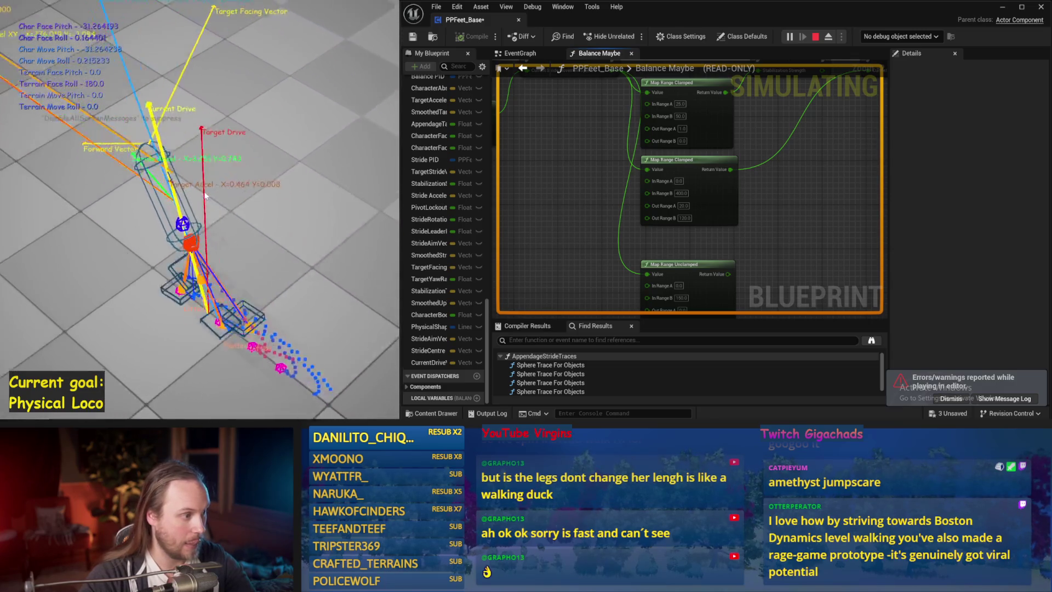
key("Escape")
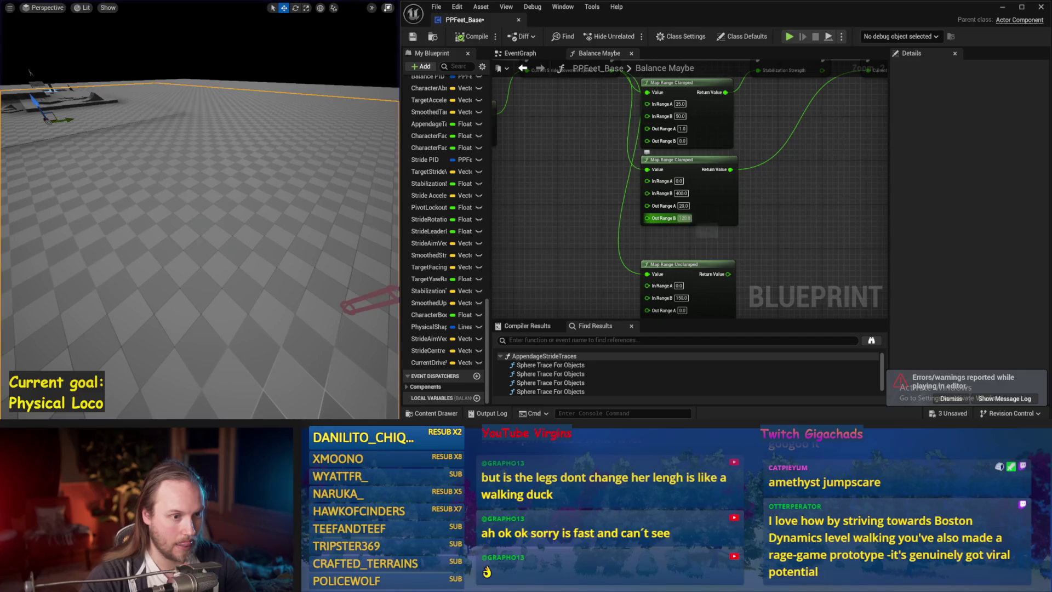
- Pan to the Vector Length and Clamp nodes and run another test simulation
left_click_drag(685, 219, 827, 188)
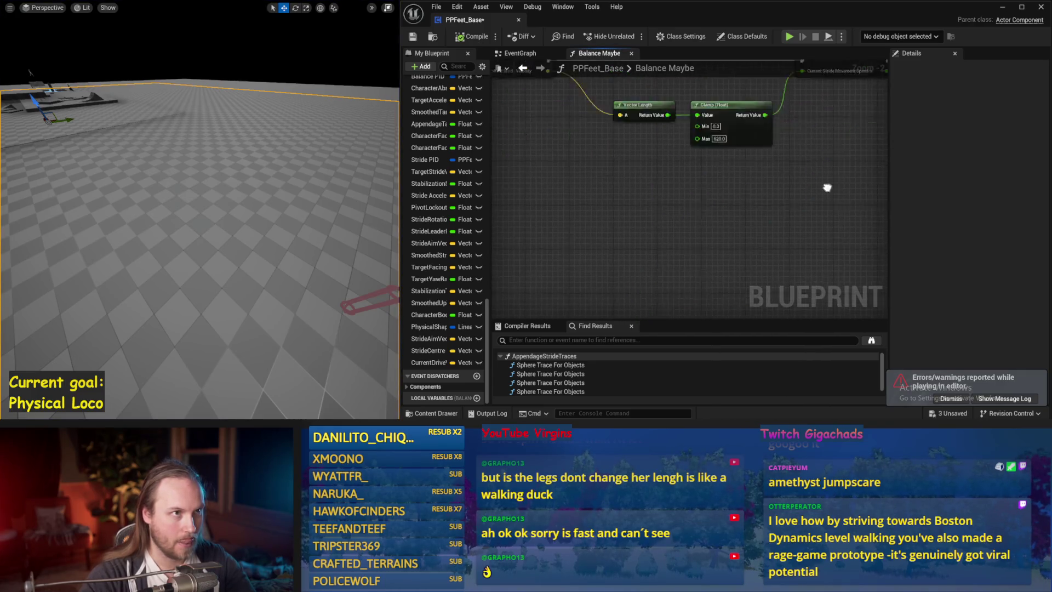
key("alt+s")
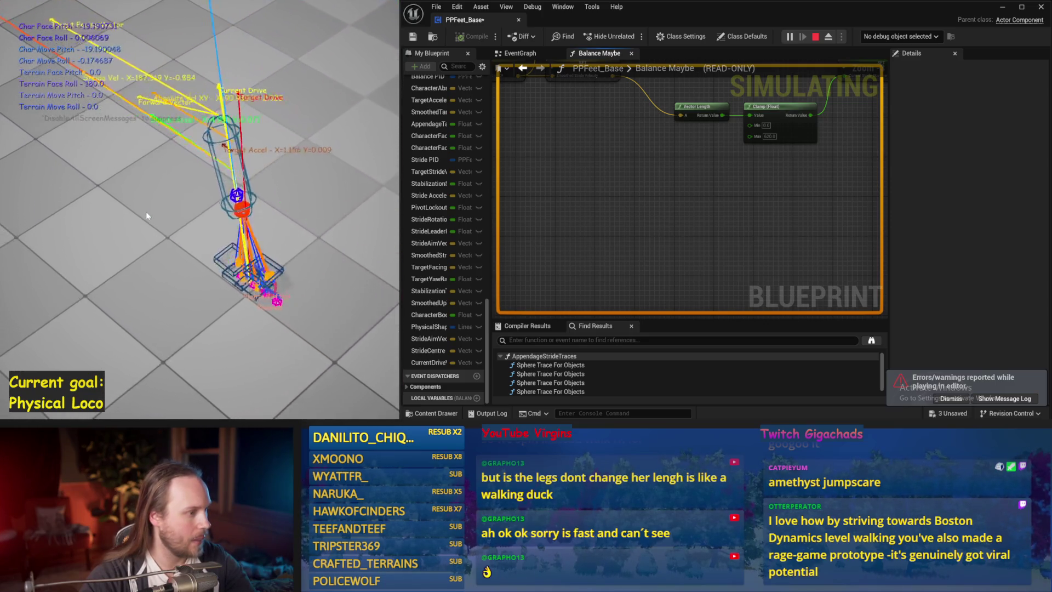
key("Escape")
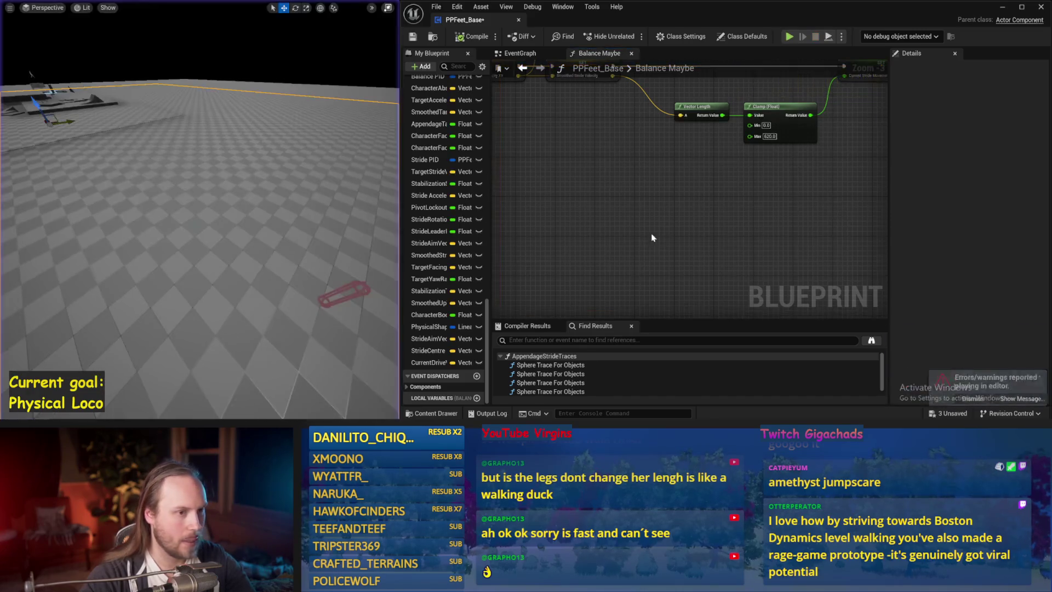
scroll(743, 214, "down", 2)
scroll(744, 210, "up", 1)
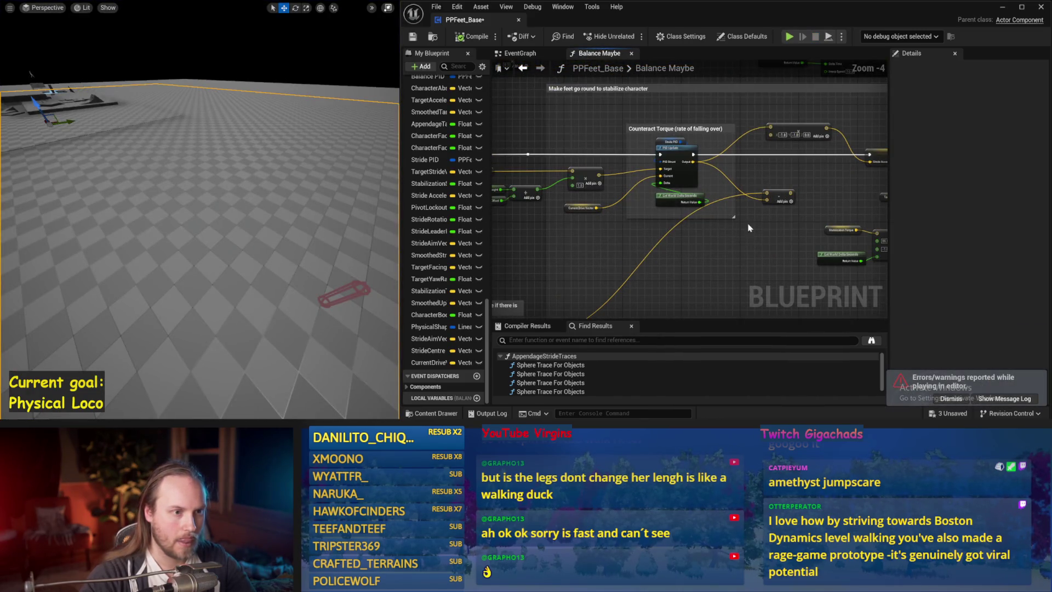
- Switch to the EventGraph and pan to the Initialize Component and Delay nodes
left_click_drag(748, 228, 682, 97)
left_click(538, 55)
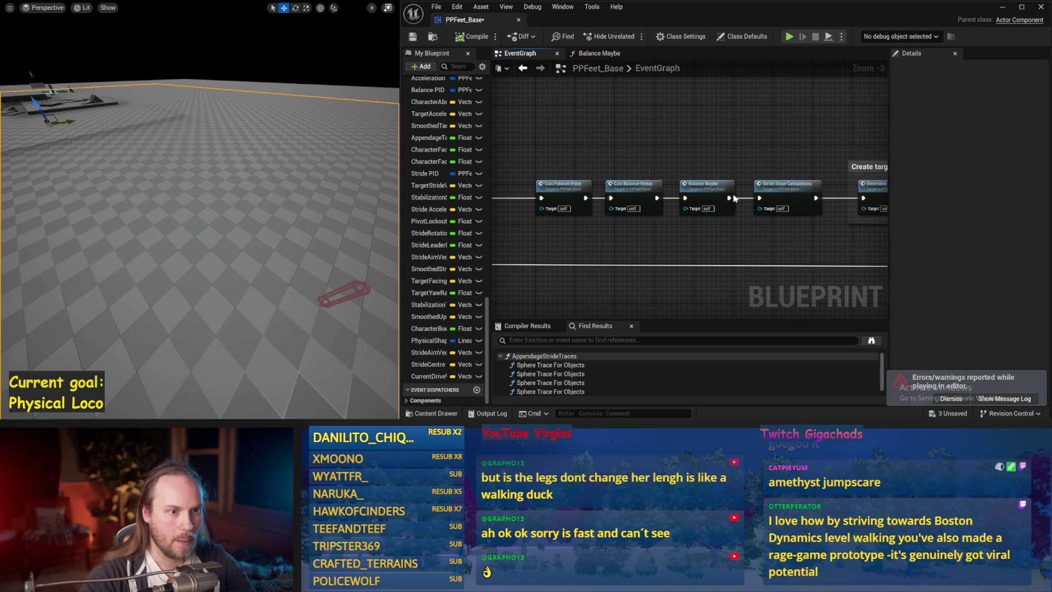
mouse_move(654, 190)
left_mouse_down()
mouse_move(611, 181)
mouse_move(600, 236)
left_mouse_up()
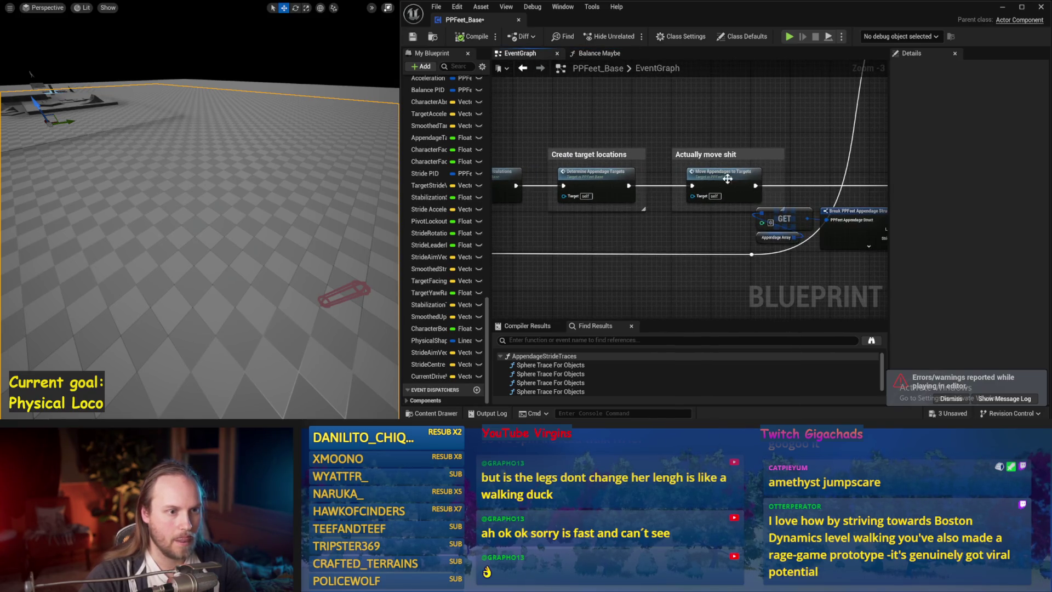
scroll(727, 178, "down", 1)
left_click_drag(727, 178, 661, 240)
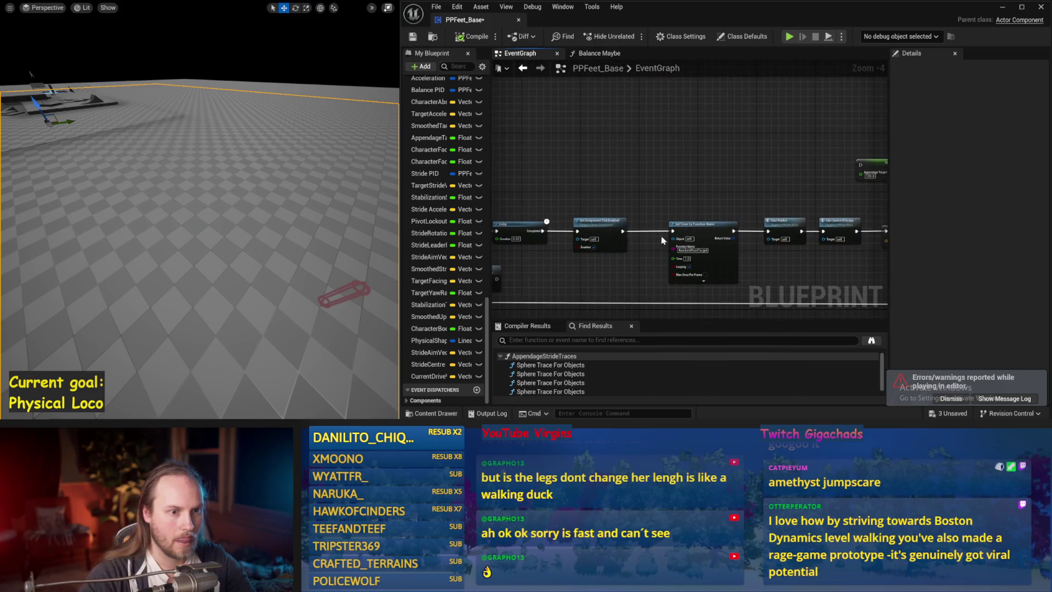
mouse_move(748, 212)
left_mouse_down()
mouse_move(767, 213)
mouse_move(744, 274)
left_mouse_up()
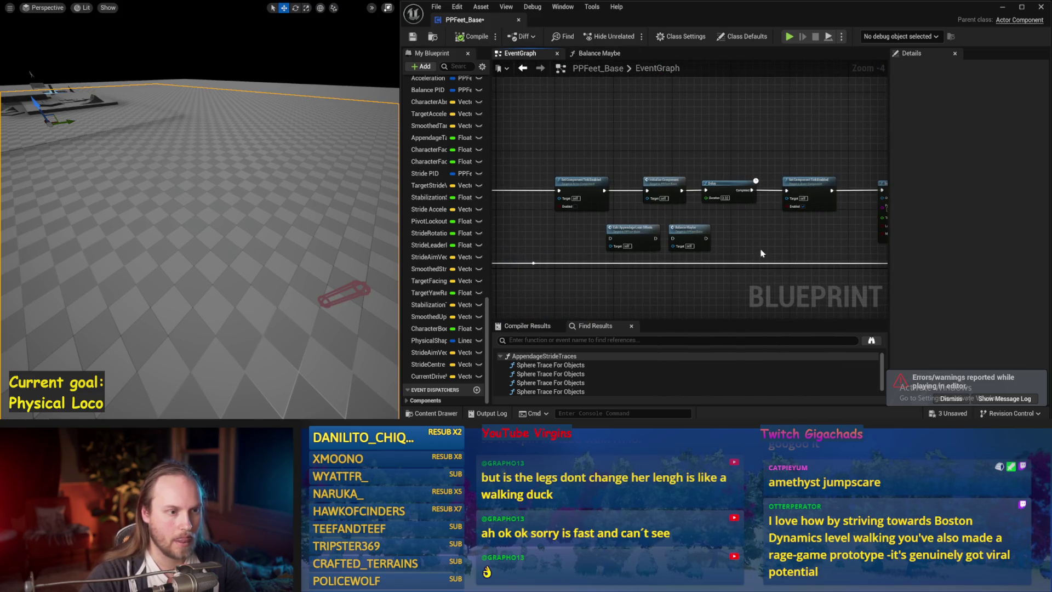
- Open InitializeAllAppendages, test its For Loop Last Index 1, and return to Balance Maybe
double_click(663, 187)
scroll(679, 198, "up", 5)
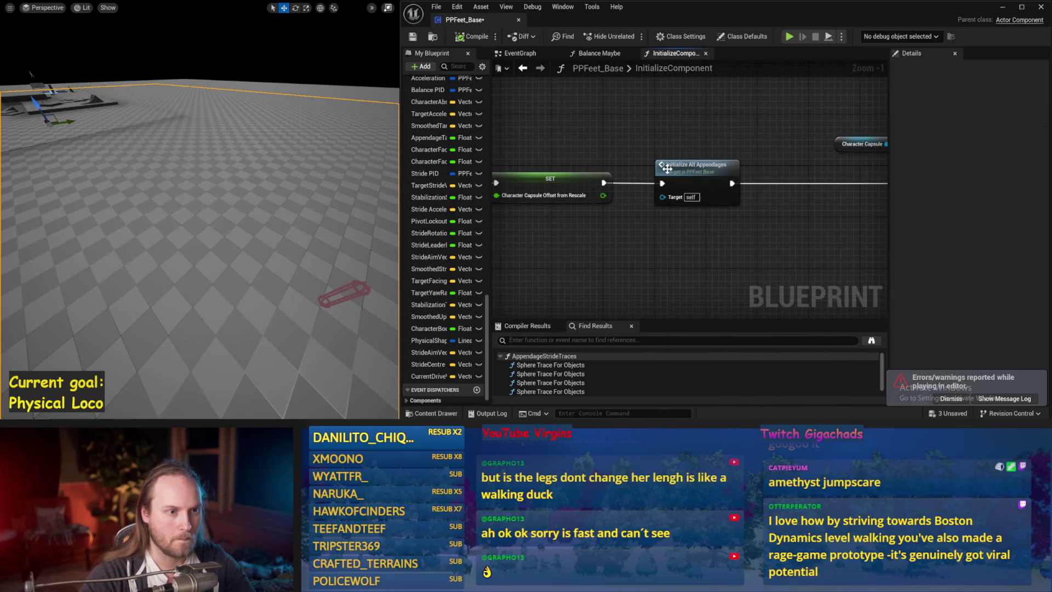
double_click(667, 168)
scroll(584, 202, "up", 4)
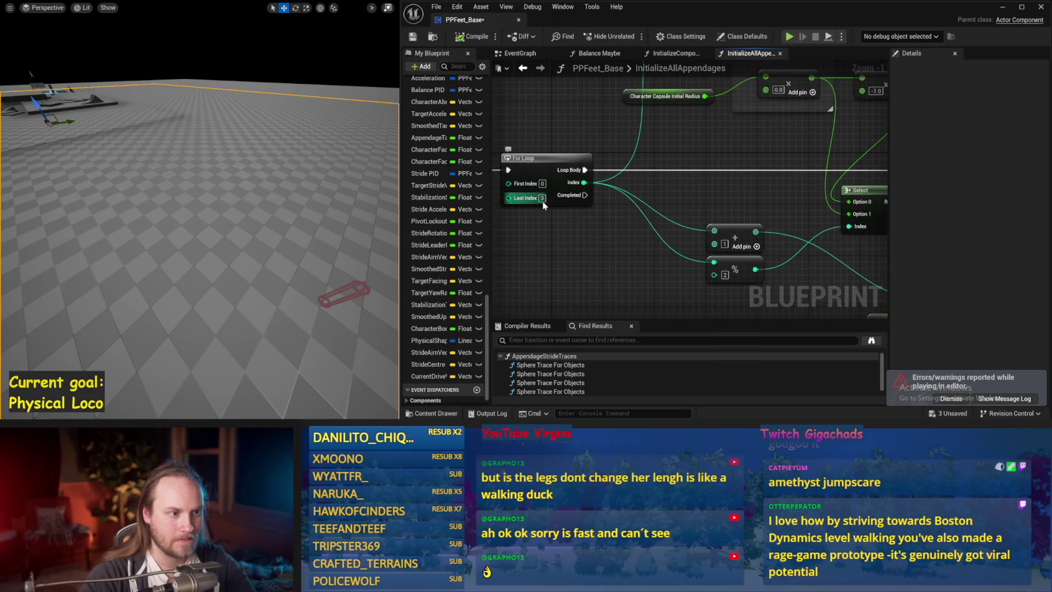
key("alt+s")
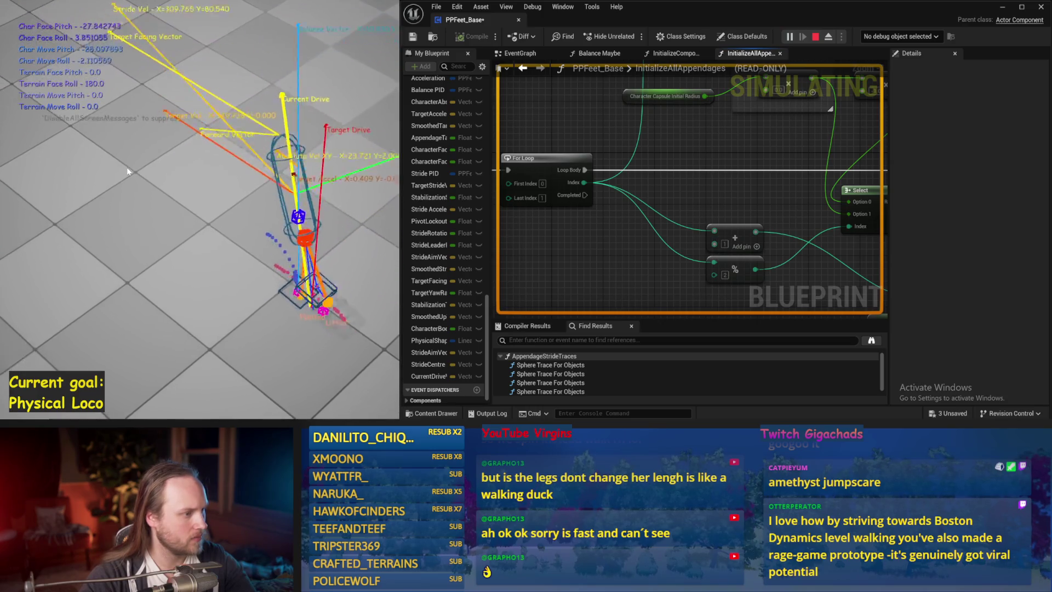
key("Escape")
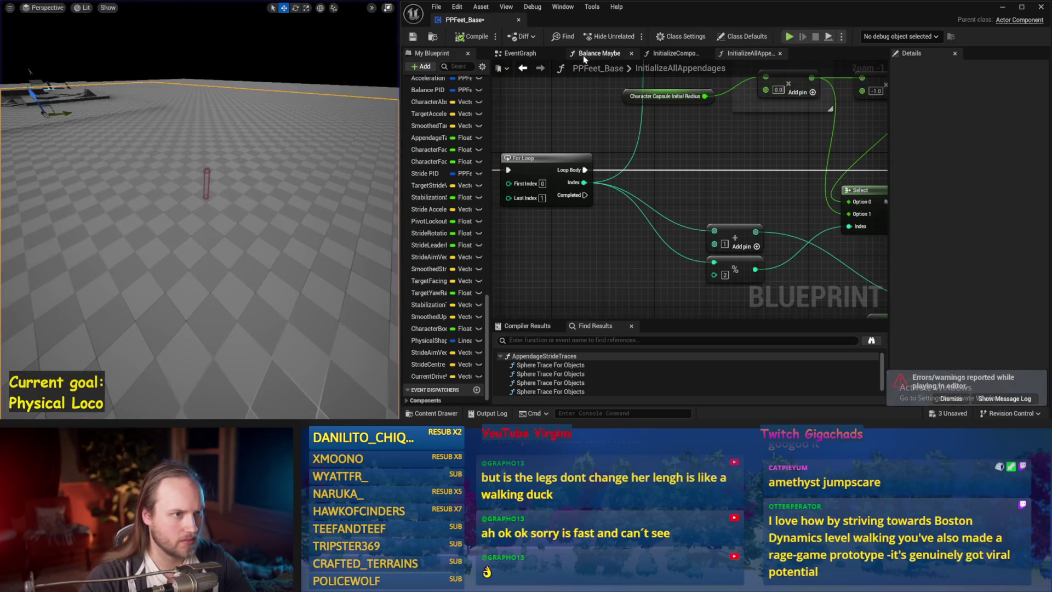
left_click(599, 55)
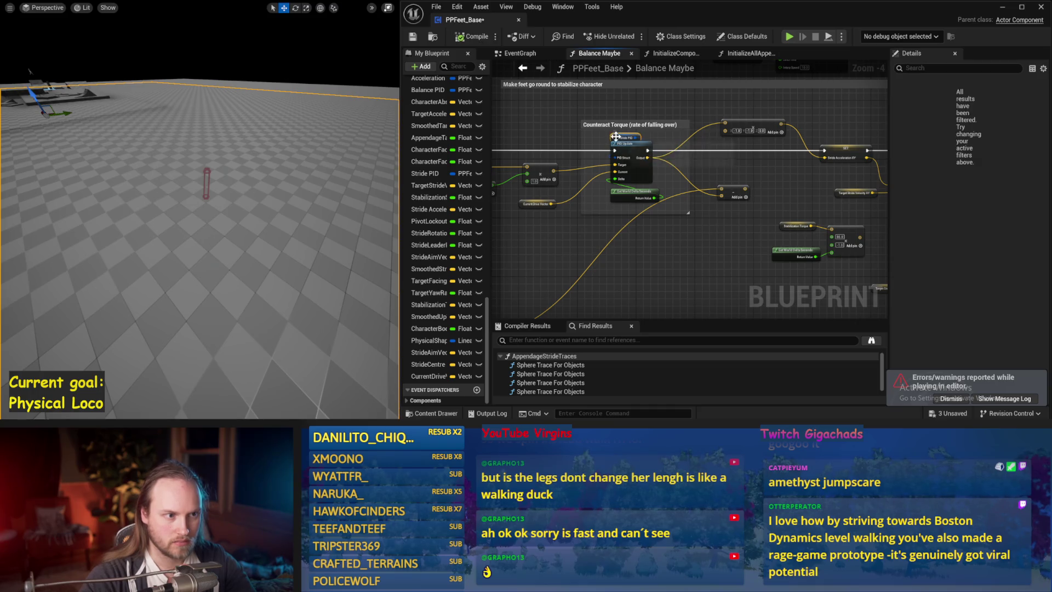
- Pan to the Counteract Torque nodes and restore the blueprint editor to its full layout
mouse_move(666, 256)
left_mouse_down()
mouse_move(747, 180)
mouse_move(810, 220)
left_mouse_up()
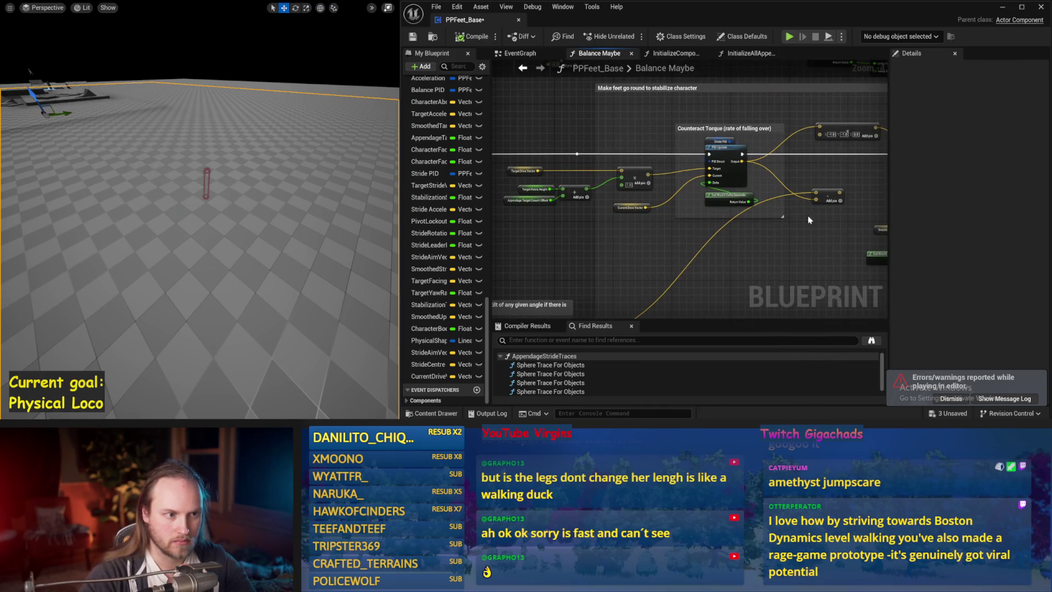
left_click(1041, 7)
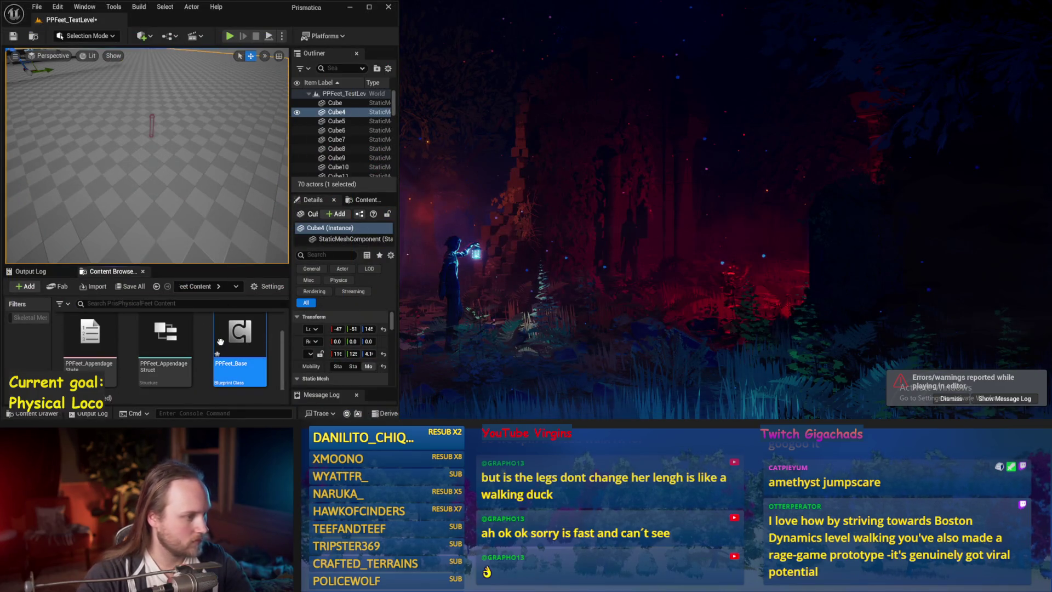
key("alt+Tab")
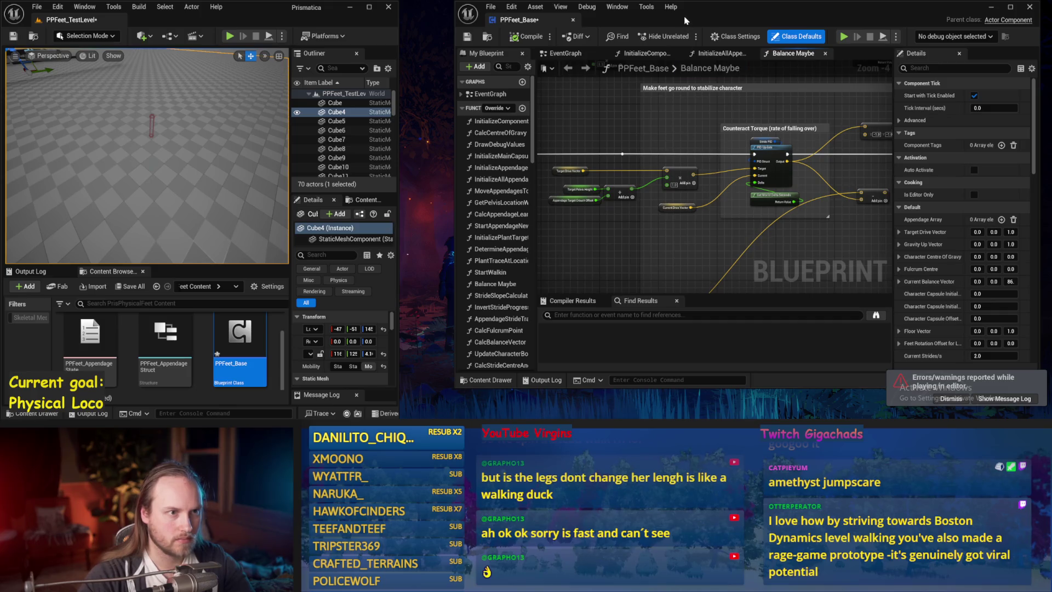
key("F11")
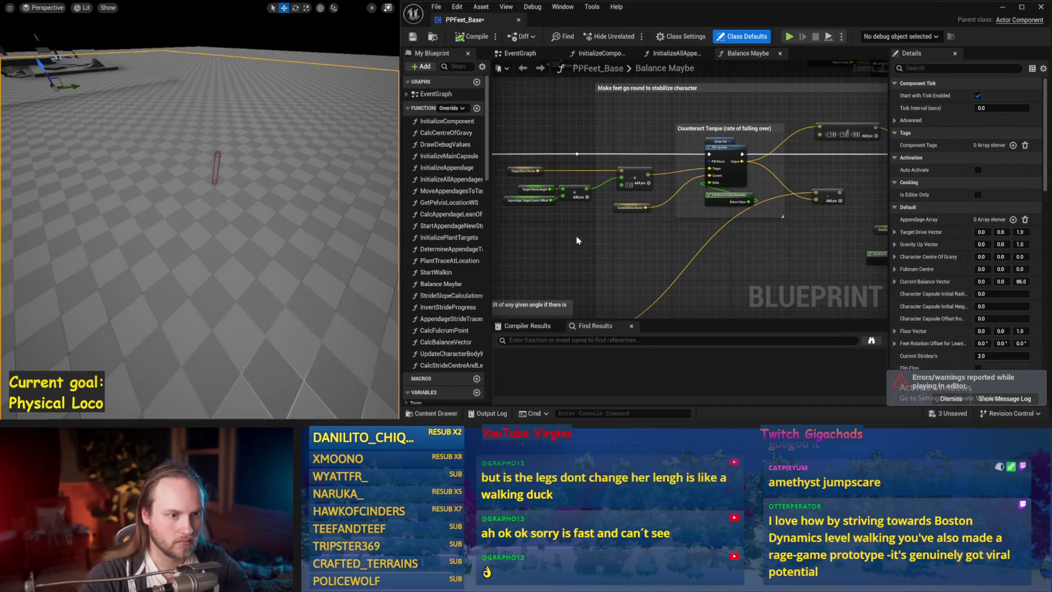
scroll(652, 236, "up", 2)
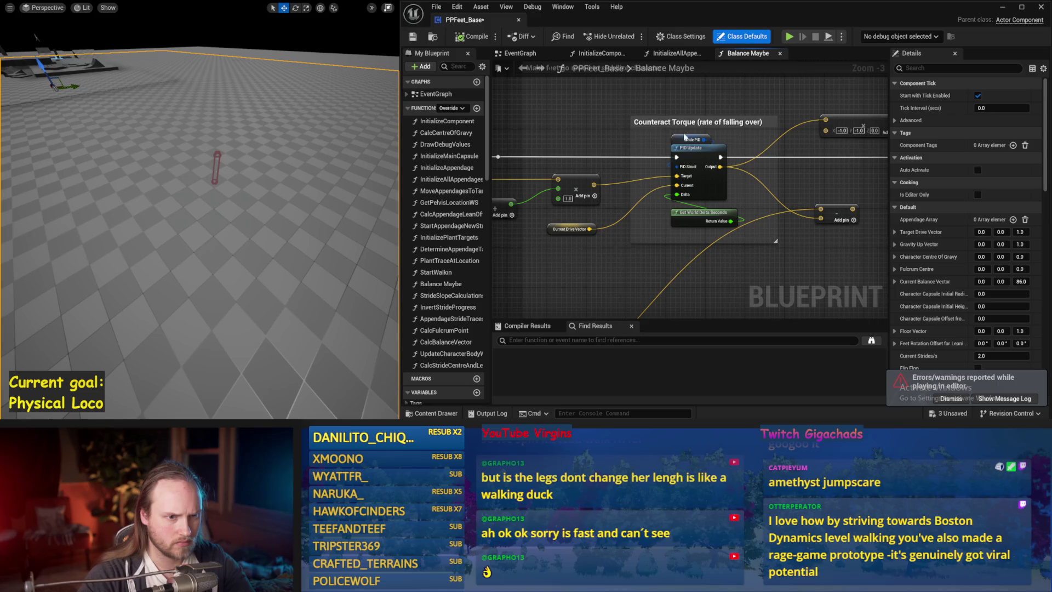
- Set Stride PID DerivativeFactor to 0.1, test-simulate, and save PPFeet_Base
left_click(685, 137)
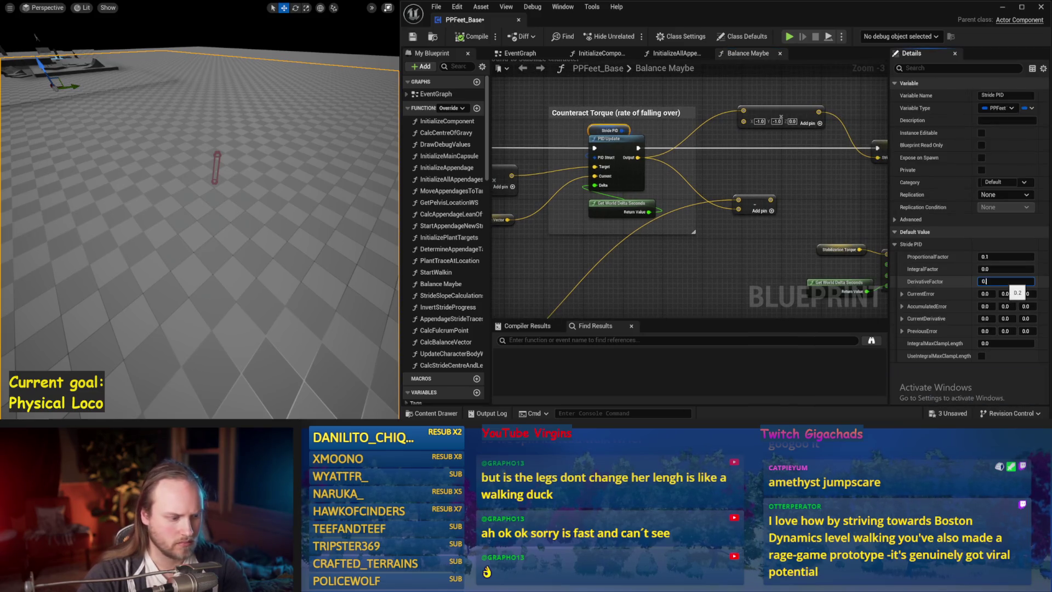
type(".1")
left_click_drag(117, 240, 183, 239)
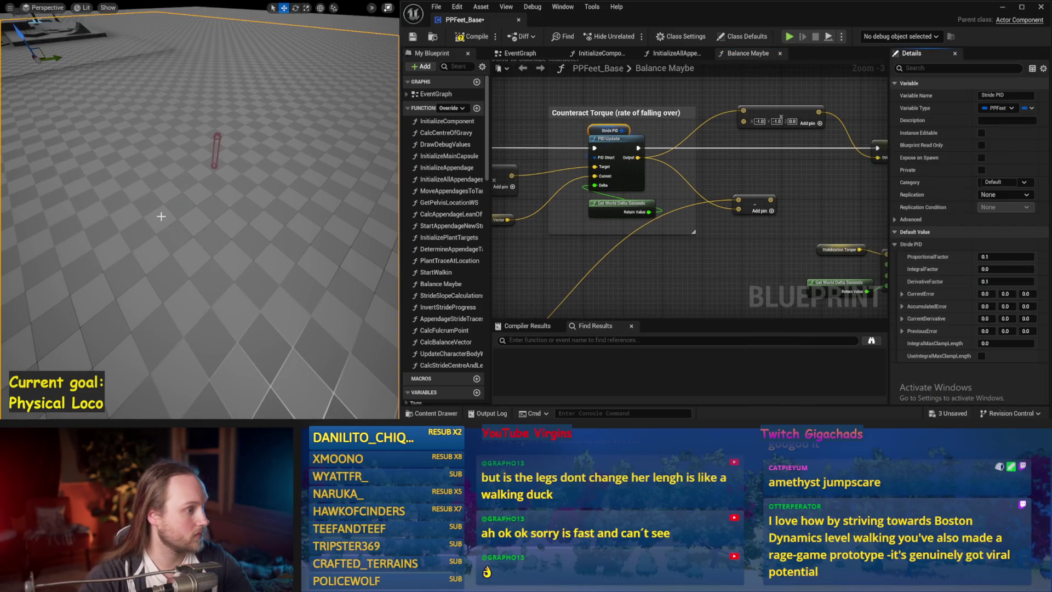
key("alt+s")
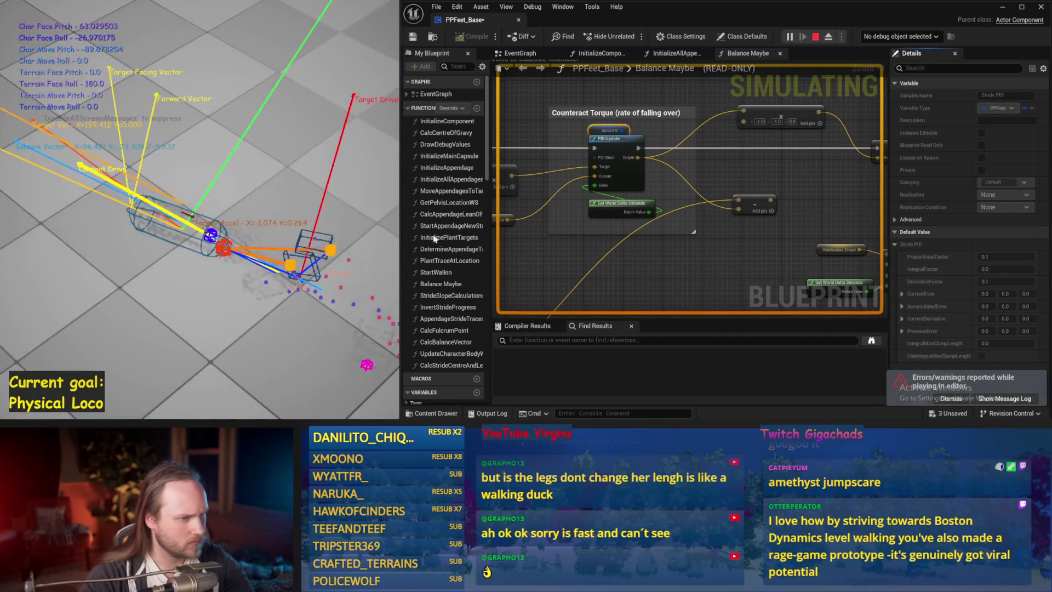
key("Escape")
key("ctrl+s")
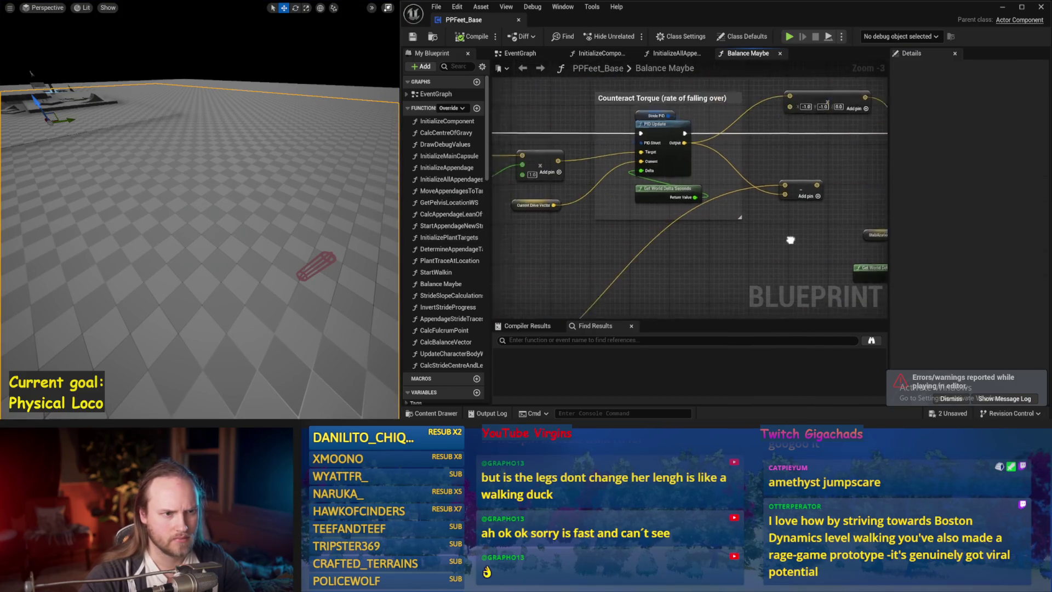
- Set Stride PID ProportionalFactor to 0.0 and start a test simulation
left_click(696, 117)
mouse_move(877, 184)
left_mouse_down()
mouse_move(939, 192)
mouse_move(836, 142)
left_mouse_up()
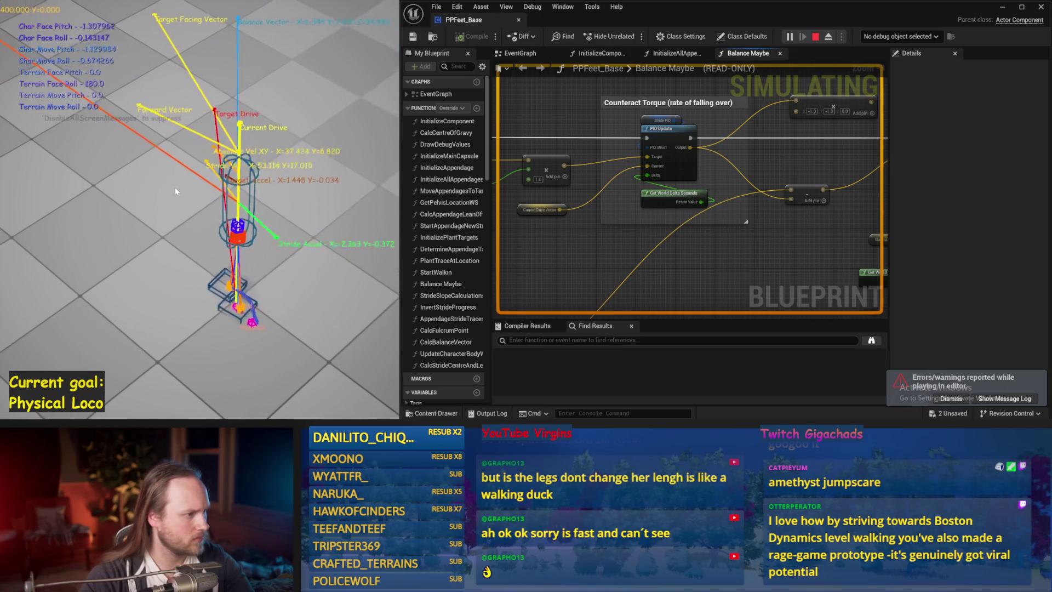
key("Escape")
left_click(652, 119)
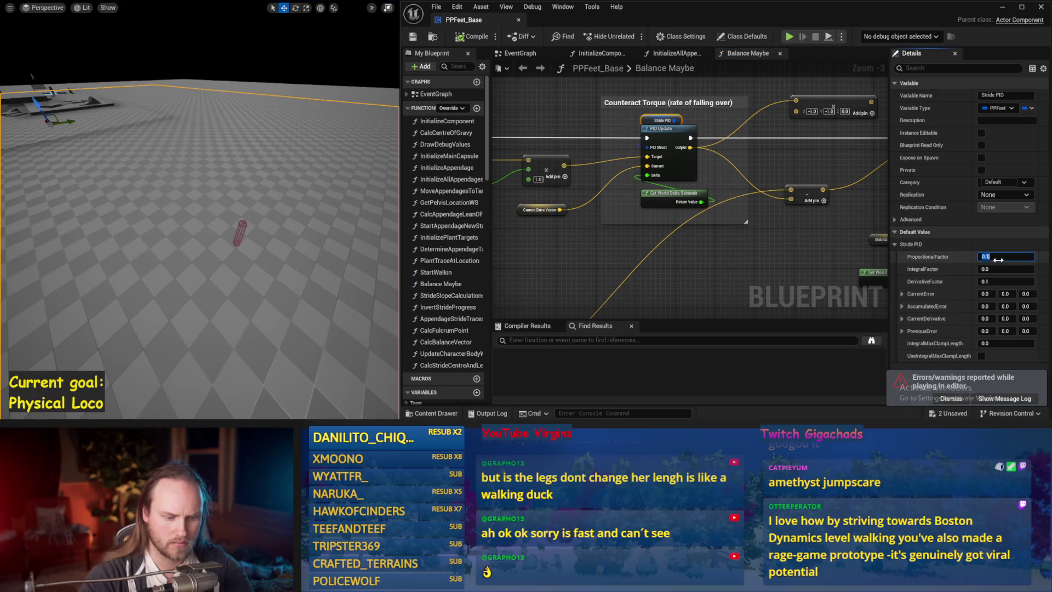
left_click_drag(31, 76, 221, 180)
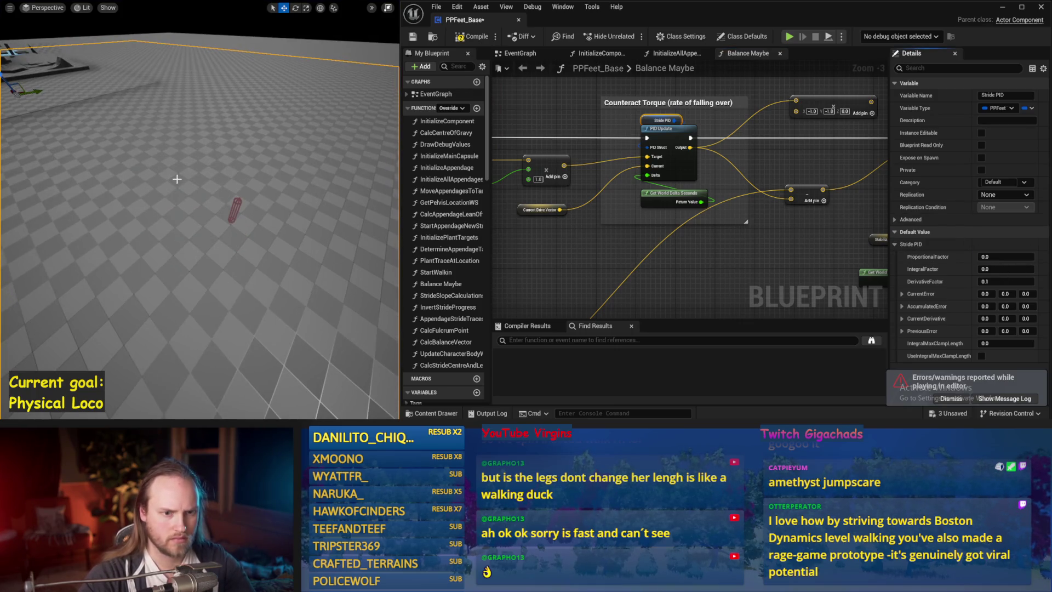
key("alt+s")
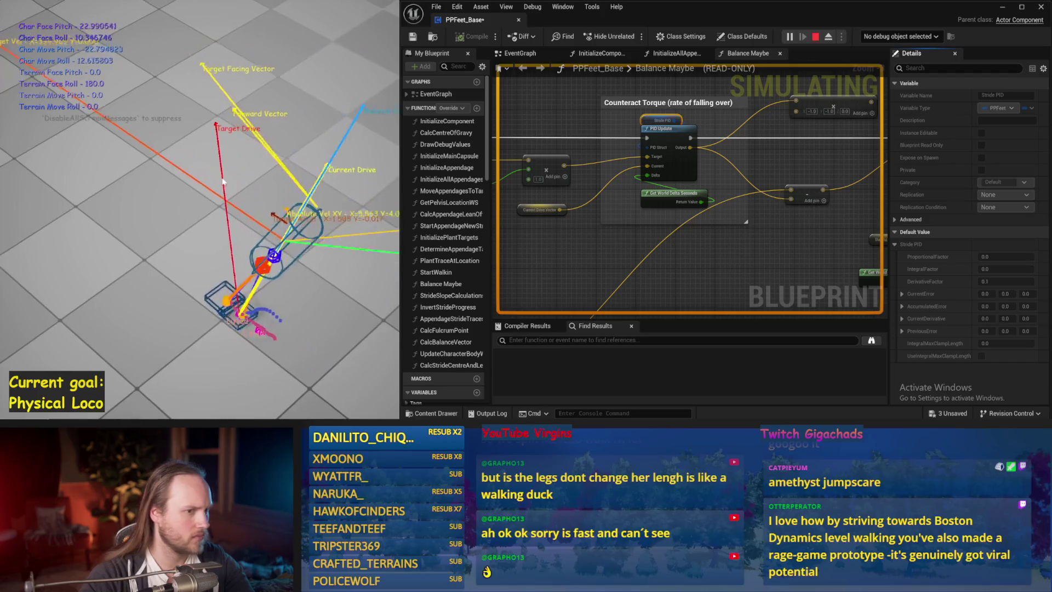
- Add a Get Current Balance Vector node and run a quick test simulation
key("Escape")
right_click(619, 251)
type("balan")
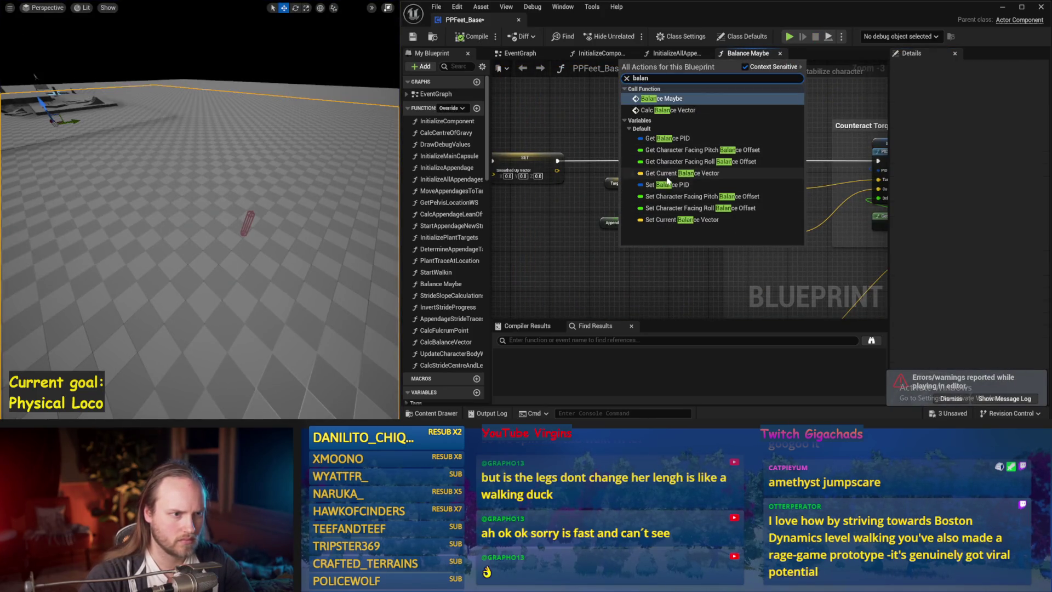
left_click(666, 177)
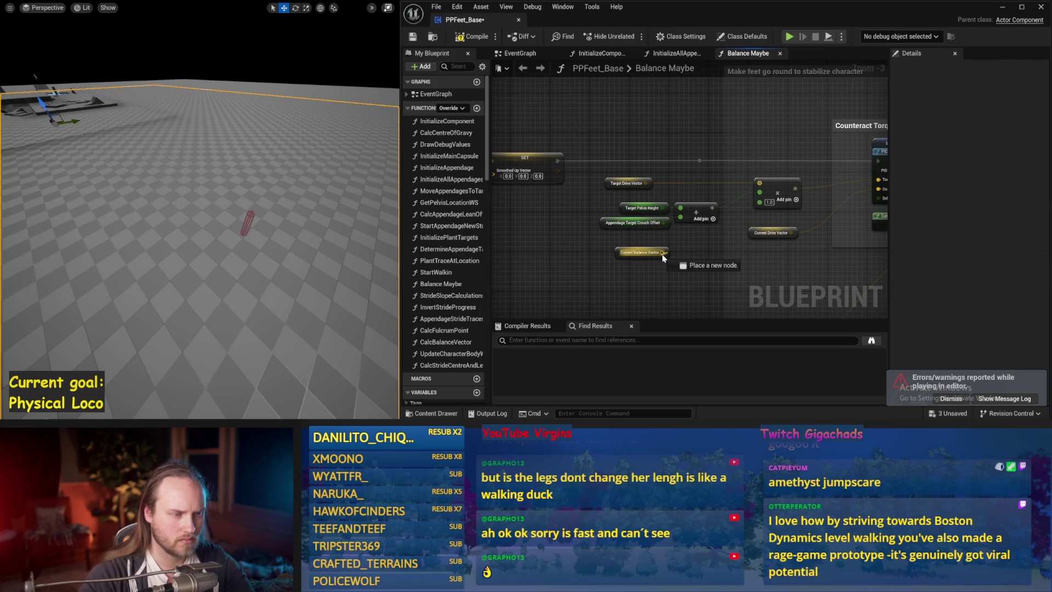
left_click_drag(663, 258, 553, 215)
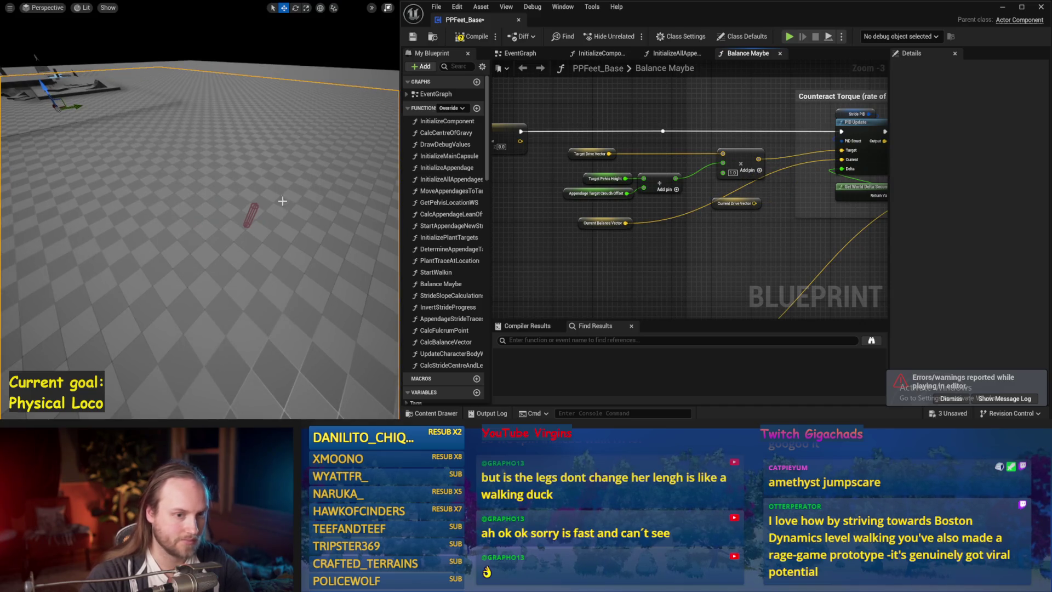
key("alt+s")
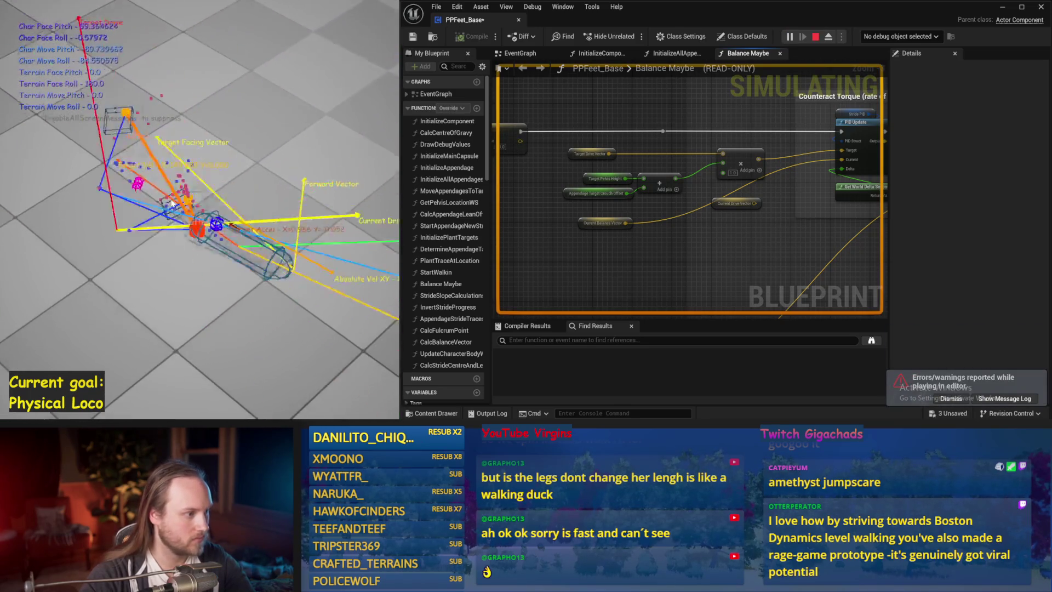
key("Escape")
- Multiply Current Balance Vector (*) into Stride PID update's Current input and simulate twice
mouse_move(707, 250)
left_mouse_down()
mouse_move(551, 231)
mouse_move(584, 239)
left_mouse_up()
type("*")
key("Return")
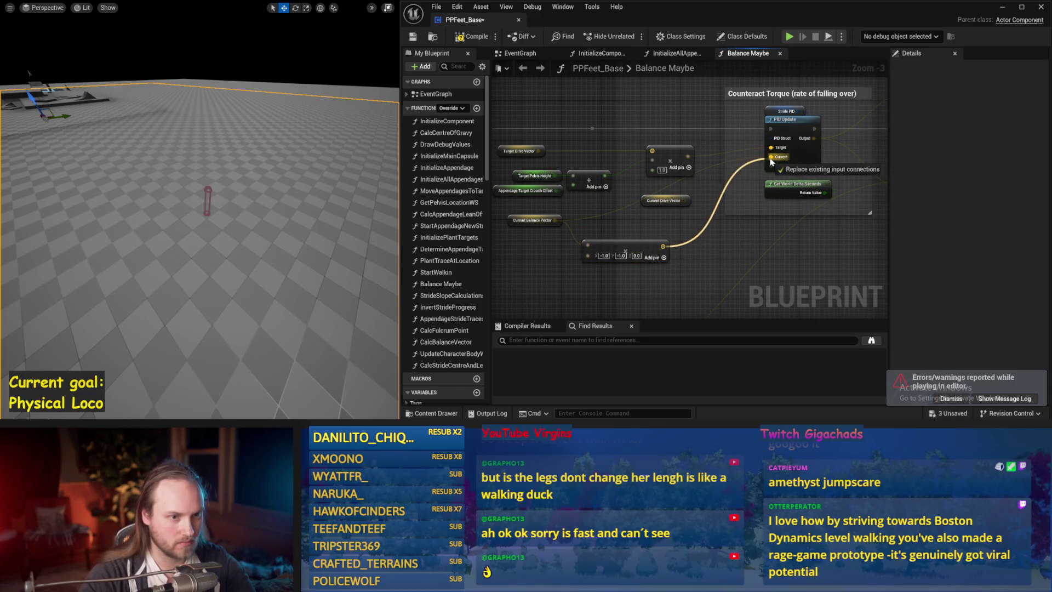
key("alt+p")
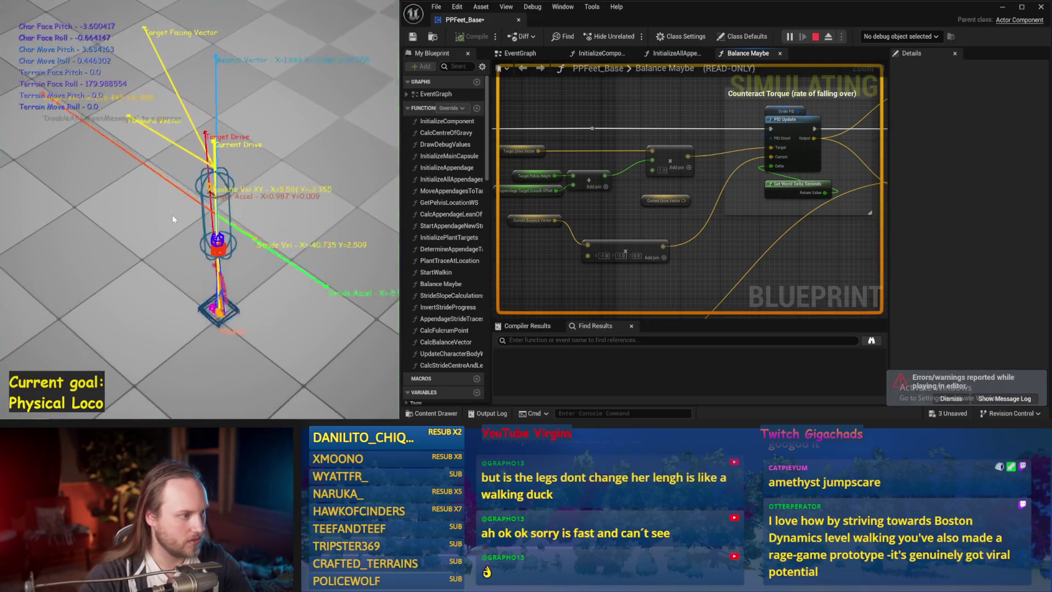
key("Escape")
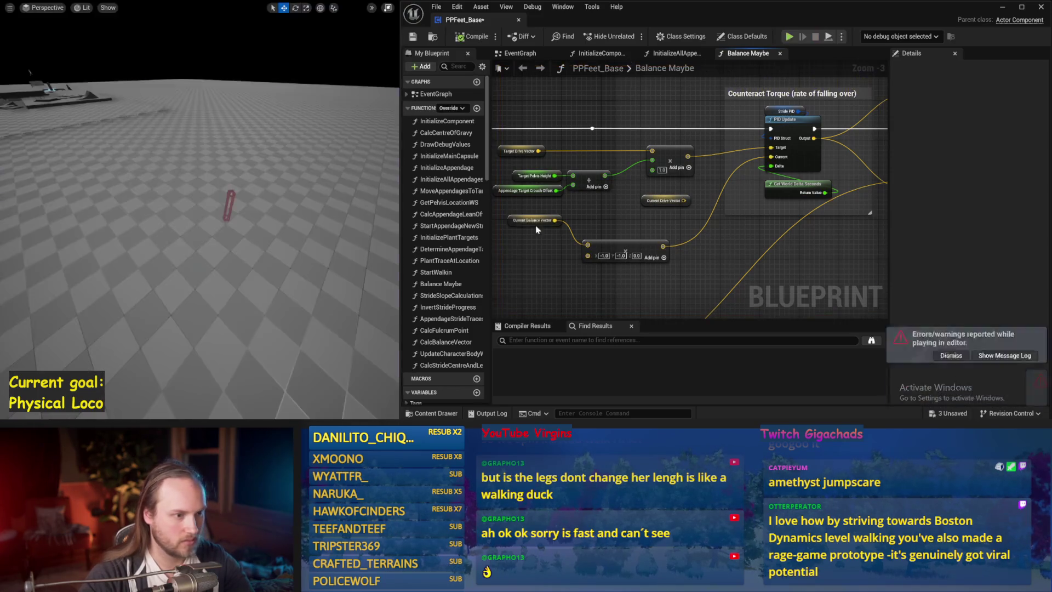
key("alt+p")
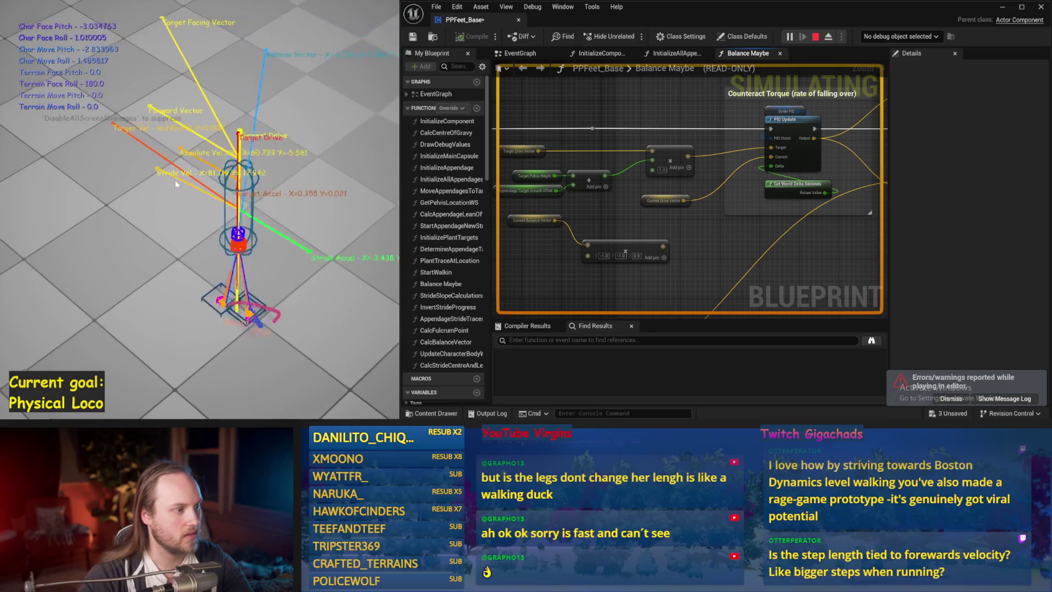
key("Escape")
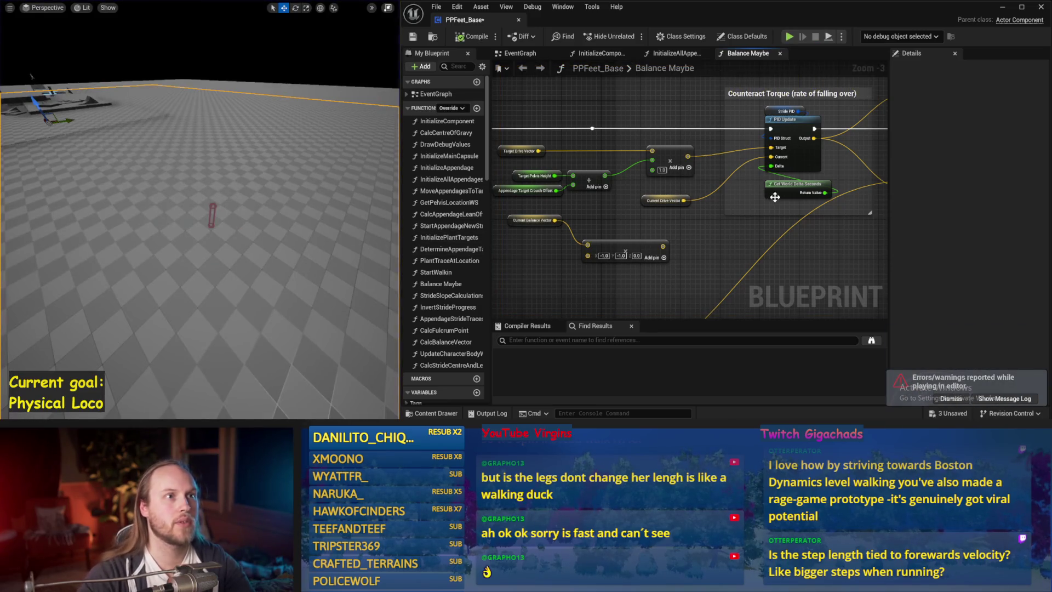
- Save PPFeet_Base while panning to the stabilization torque and stride speed nodes
left_click_drag(734, 224, 657, 172)
left_click_drag(721, 219, 636, 199)
key("ctrl+s")
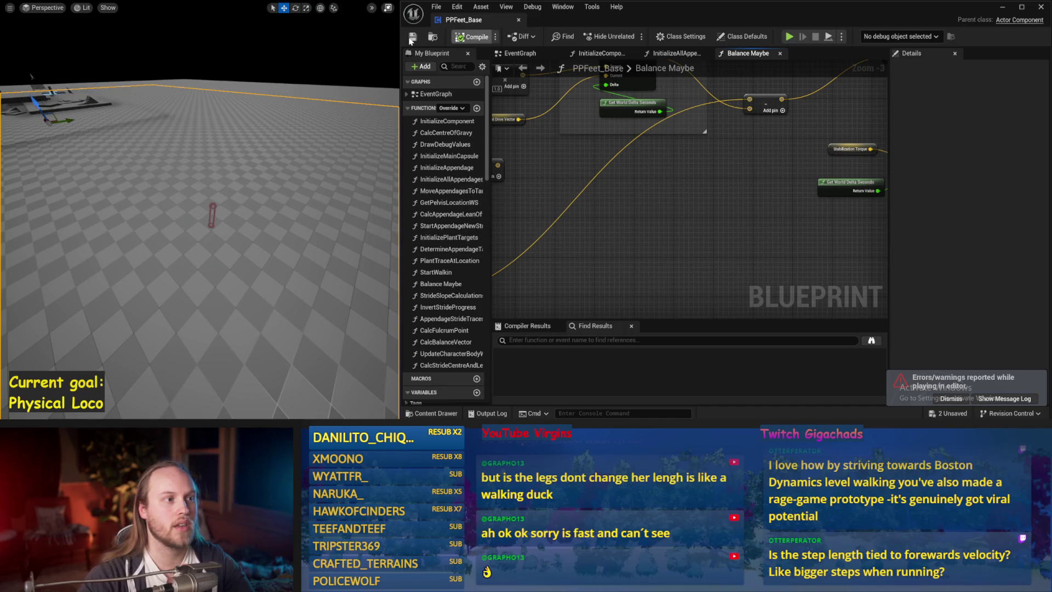
mouse_move(743, 220)
left_mouse_down()
mouse_move(615, 125)
mouse_move(603, 216)
mouse_move(618, 199)
mouse_move(582, 214)
left_mouse_up()
- Pan to the Map Range nodes, bringing the second Map Range Clamped into view
scroll(712, 203, "up", 2)
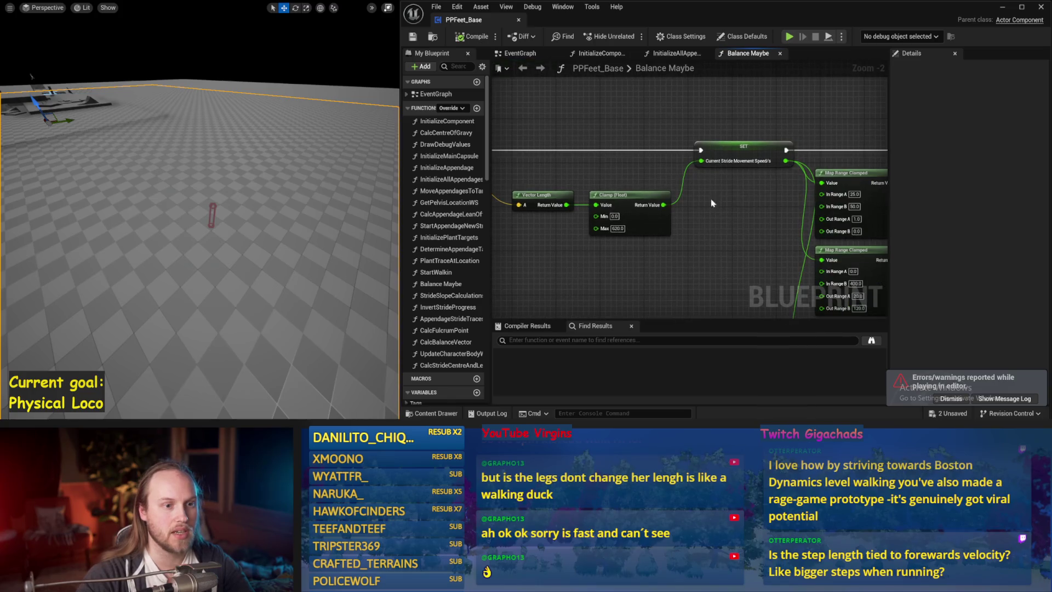
left_click_drag(716, 200, 742, 144)
left_click_drag(741, 205, 636, 145)
scroll(718, 265, "up", 1)
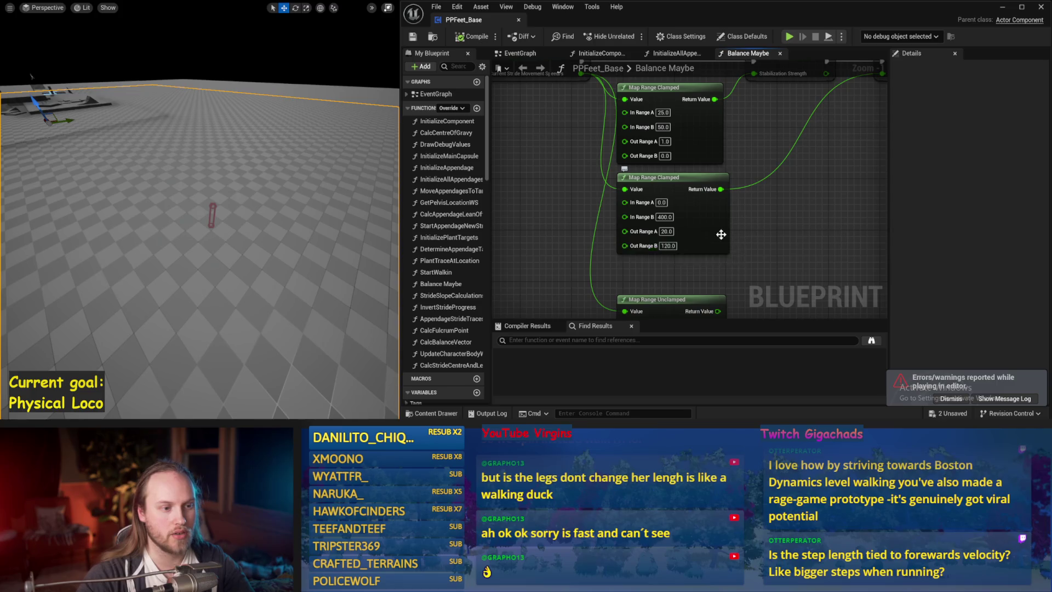
left_click_drag(693, 244, 657, 268)
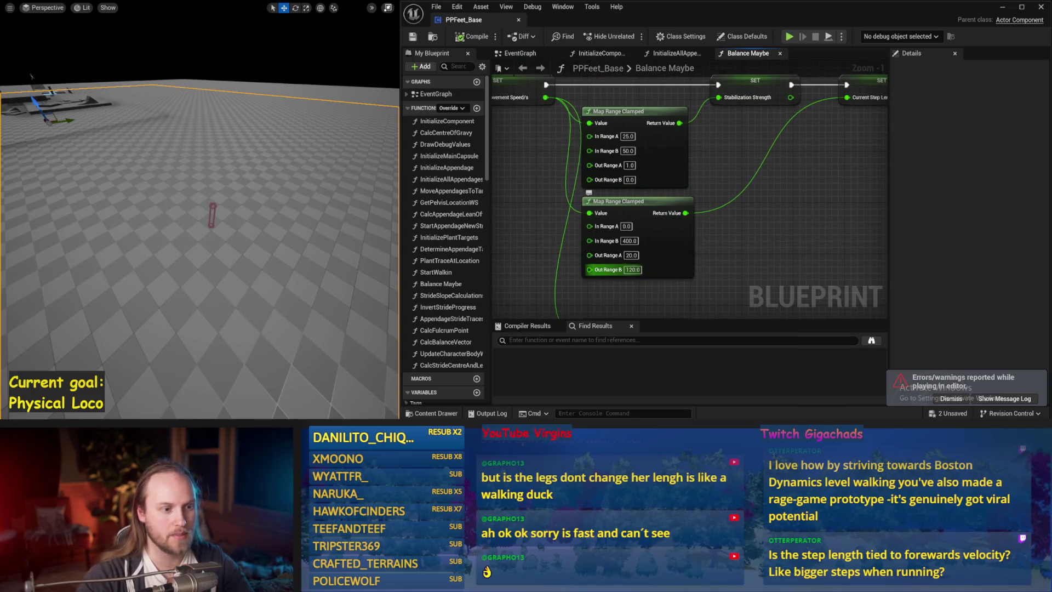
- Set the second Map Range Clamped Out Range B to 30 and start simulating
type("2")
key("Return")
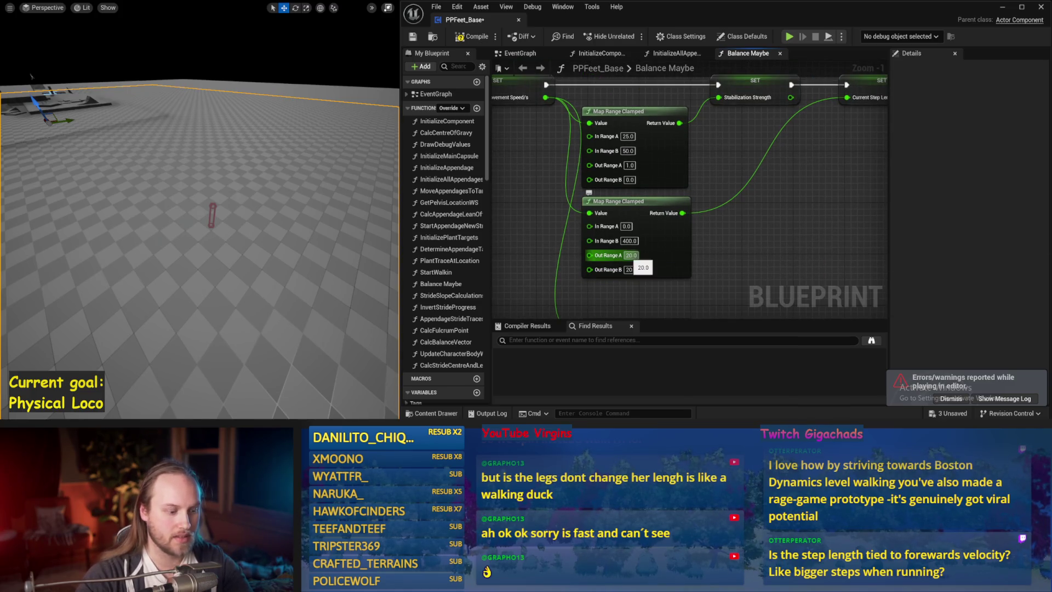
type("30")
left_click(635, 269)
type("30")
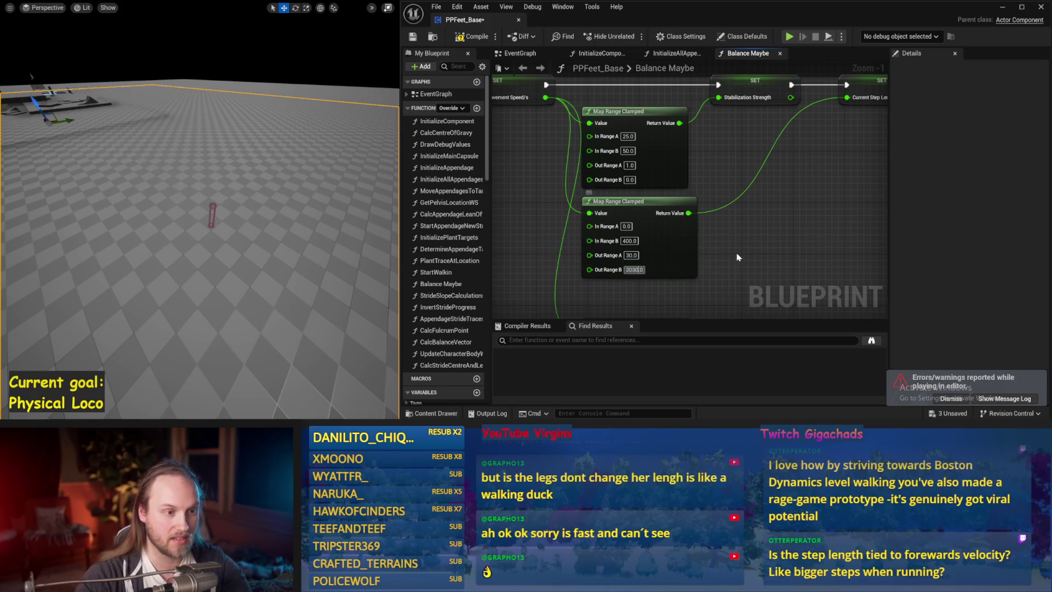
type("3")
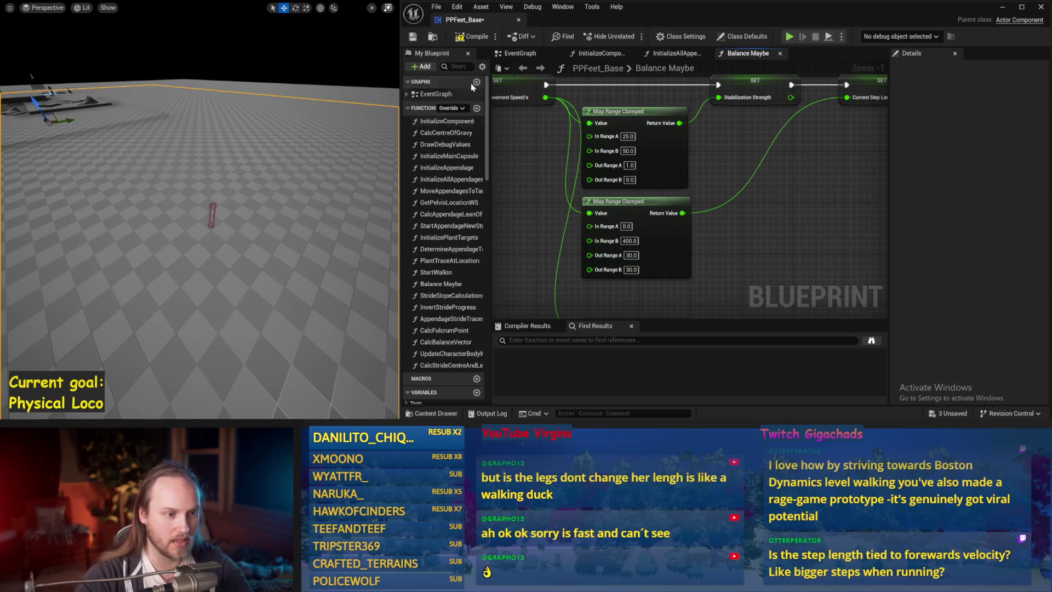
key("alt+s")
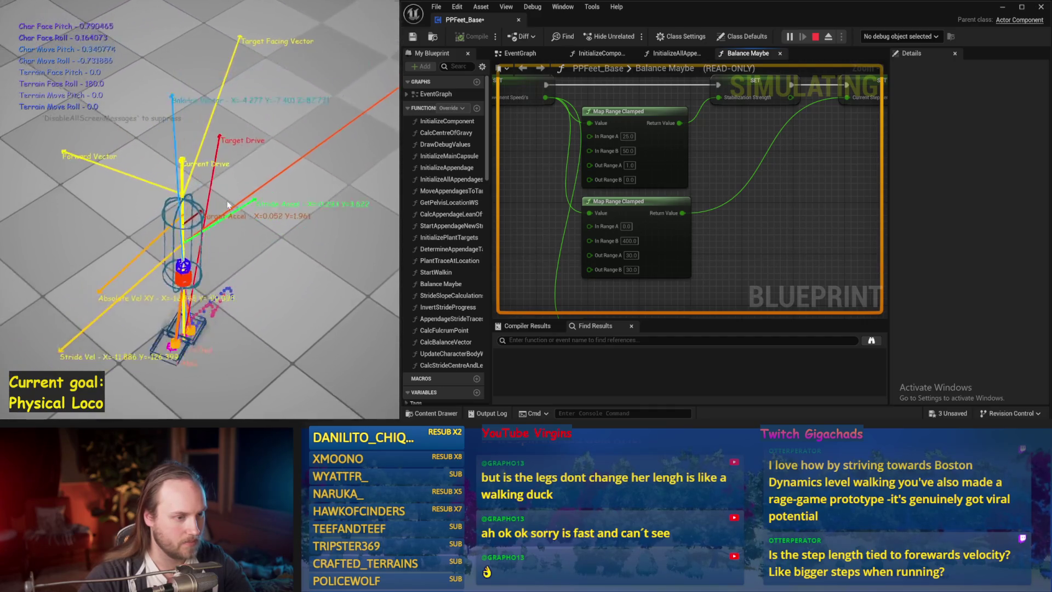
- Nudge the second Map Range Clamped node, then run and end another short balance simulation
key("Escape")
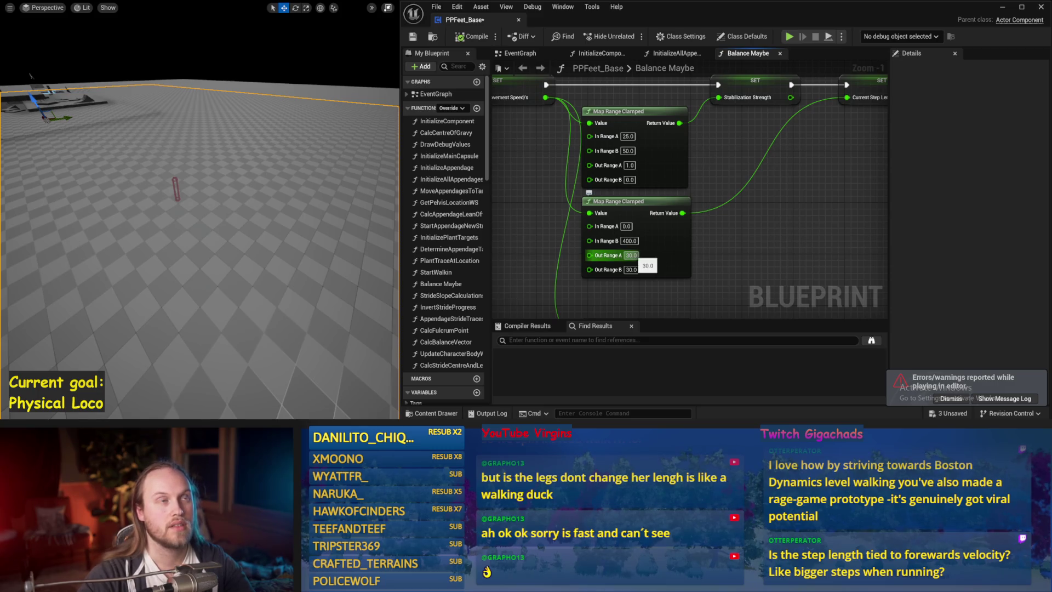
mouse_move(669, 248)
left_mouse_down()
mouse_move(630, 260)
mouse_move(664, 251)
left_mouse_up()
left_click(386, 230)
key("alt+s")
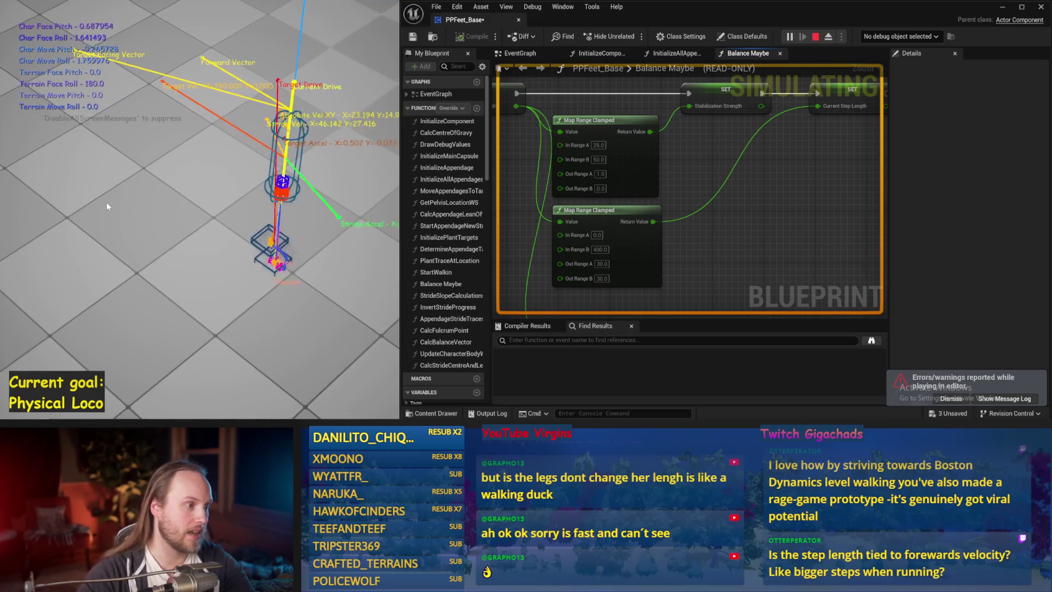
key("Escape")
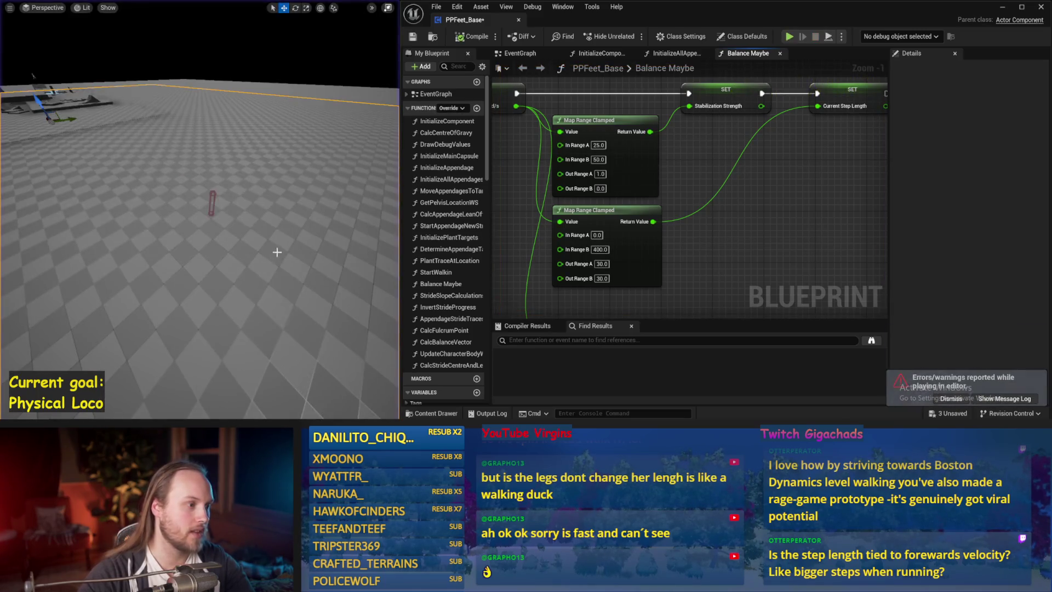
- Set the second Map Range Clamped node's Out Range B to 50
left_click_drag(611, 269, 564, 259)
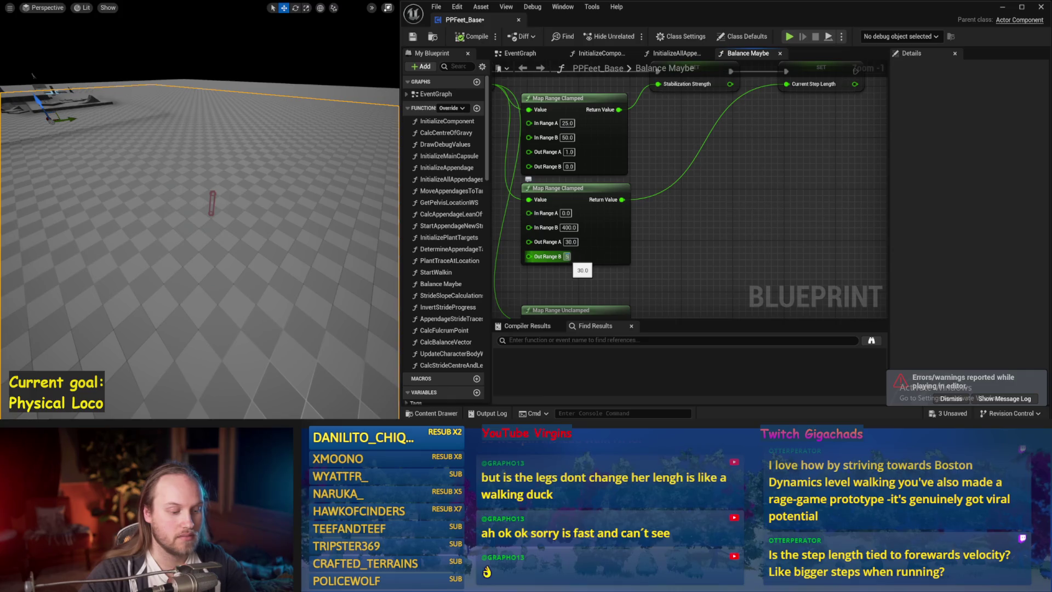
type("0")
key("Return")
- Raise Out Range B to 120 and save the PPFeet_Base blueprint
left_click_drag(655, 248, 700, 247)
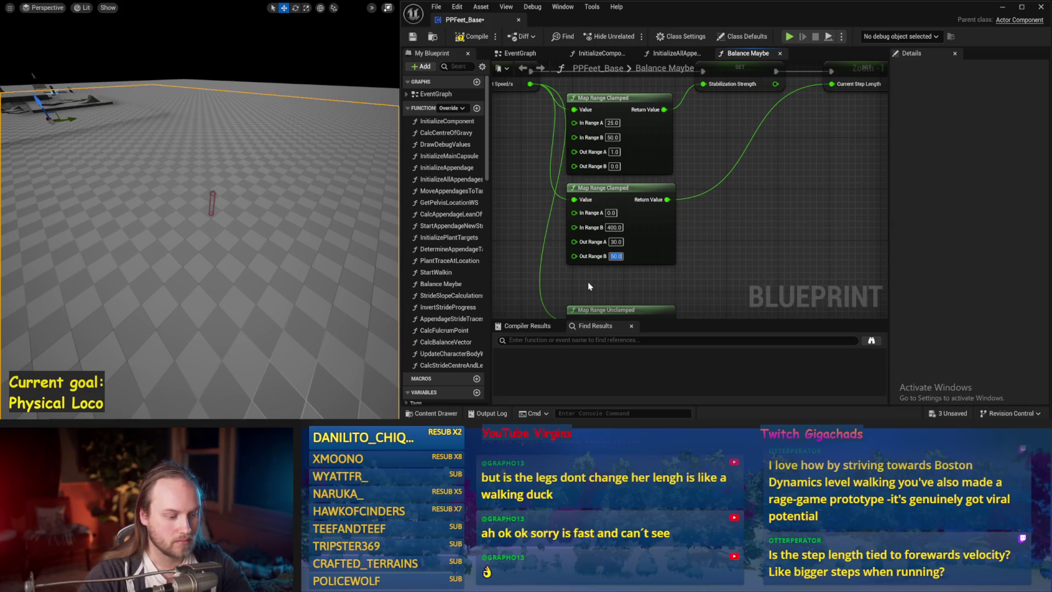
type("0")
key("Return")
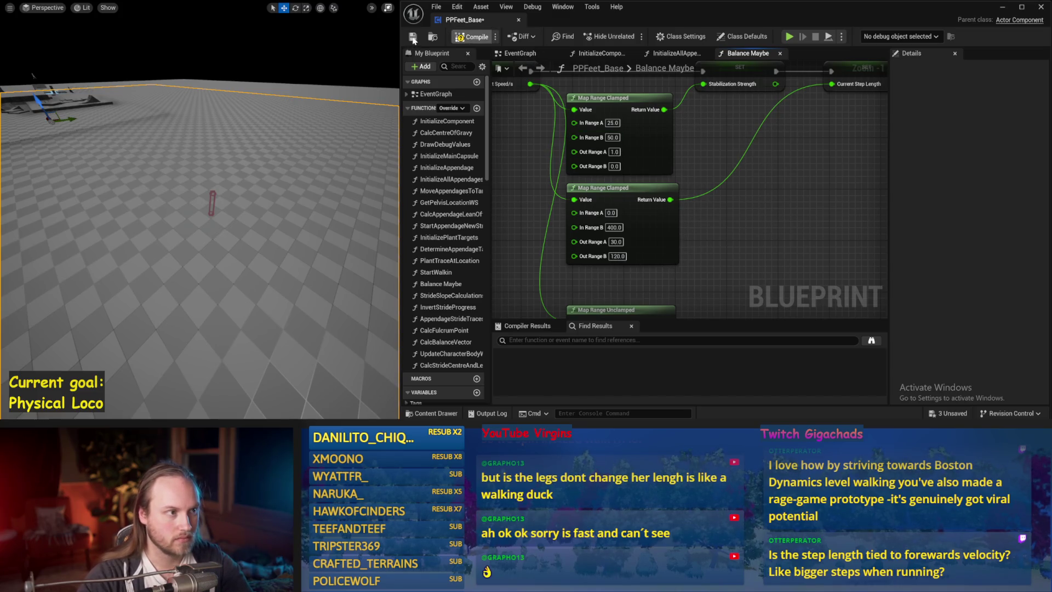
scroll(778, 240, "down", 1)
key("ctrl+s")
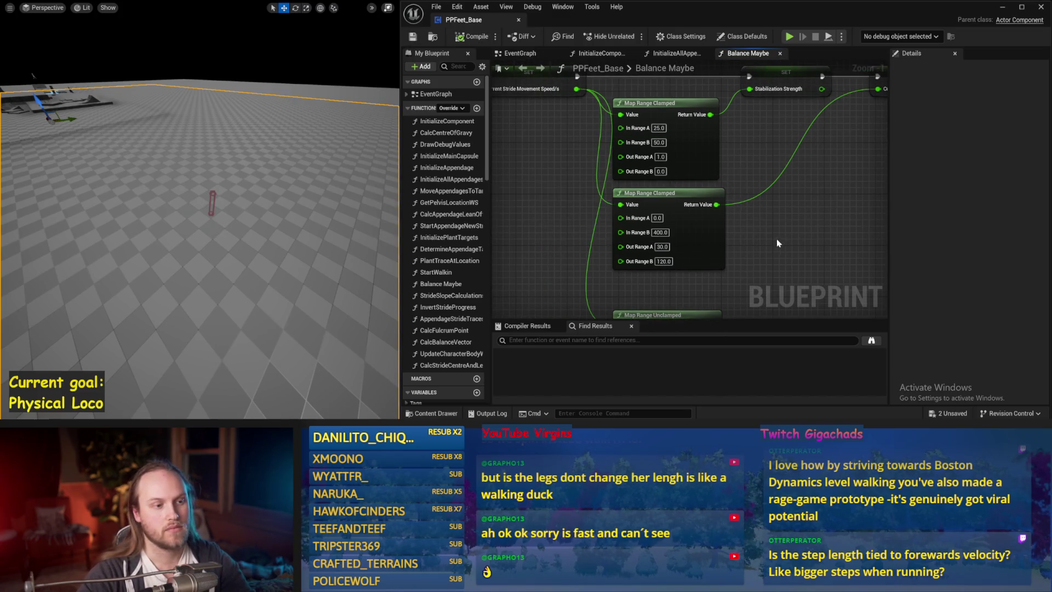
mouse_move(733, 240)
left_mouse_down()
mouse_move(778, 236)
mouse_move(728, 232)
left_mouse_up()
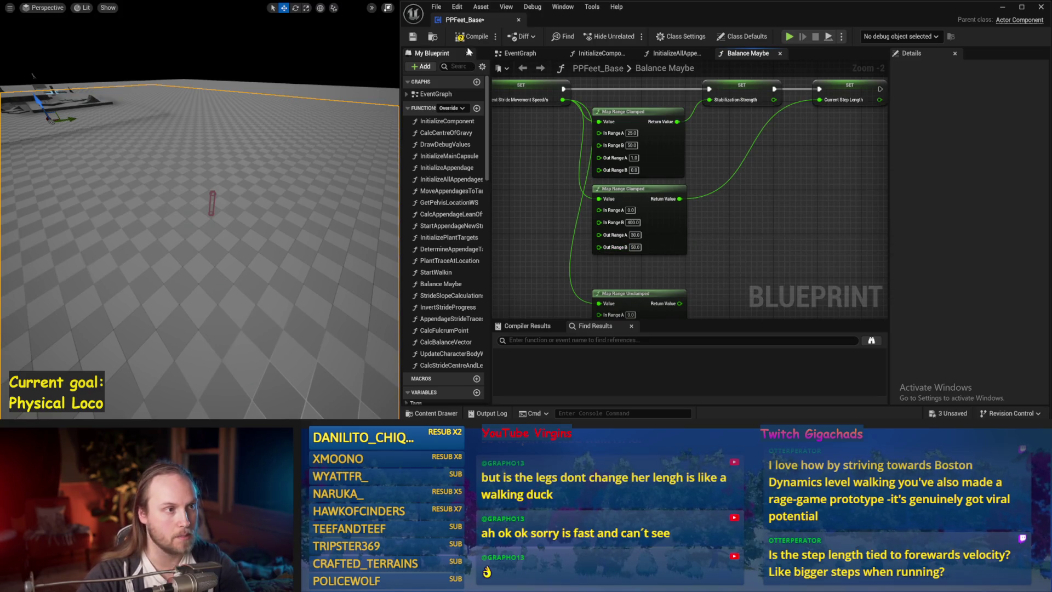
- Save the blueprint and select the middle Map Range Clamped node
left_click(412, 37)
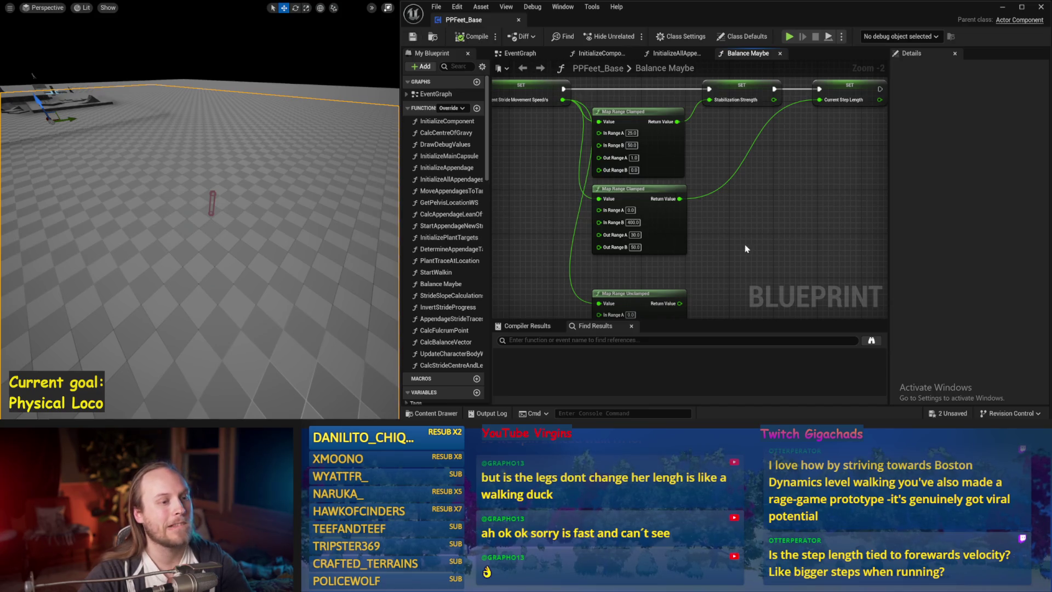
scroll(583, 182, "down", 1)
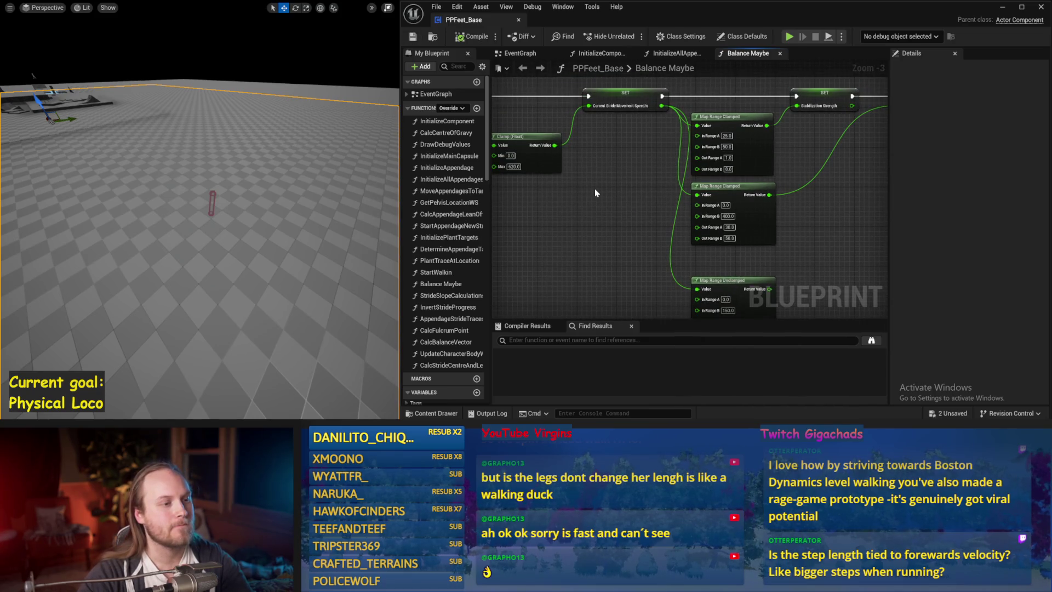
left_click_drag(818, 257, 709, 255)
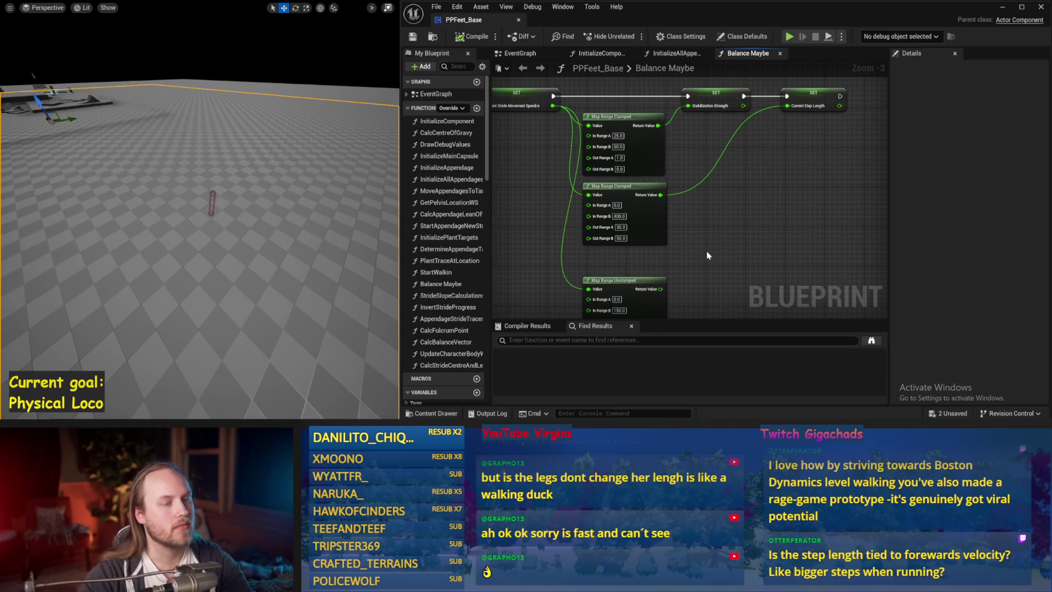
left_click(638, 220)
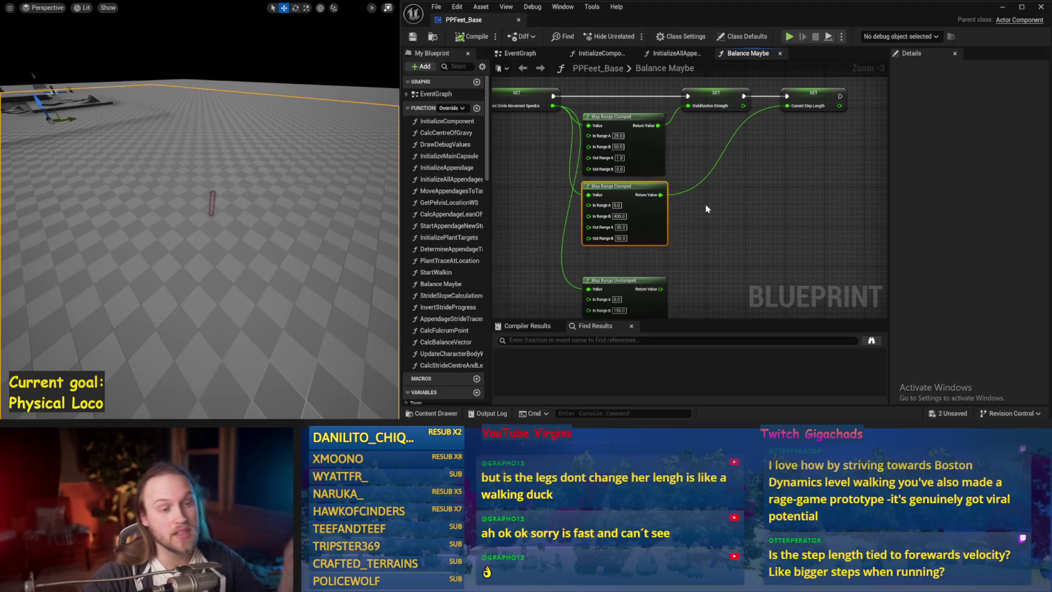
left_click_drag(698, 202, 778, 214)
key("ctrl+s")
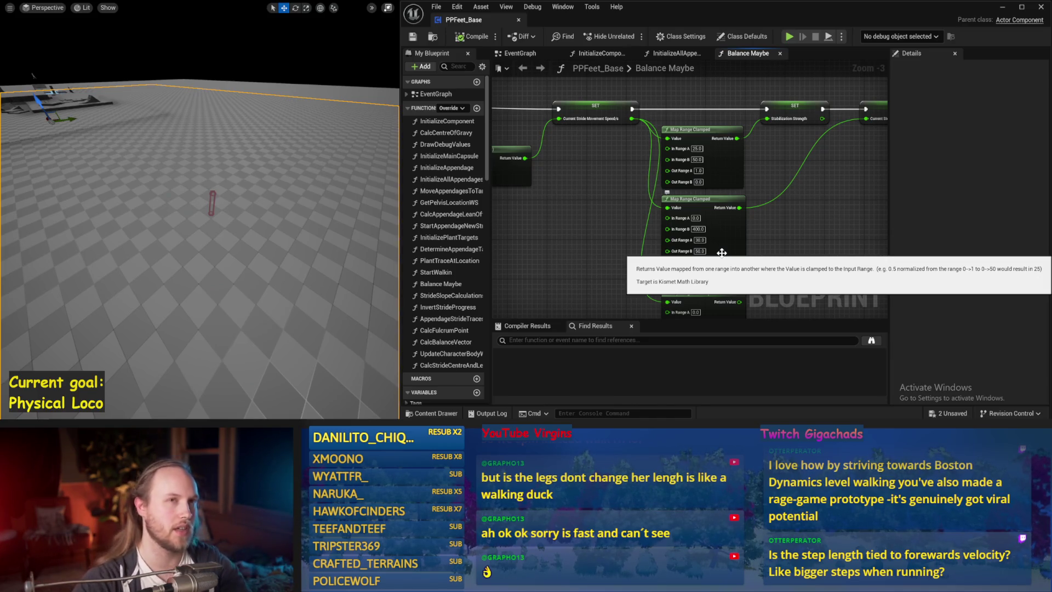
- Set Out Range A to 50, compile the blueprint, and start a simulation
left_click_drag(547, 209, 643, 180)
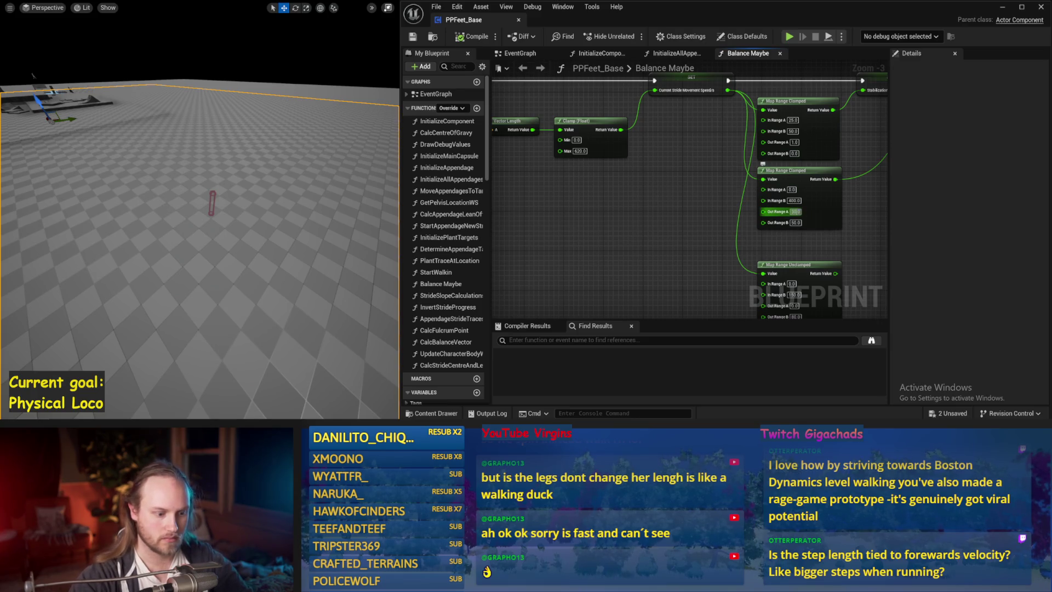
type("50")
left_click(463, 35)
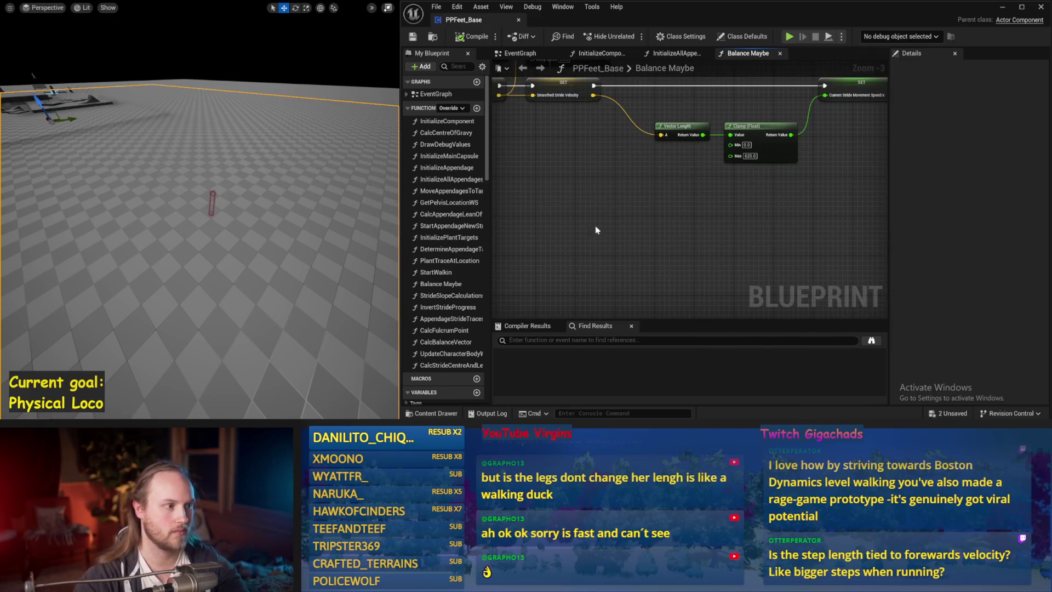
key("alt+s")
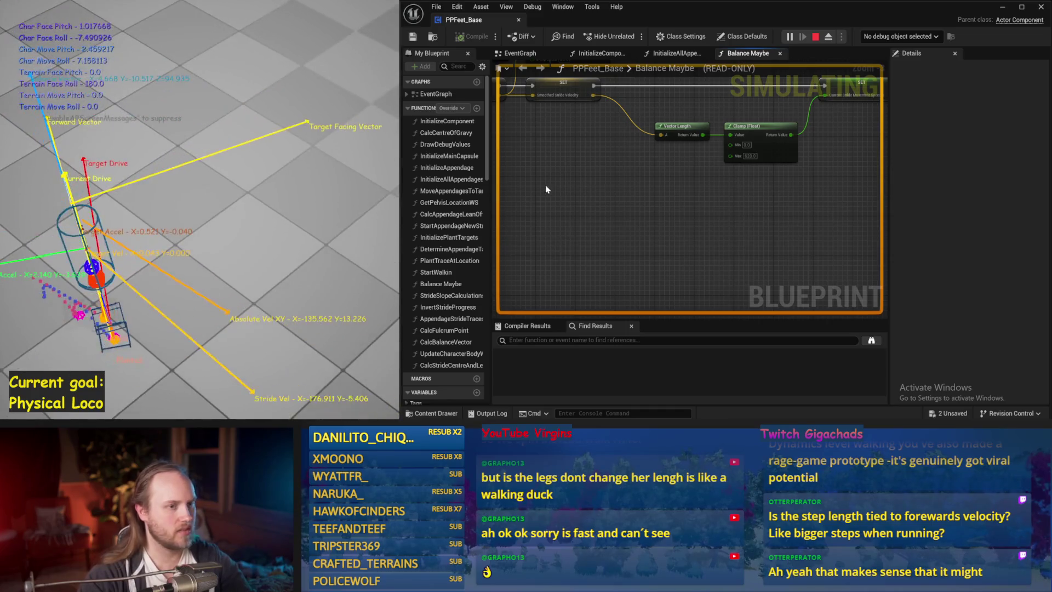
- Set a Stride PID factor to 0.1 and test it in a short simulation
key("Escape")
left_click_drag(749, 238, 724, 270)
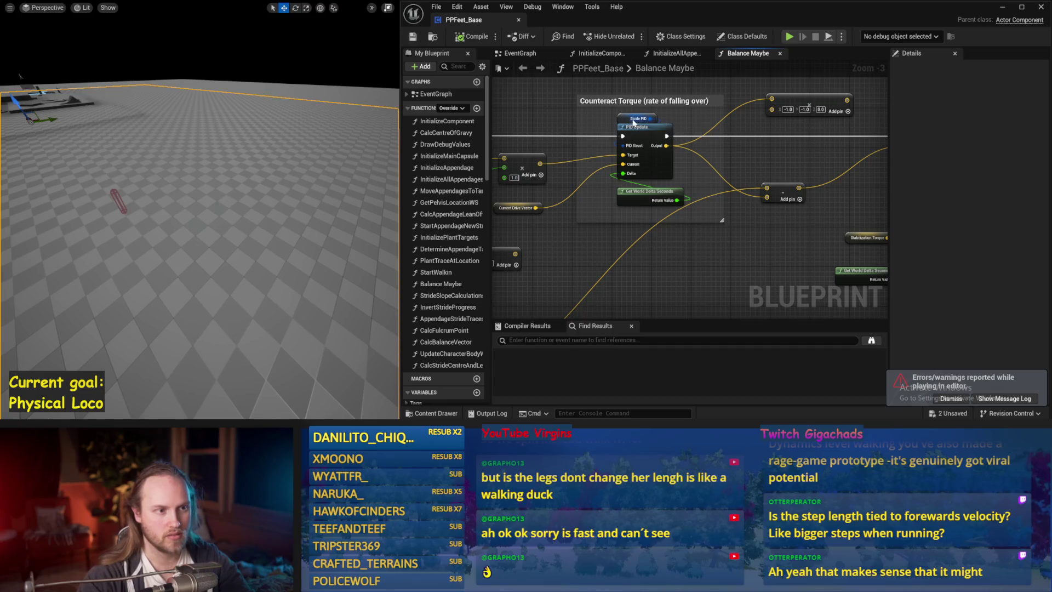
left_click(633, 121)
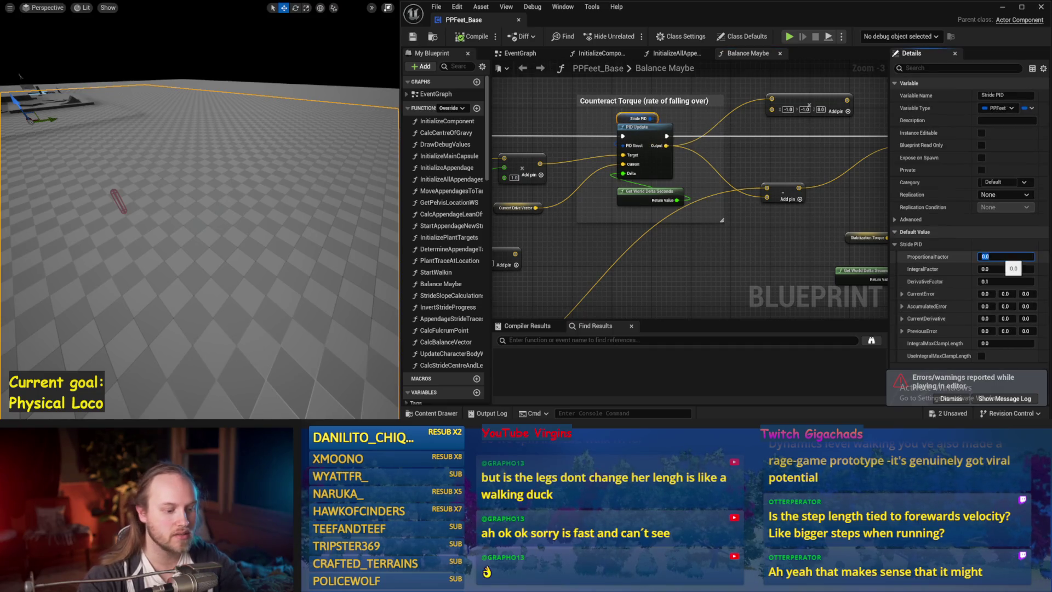
type("0.1")
key("Return")
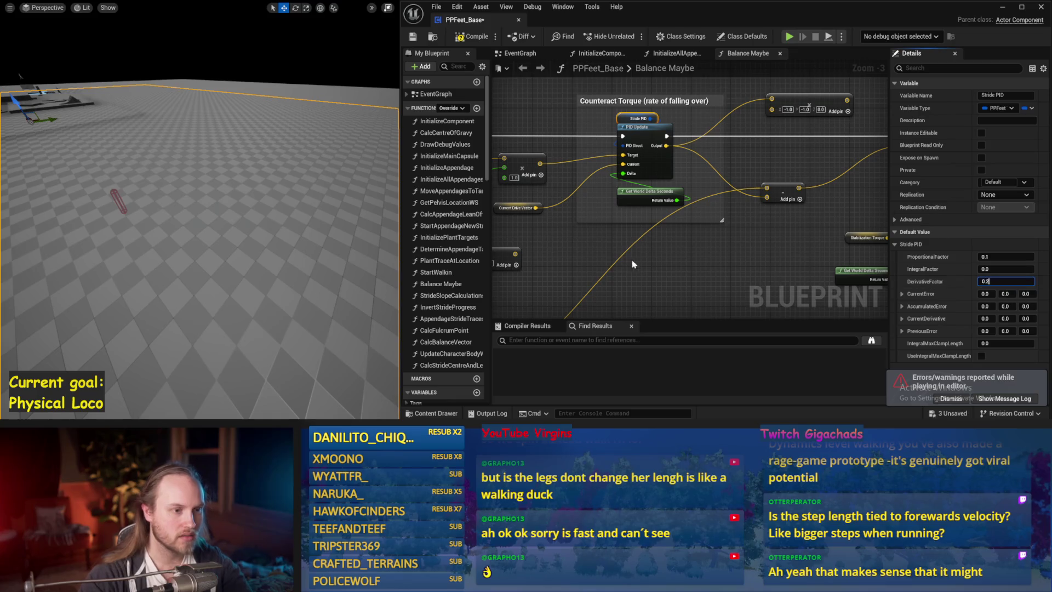
left_click(632, 259)
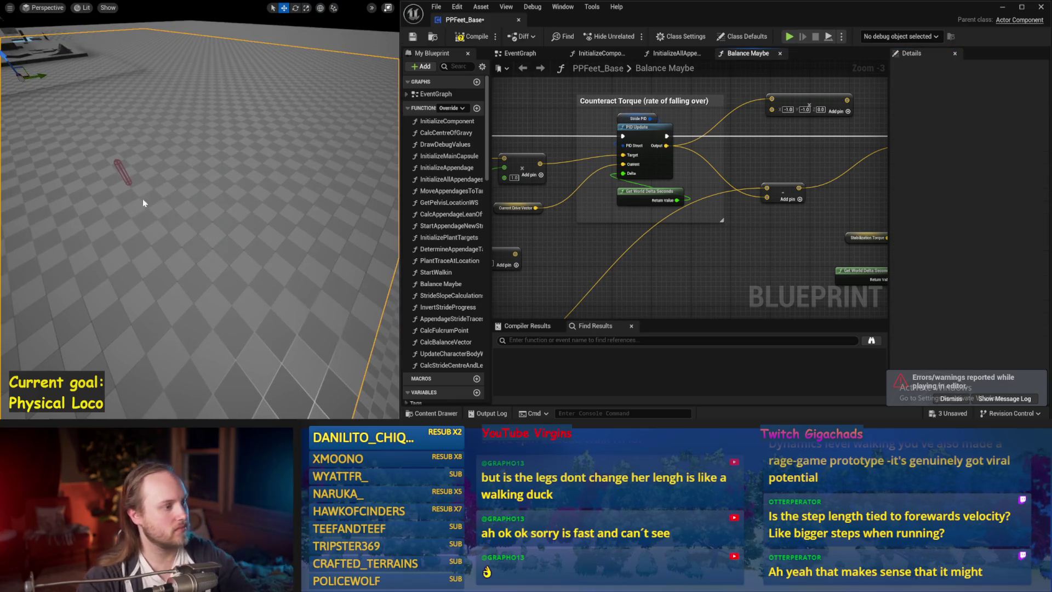
key("alt+s")
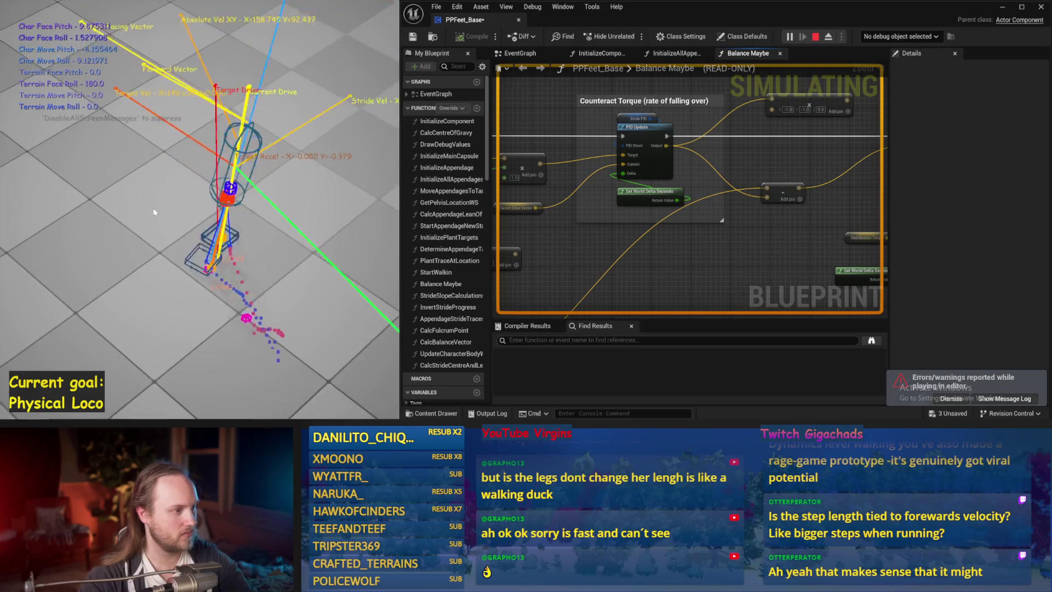
key("Escape")
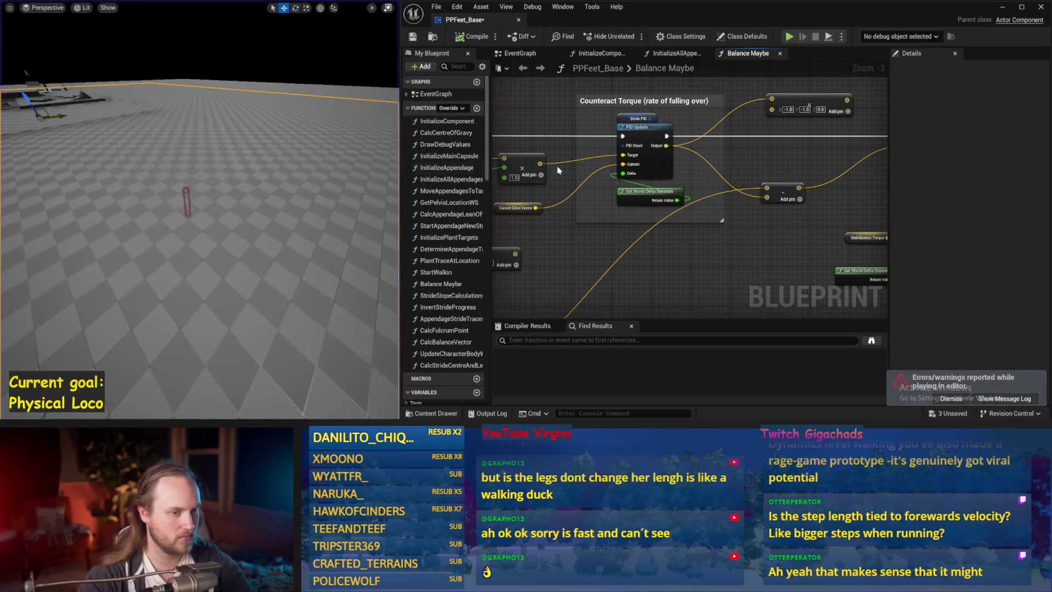
- Reset Stride PID's proportional factor to 0, edit its derivative factor, save, and resimulate
left_click(637, 118)
left_click(1005, 257)
type("0")
left_click(1006, 281)
type("0")
left_click(704, 271)
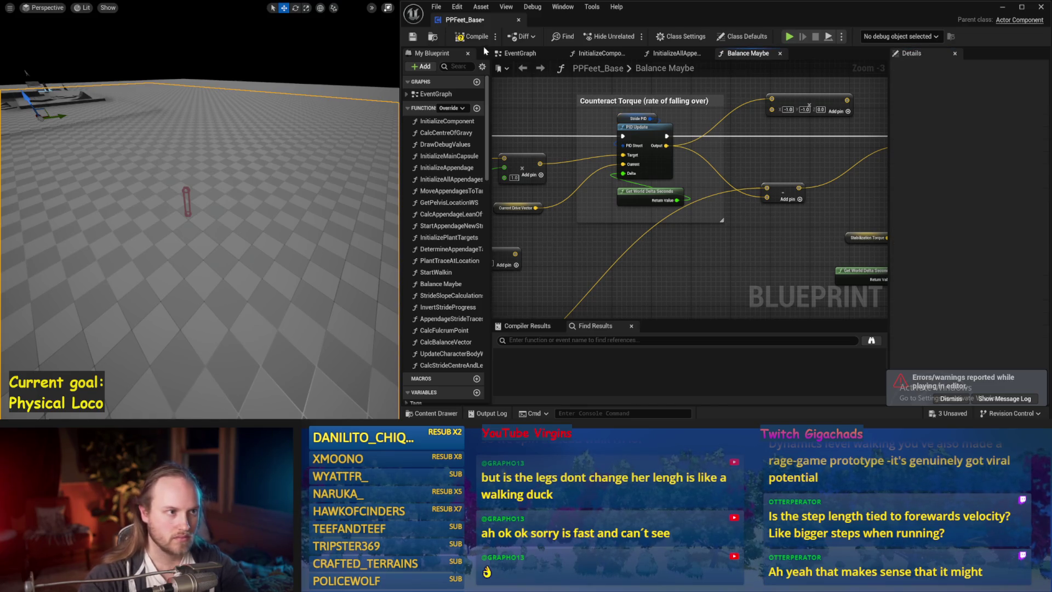
left_click(413, 38)
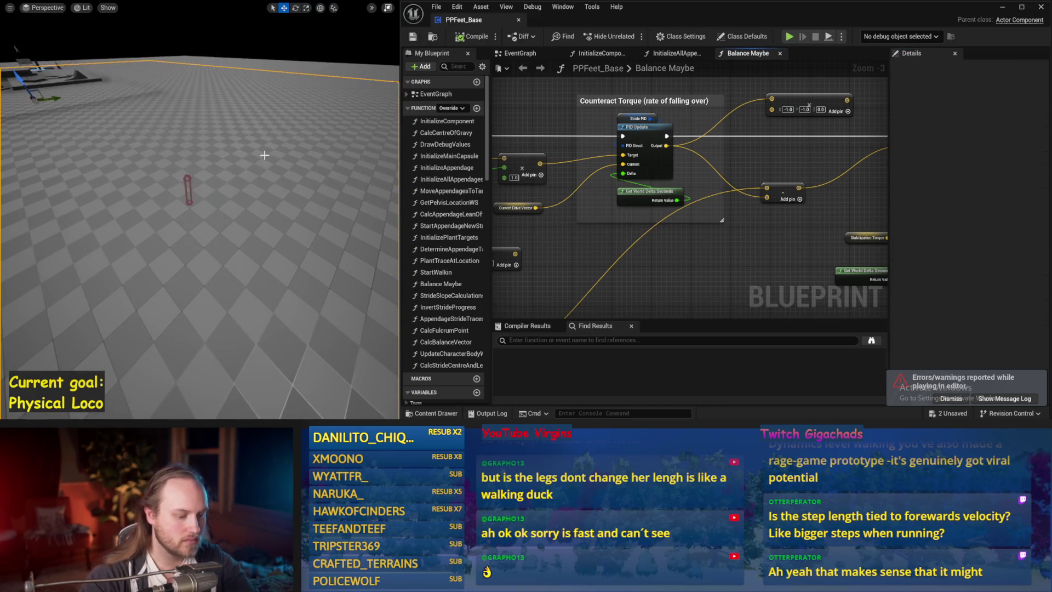
key("alt+s")
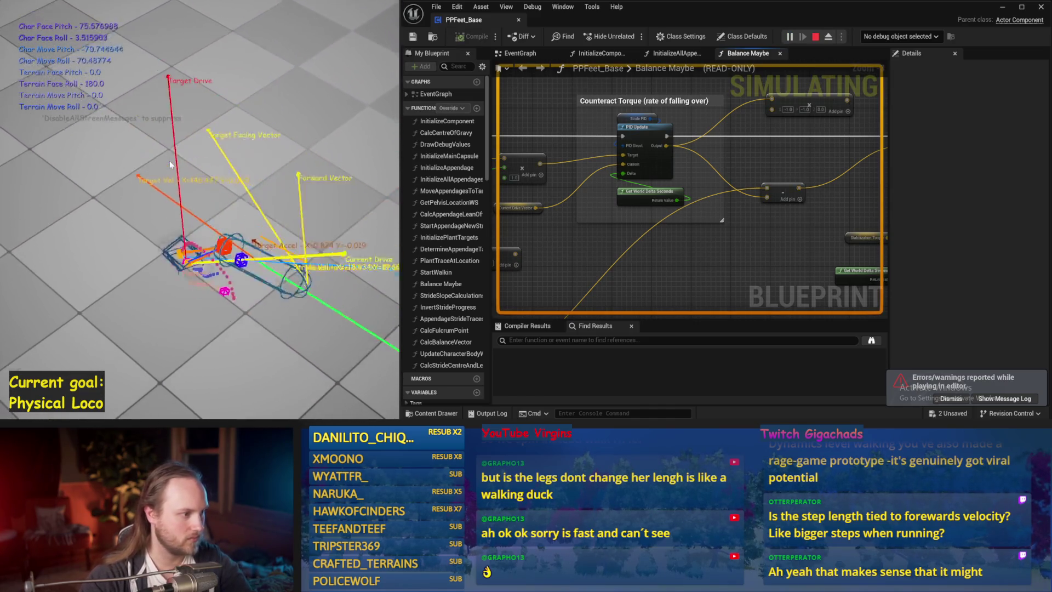
- Run two short balance simulations, reframing the graph and level view between them
key("Escape")
key("alt+s")
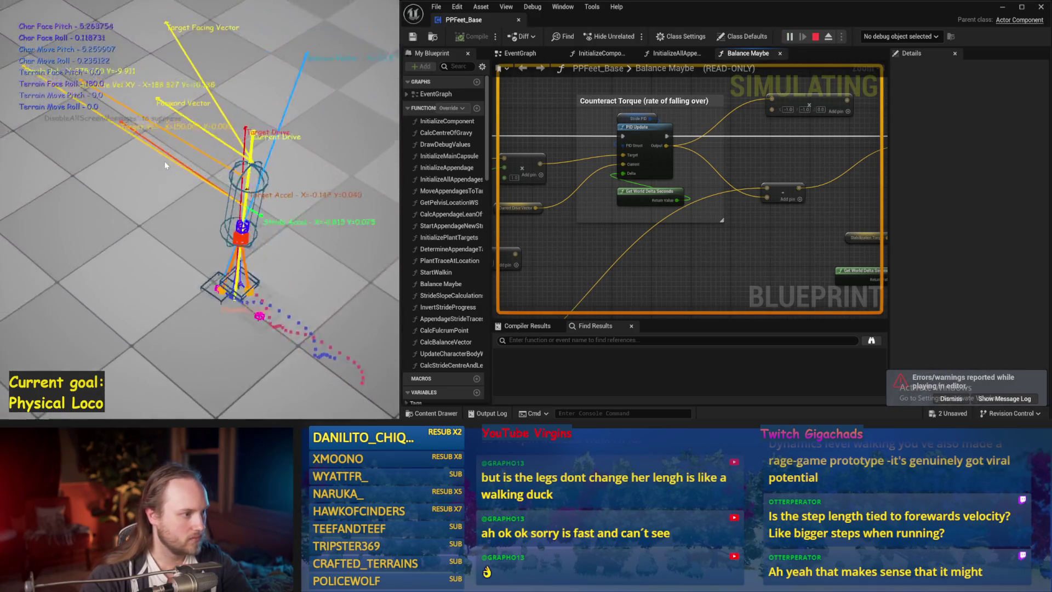
key("Escape")
mouse_move(686, 251)
left_mouse_down()
mouse_move(634, 263)
mouse_move(630, 274)
mouse_move(647, 217)
left_mouse_up()
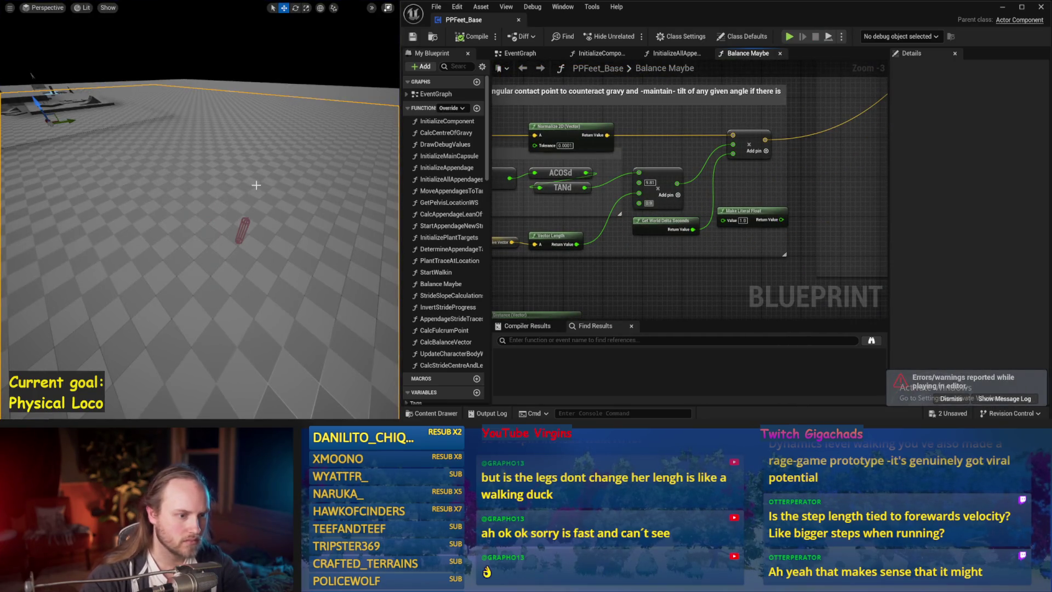
left_click_drag(256, 185, 251, 192)
key("alt+s")
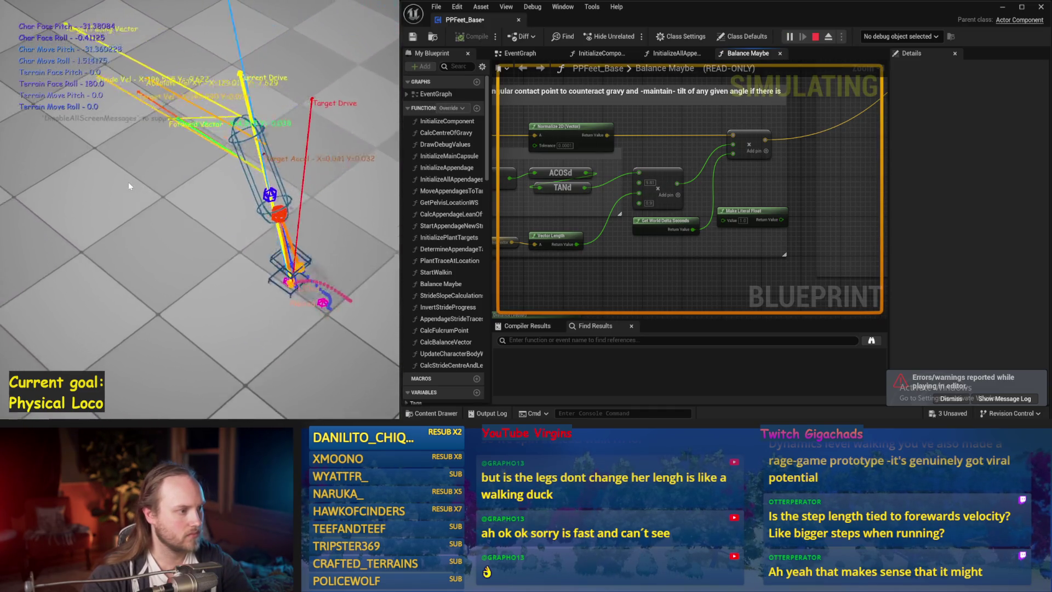
key("Escape")
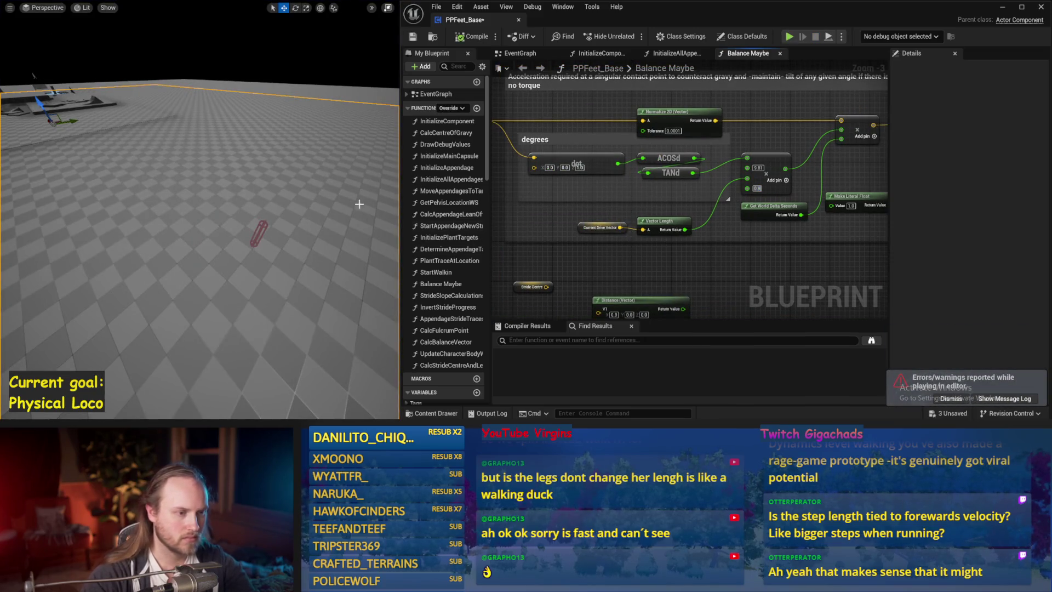
- Run two more simulations from adjusted camera angles, then save the blueprint
left_click_drag(359, 204, 342, 203)
key("alt+s")
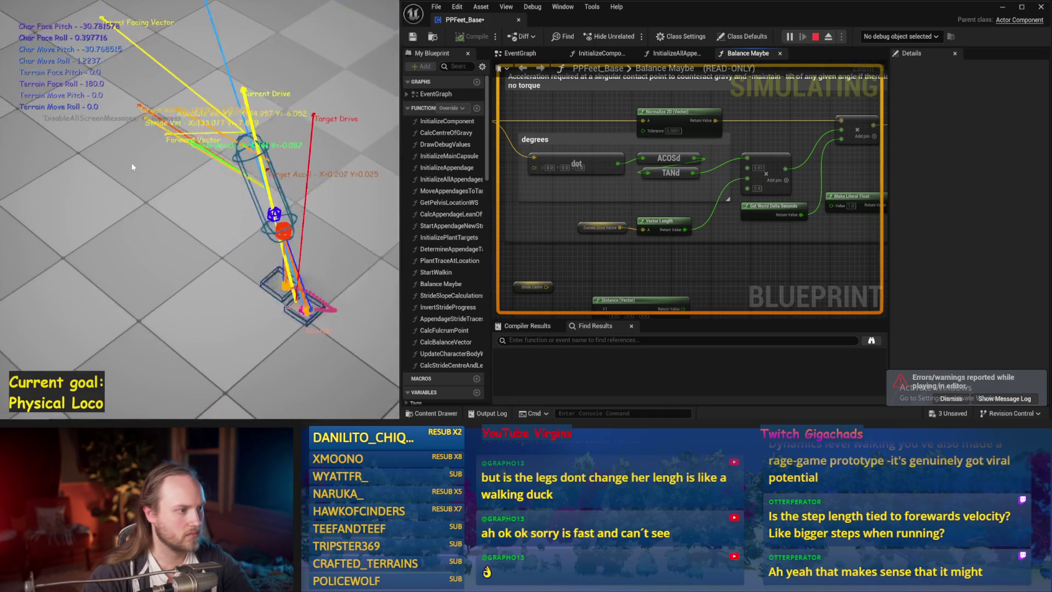
key("Escape")
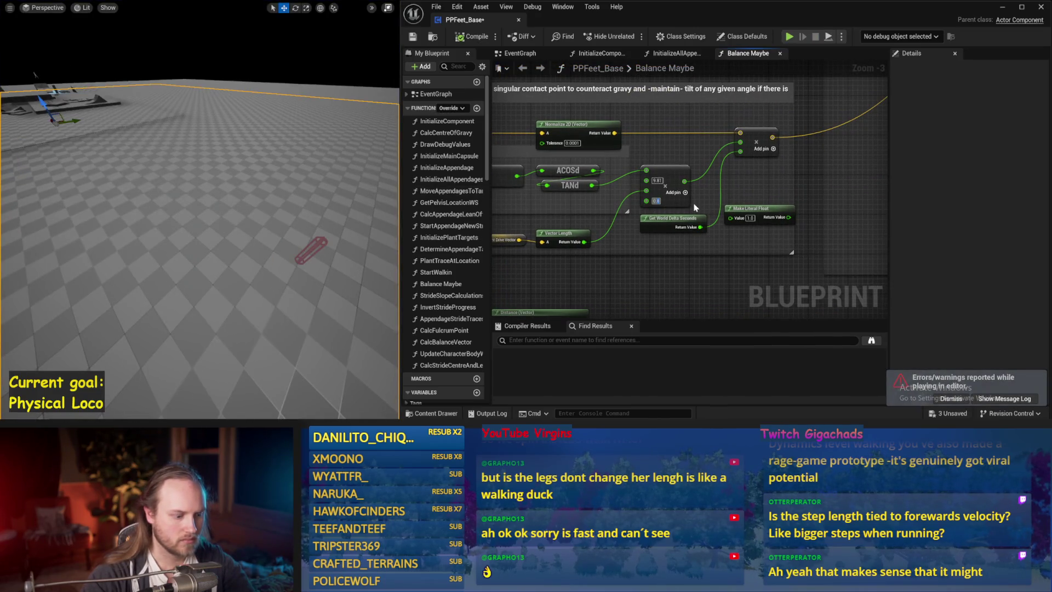
left_click_drag(289, 200, 289, 200)
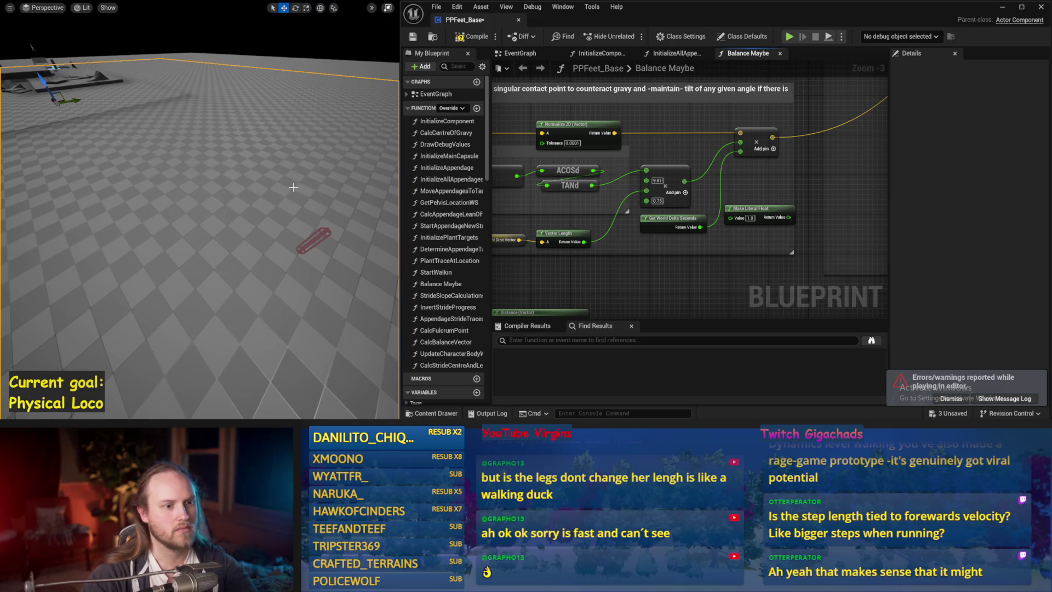
key("alt+s")
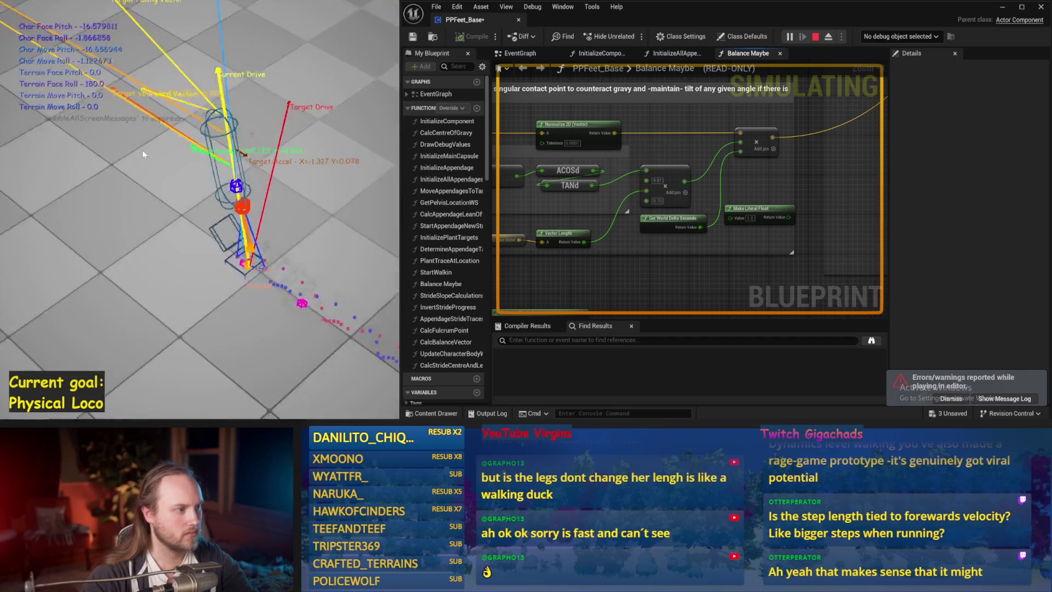
key("Escape")
scroll(725, 193, "down", 3)
key("ctrl+s")
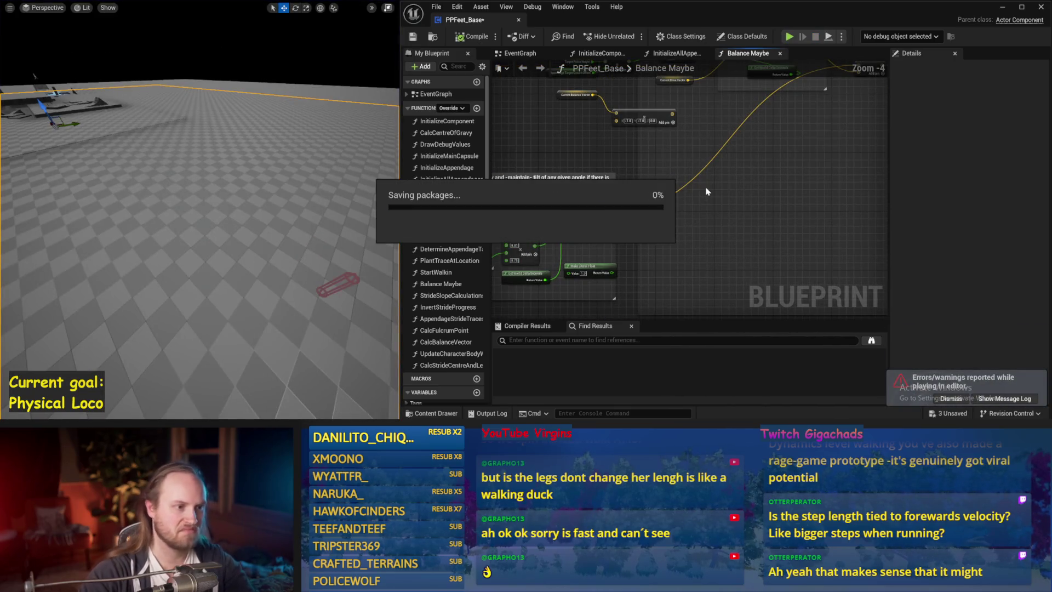
- Frame the Counteract Torque section, check Stride PID's default factors, save, and start a simulation
left_click_drag(707, 191, 695, 237)
left_click_drag(715, 200, 846, 178)
scroll(744, 136, "up", 1)
left_click(761, 122)
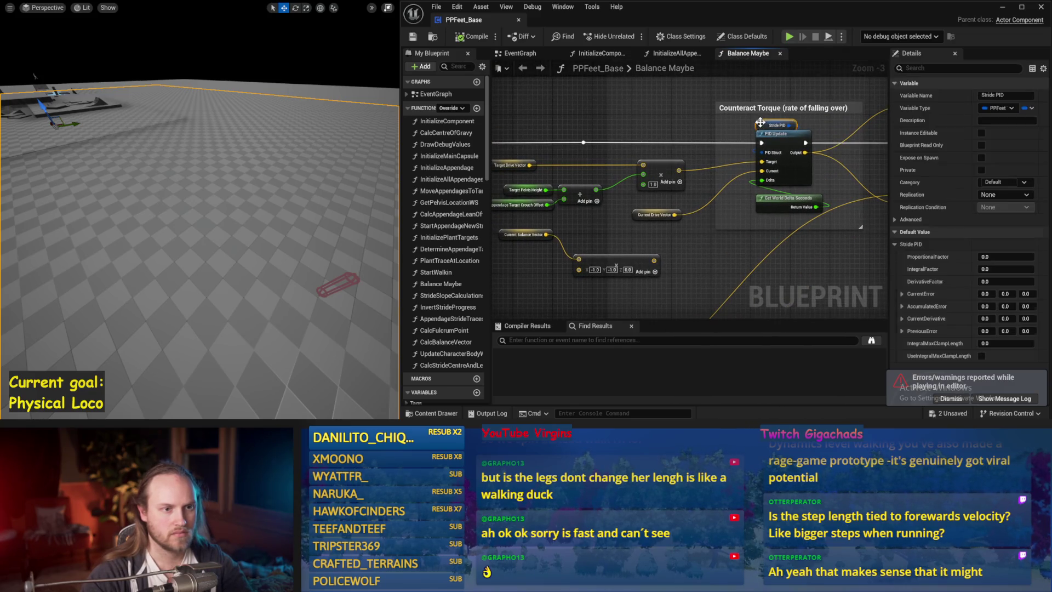
left_click_drag(765, 253, 674, 228)
key("ctrl+s")
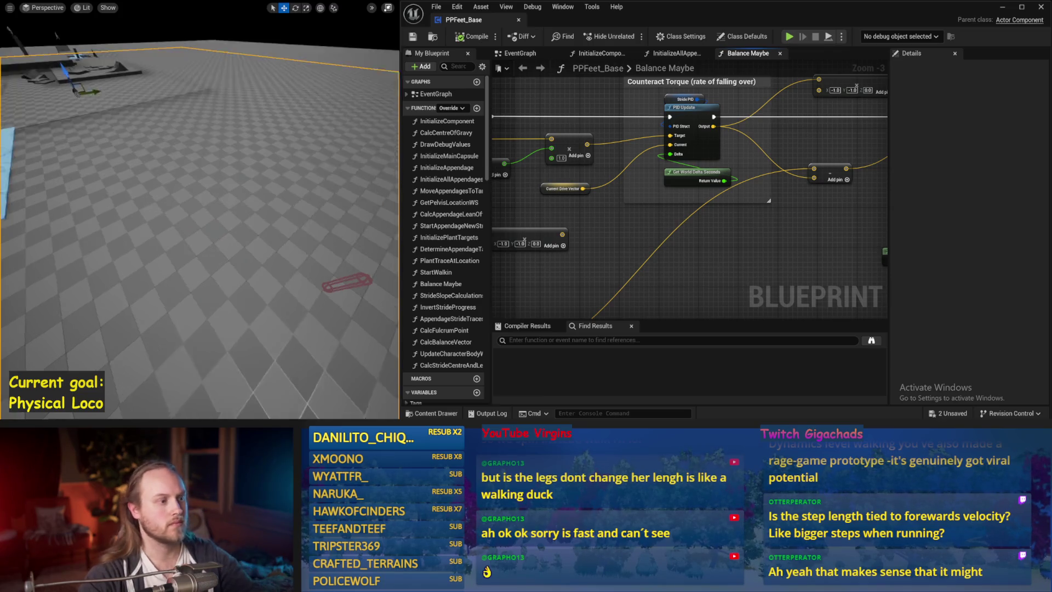
key("alt+s")
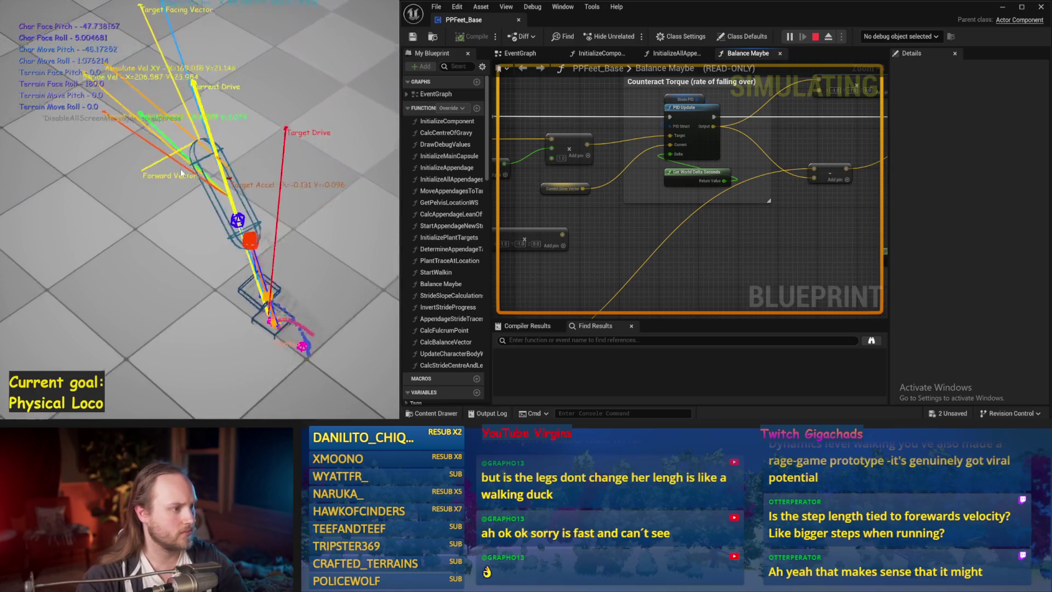
- Set the InitializeAllAppendages For Loop Last Index to 3 and run two test simulations
key("Escape")
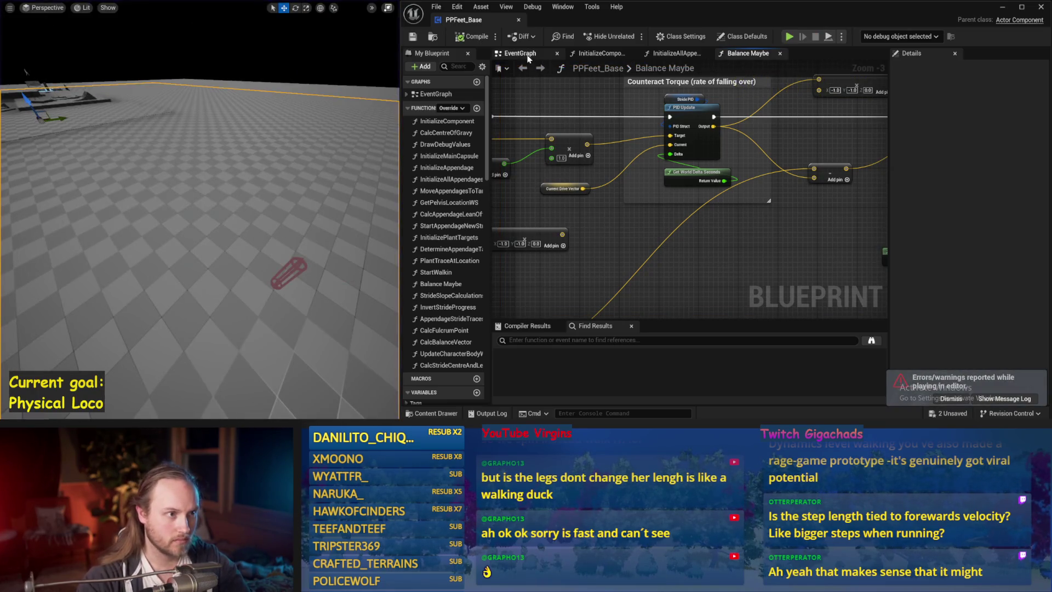
left_click(523, 54)
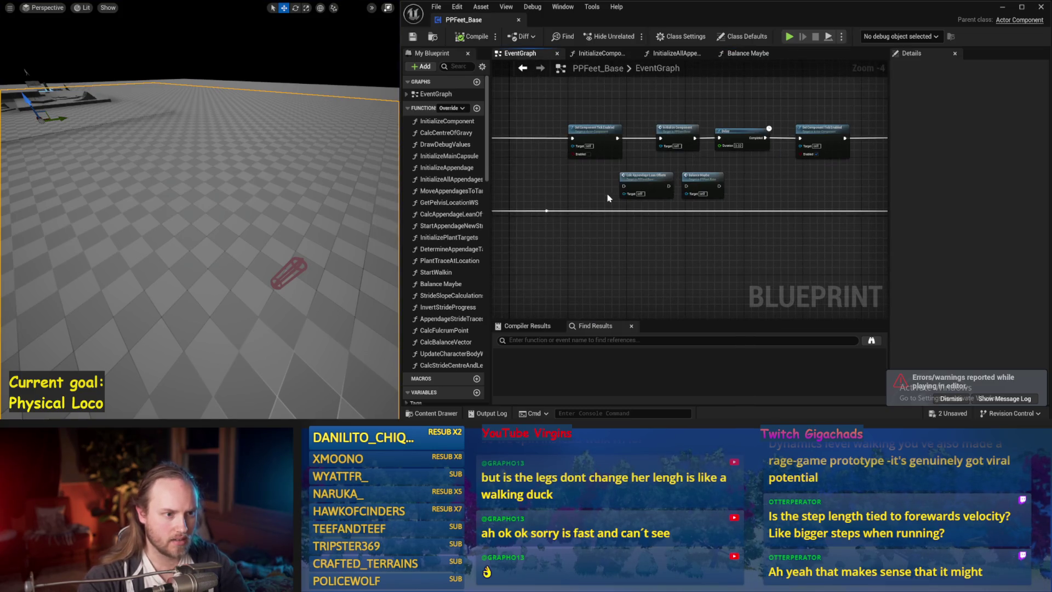
double_click(673, 151)
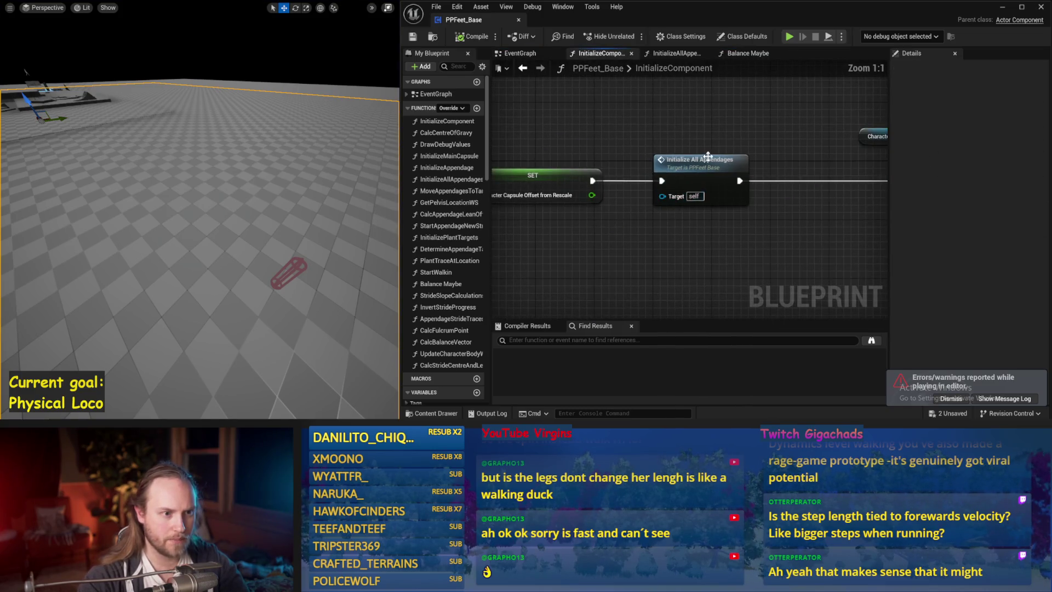
left_click(295, 219)
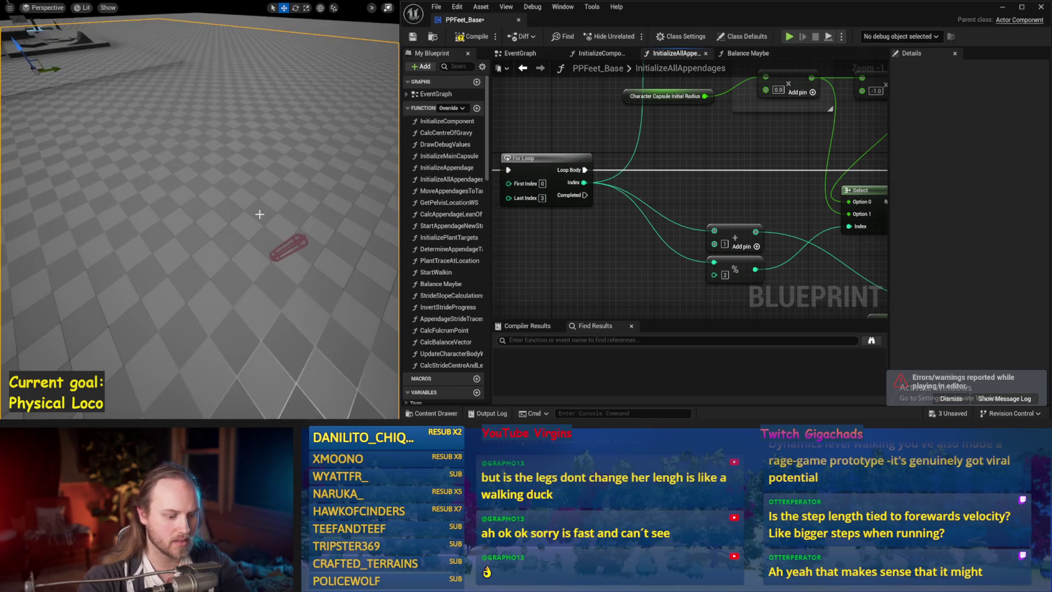
key("alt+s")
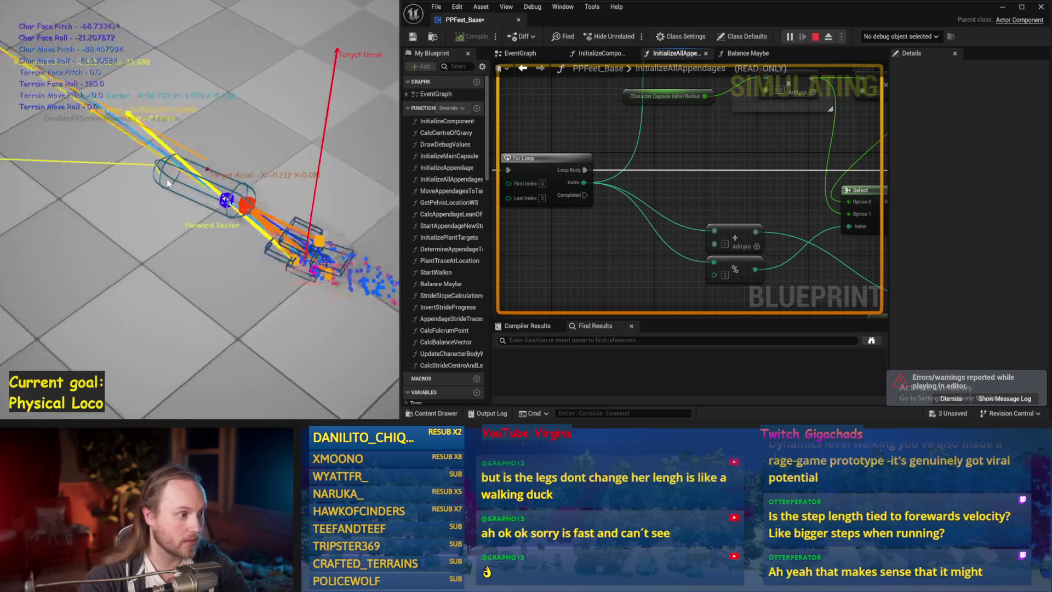
key("Escape")
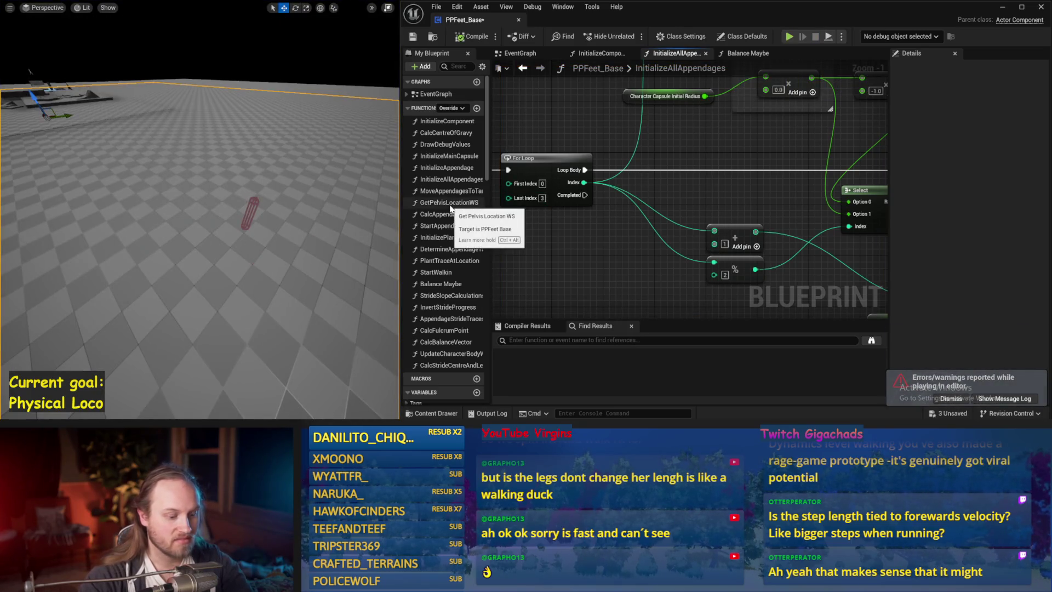
key("alt+s")
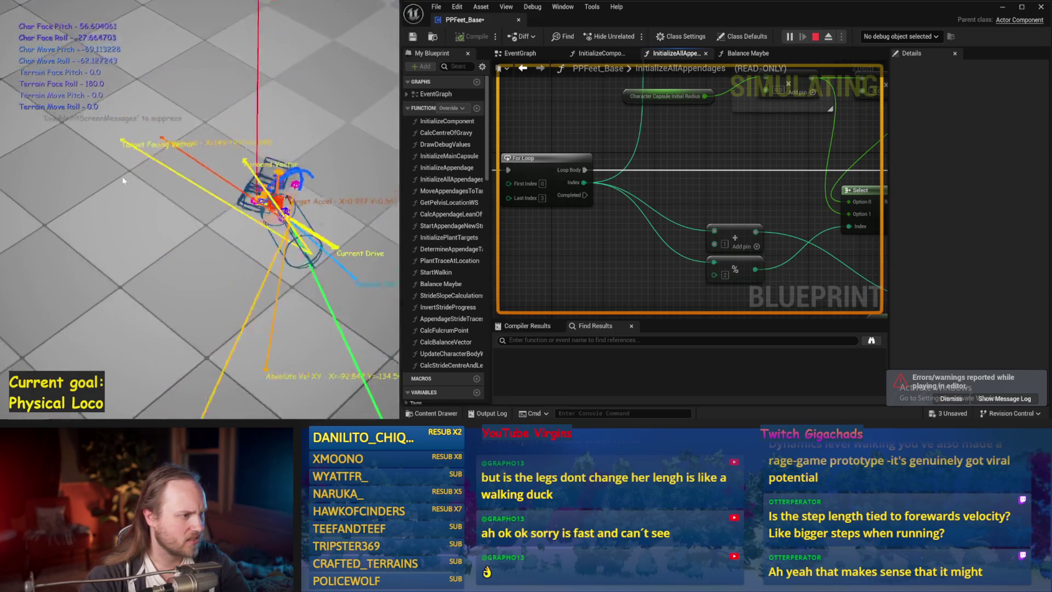
key("Escape")
- Save the blueprint and reopen the Balance Maybe function from the EventGraph
left_click(518, 54)
mouse_move(636, 258)
left_mouse_down()
mouse_move(732, 179)
mouse_move(641, 174)
left_mouse_up()
key("ctrl+s")
left_click_drag(740, 176, 634, 184)
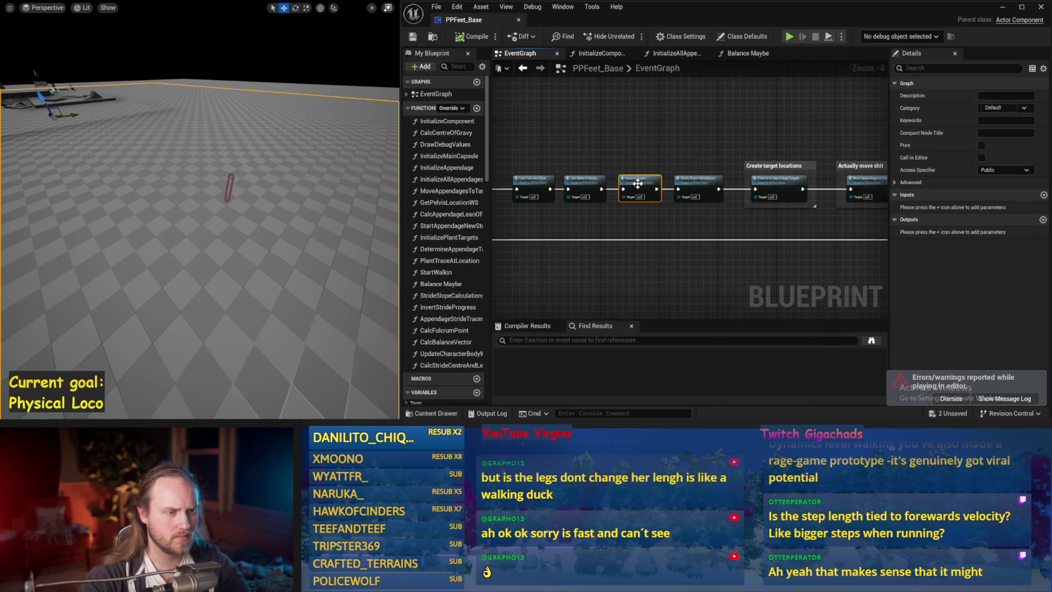
double_click(633, 185)
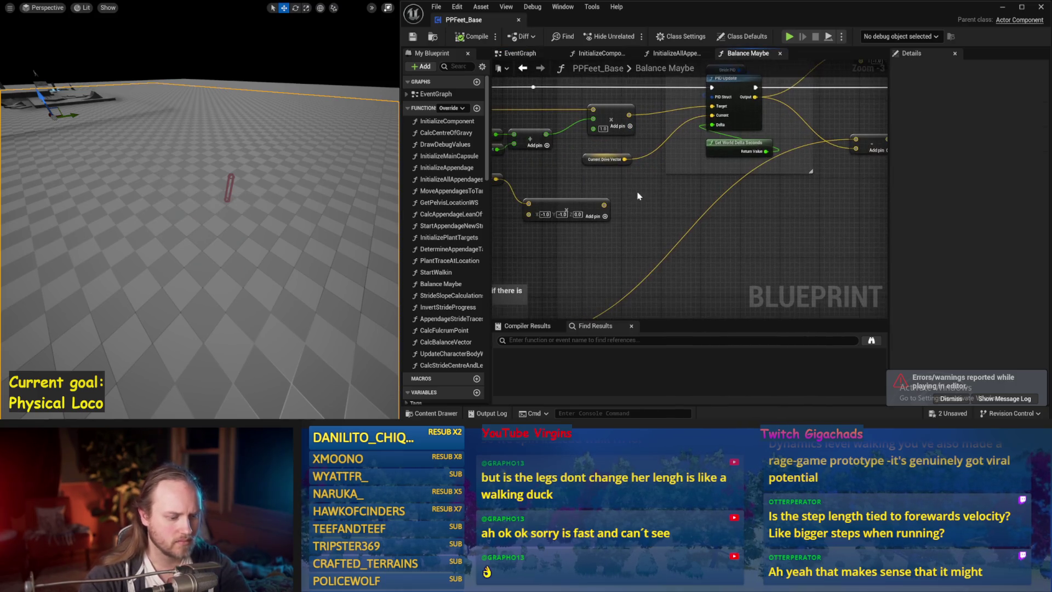
- Run two more balance simulations, then frame the Counteract Torque PID Update
key("alt+s")
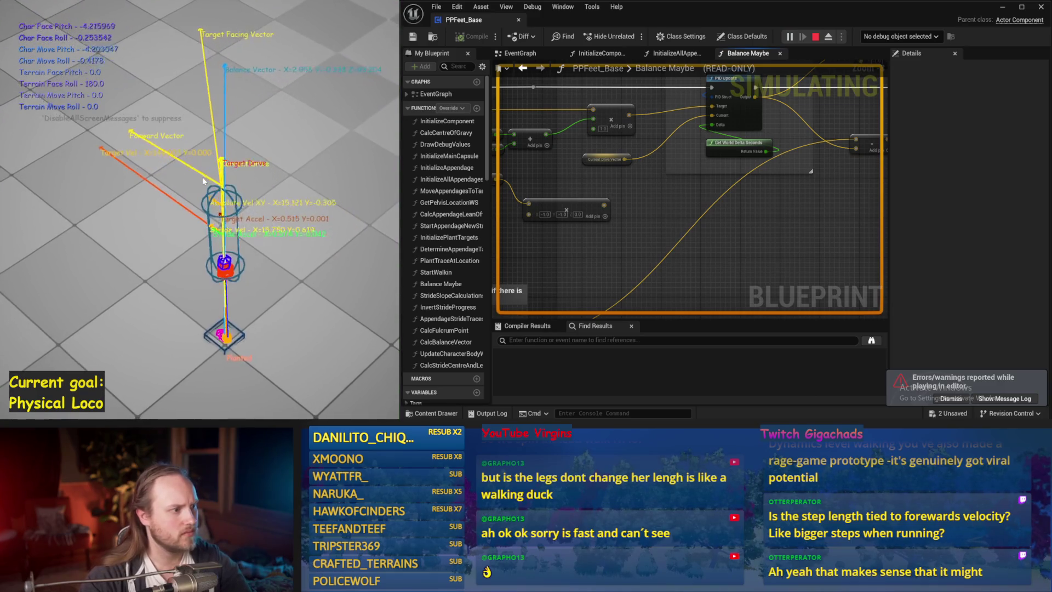
key("Escape")
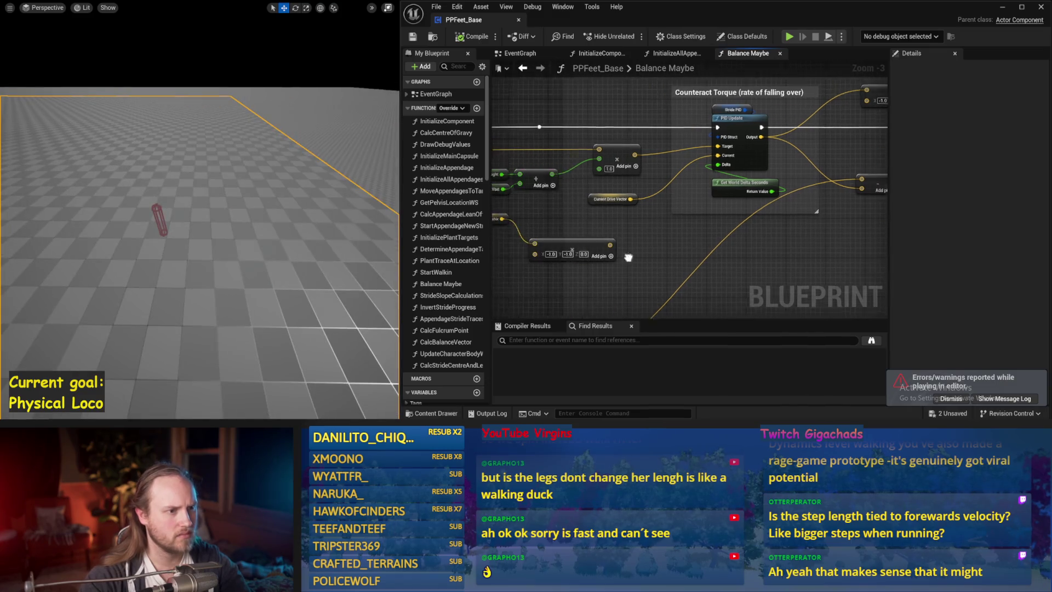
key("alt+s")
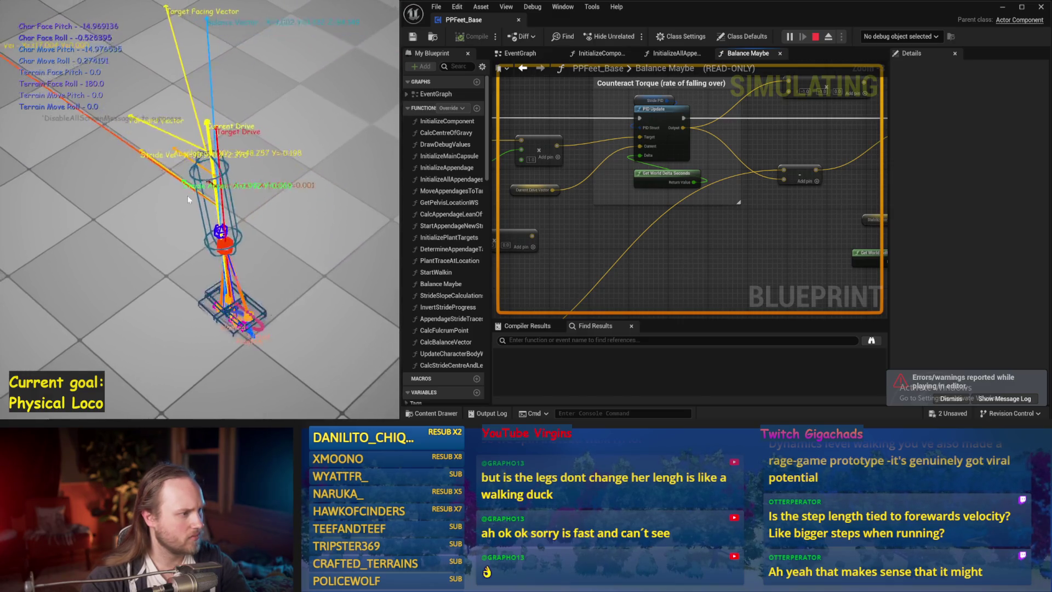
key("Escape")
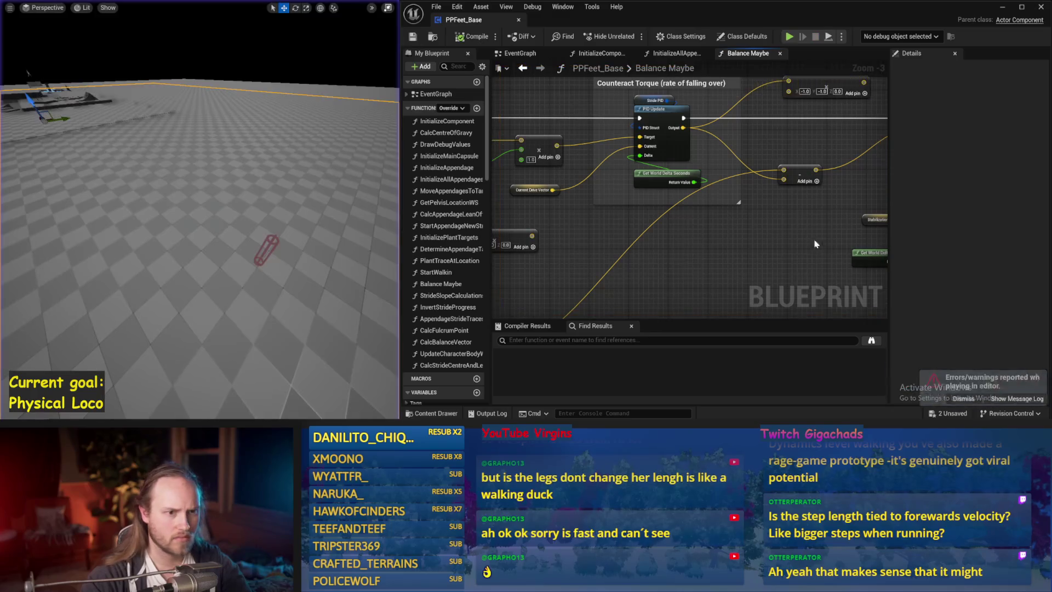
scroll(777, 172, "up", 3)
left_click_drag(777, 172, 633, 258)
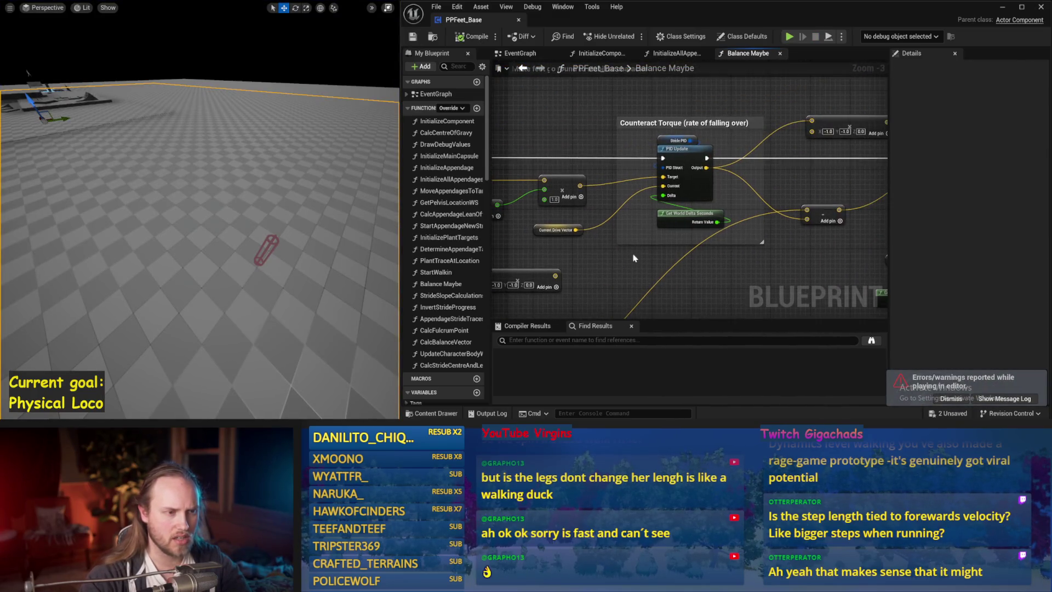
left_click(664, 141)
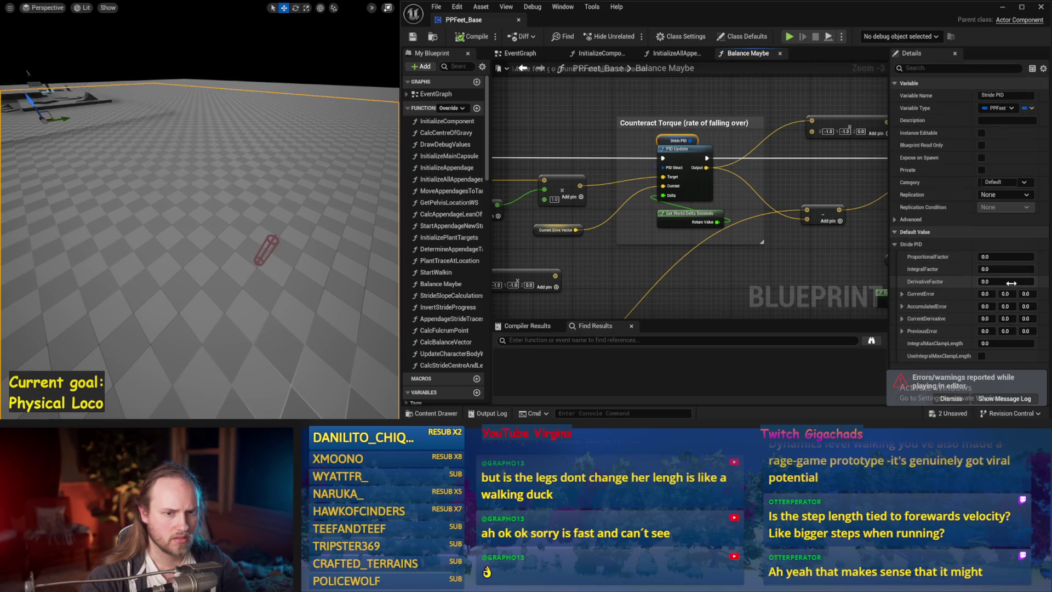
type("0.1")
key("Return")
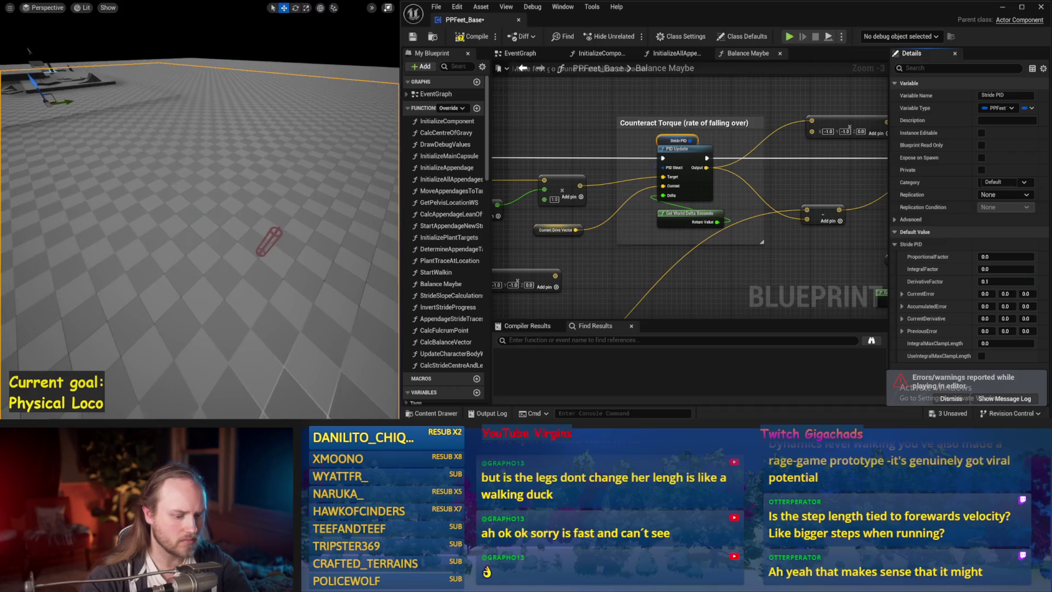
key("alt+s")
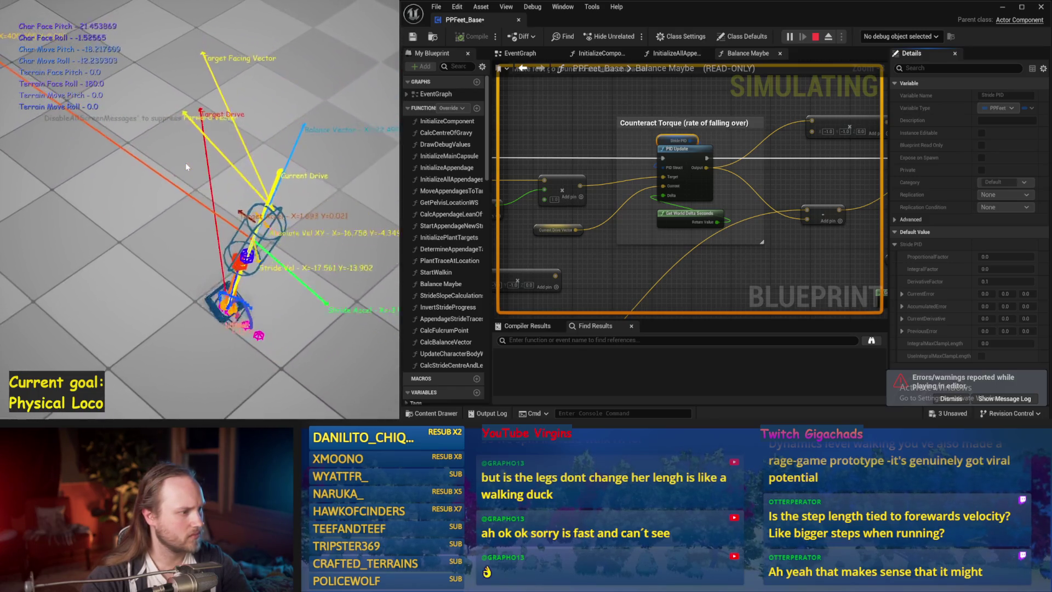
key("Escape")
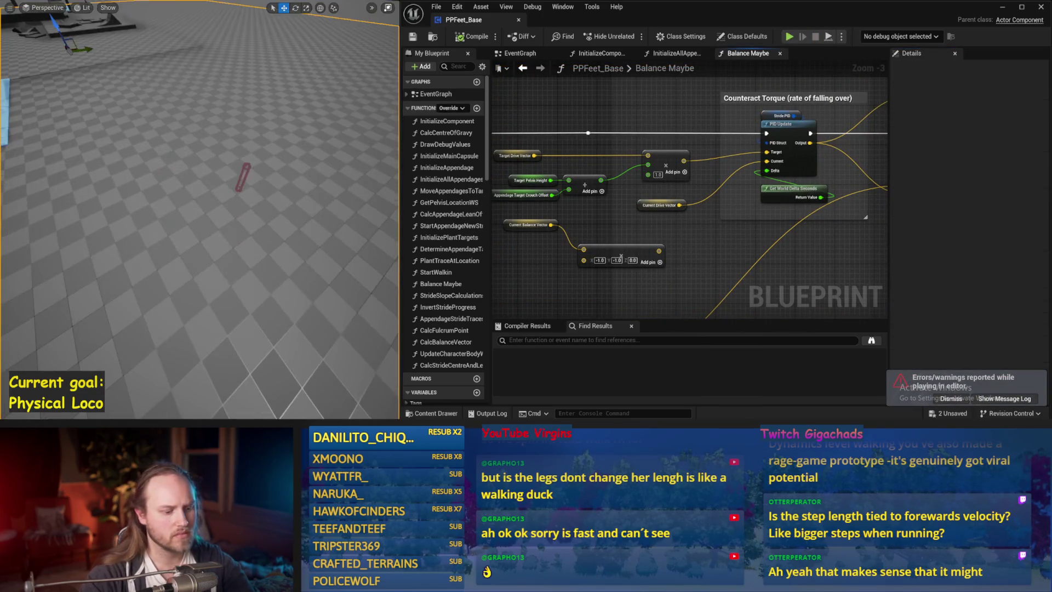
key("alt+s")
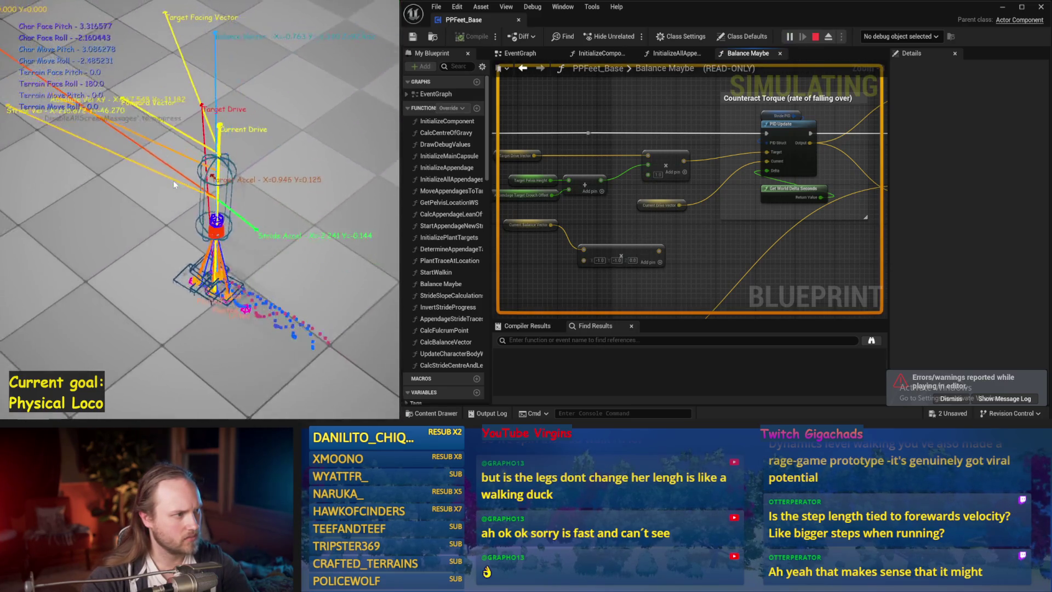
key("Escape")
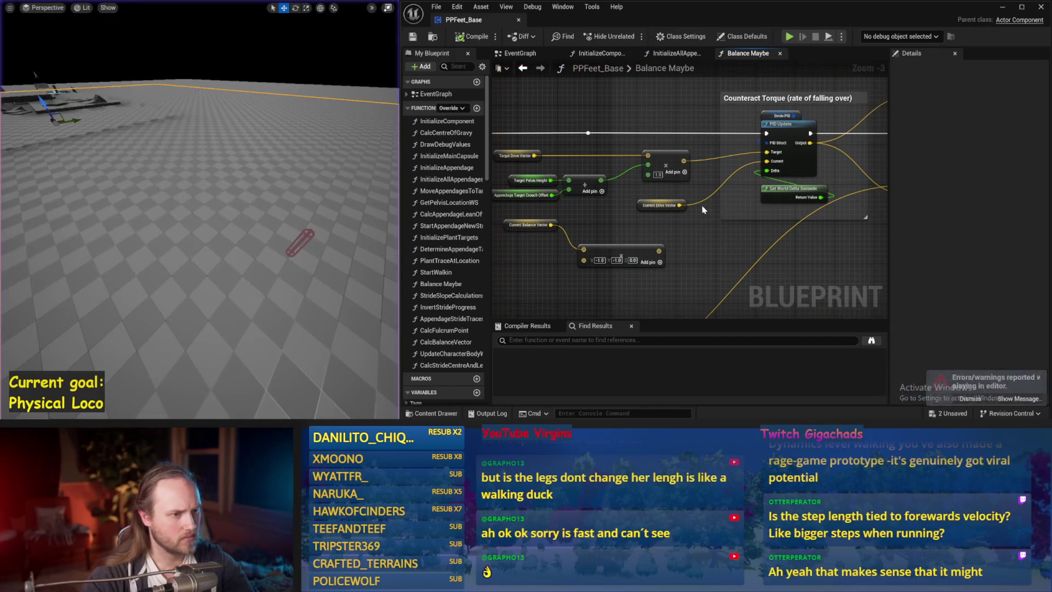
scroll(656, 169, "down", 5)
mouse_move(728, 189)
left_mouse_down()
mouse_move(630, 219)
mouse_move(759, 228)
mouse_move(649, 231)
mouse_move(697, 160)
mouse_move(742, 186)
mouse_move(523, 201)
left_mouse_up()
scroll(692, 212, "up", 1)
scroll(669, 155, "up", 1)
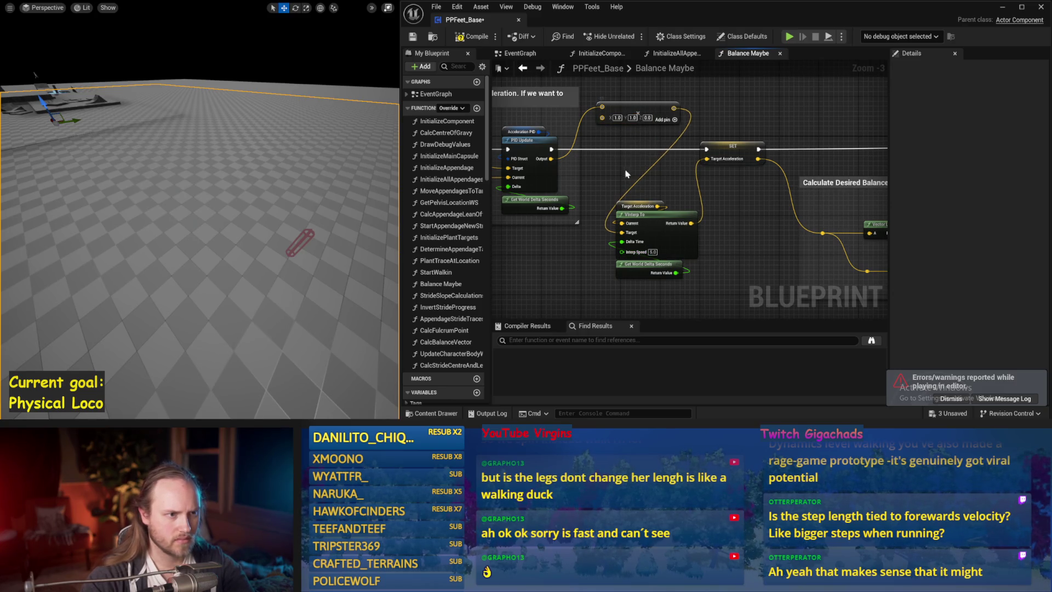
left_click_drag(258, 235, 258, 243)
key("alt+s")
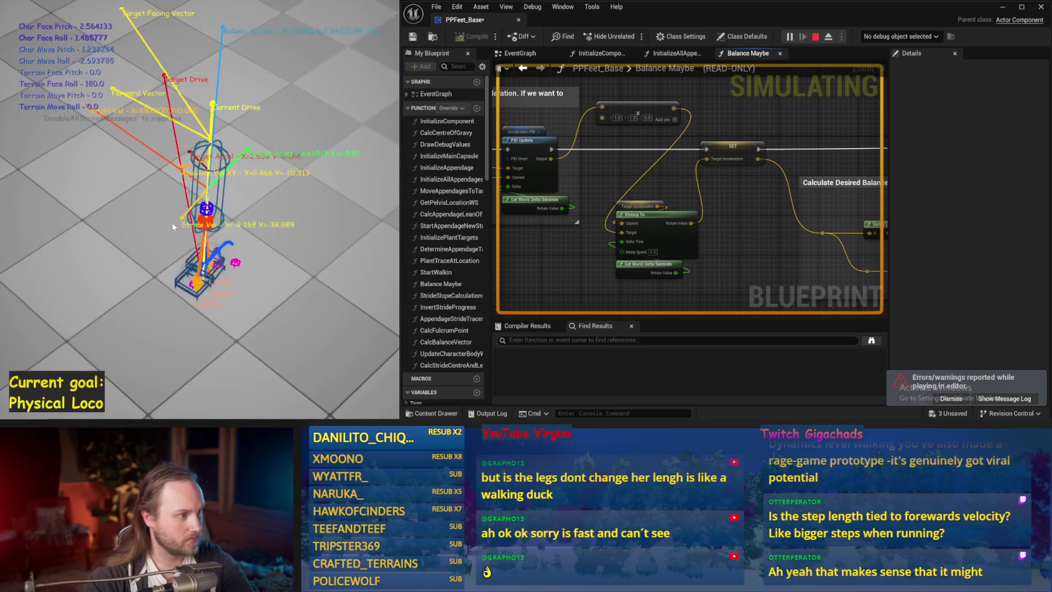
key("Escape")
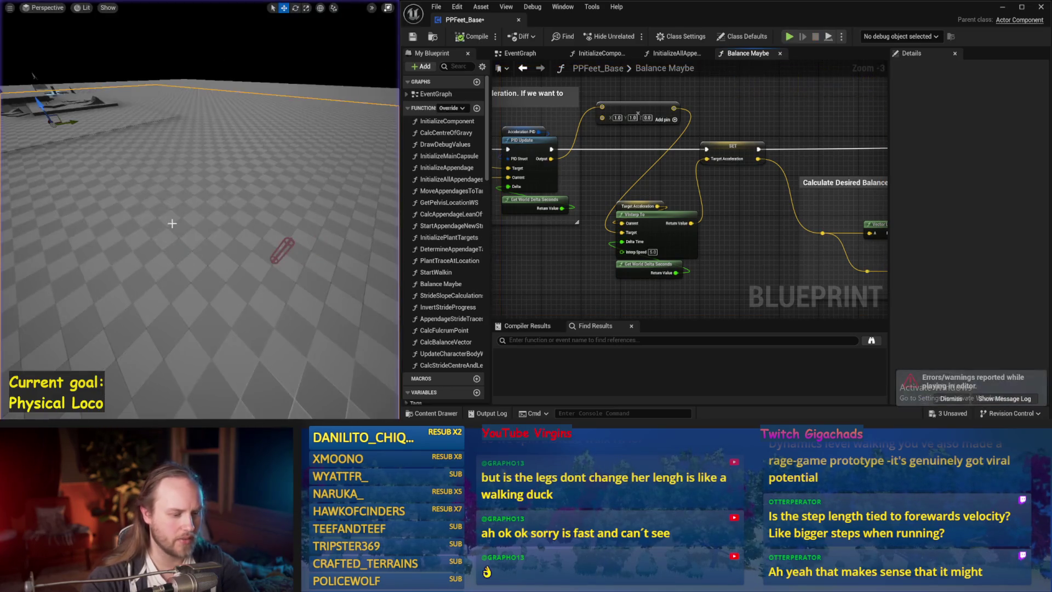
key("alt+s")
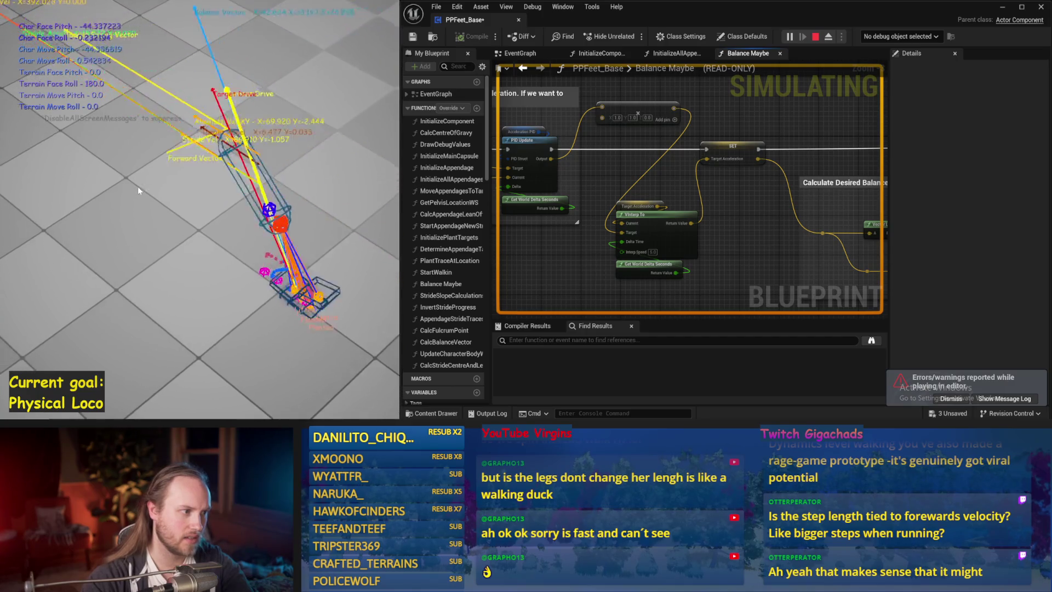
key("Escape")
scroll(720, 224, "down", 5)
scroll(706, 202, "up", 2)
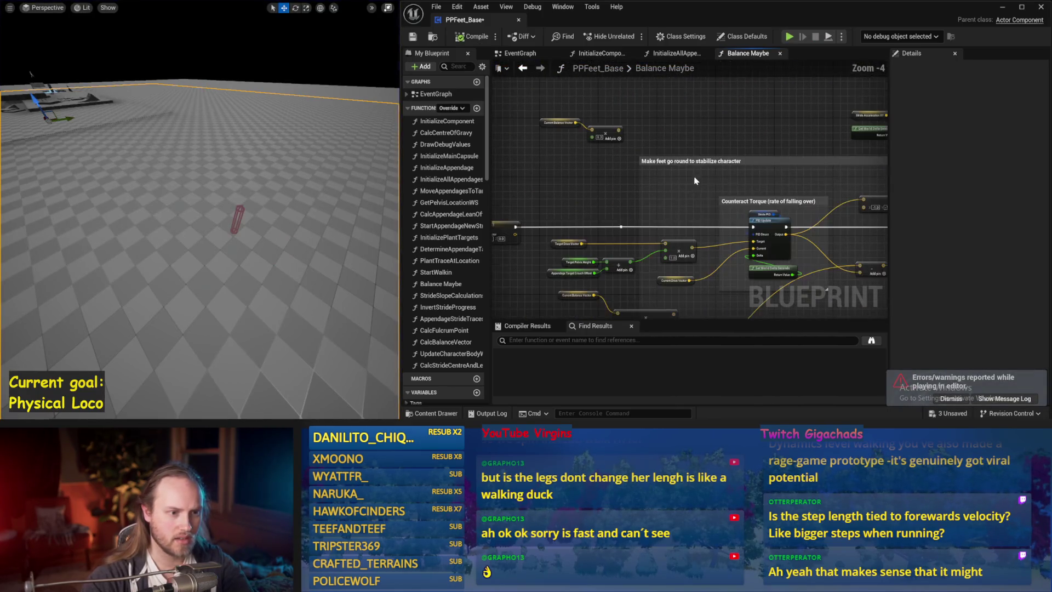
scroll(744, 216, "down", 2)
scroll(721, 188, "up", 2)
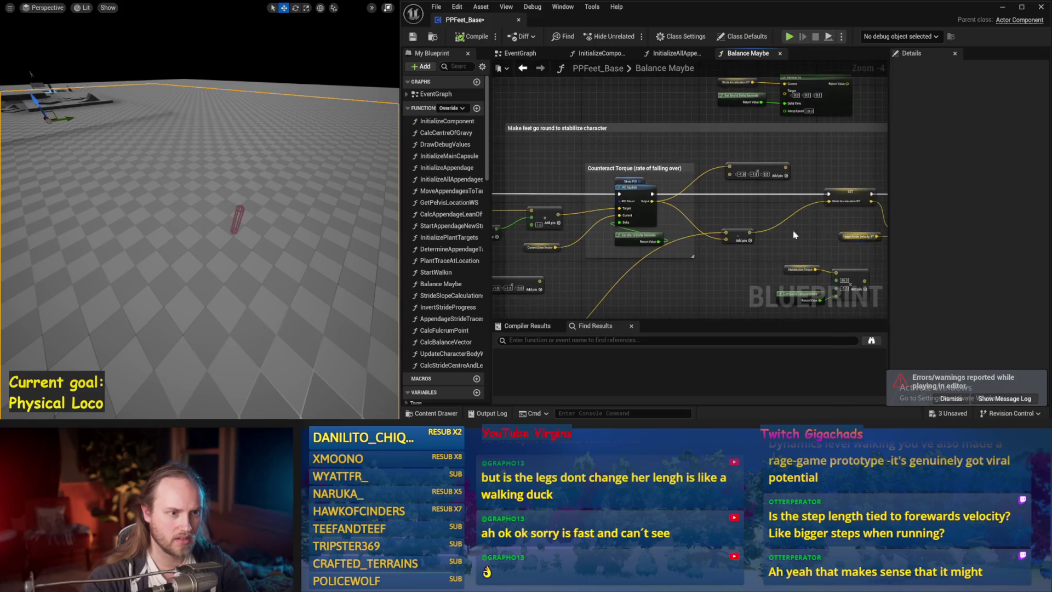
scroll(692, 235, "up", 1)
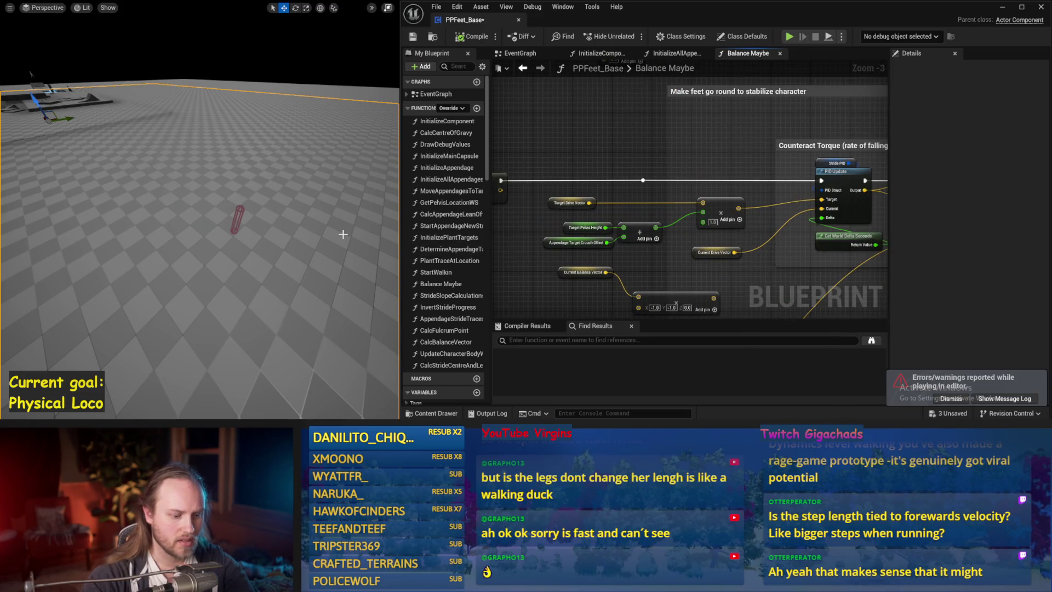
key("alt+p")
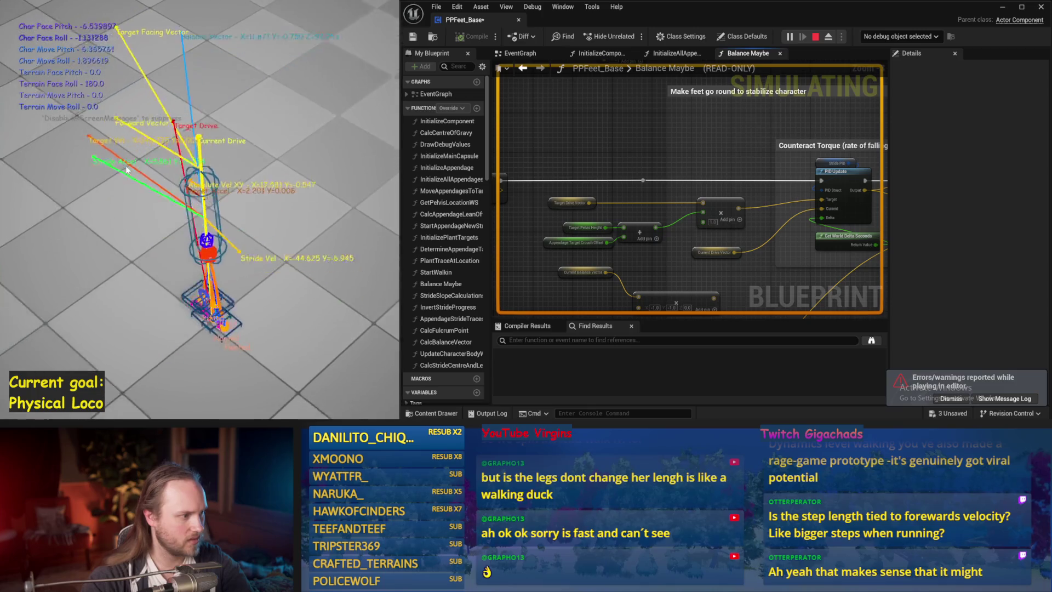
key("Escape")
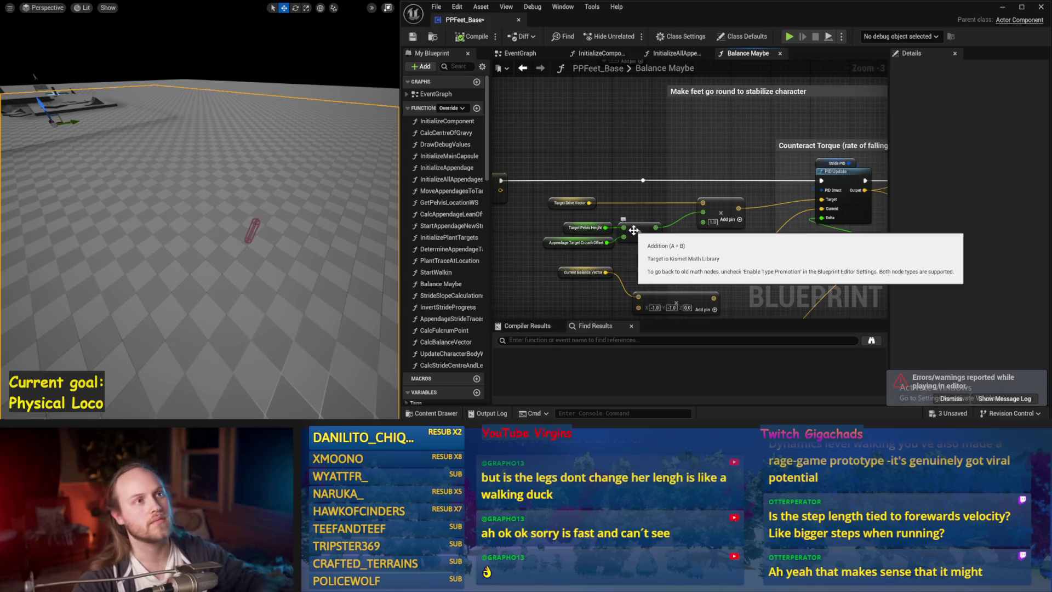
- Move Current Balance Vector and its multiply node lower, placing them side by side
left_click_drag(618, 207, 628, 173)
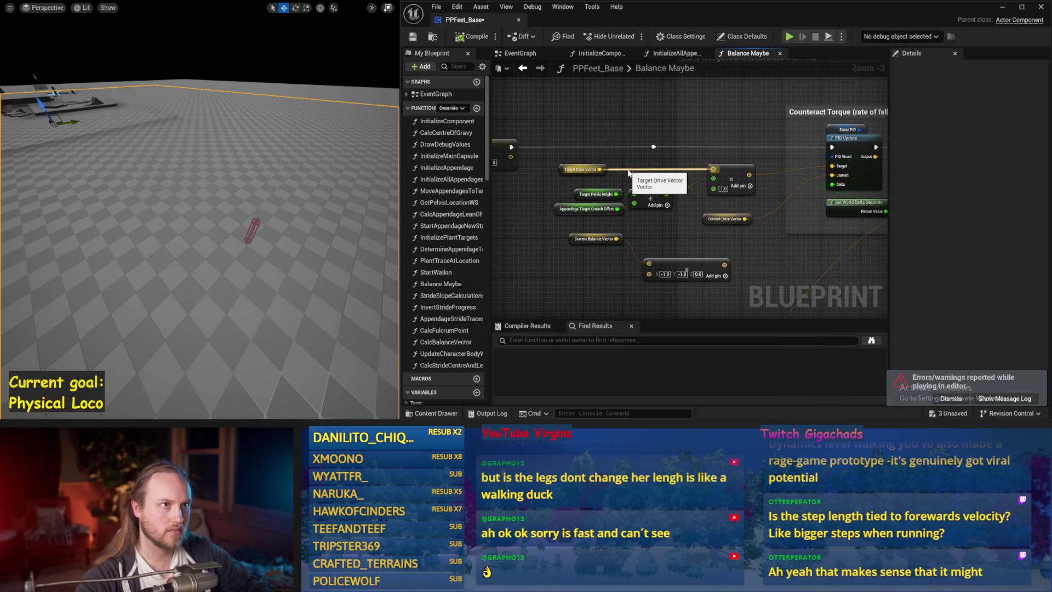
left_click(582, 174)
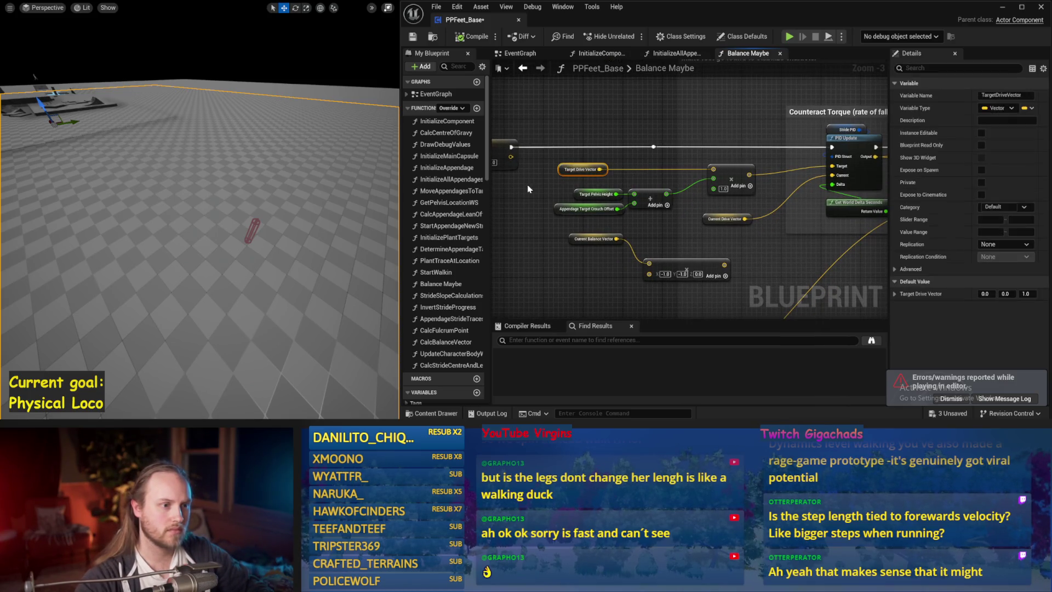
left_click(530, 189)
left_click_drag(735, 231, 726, 223)
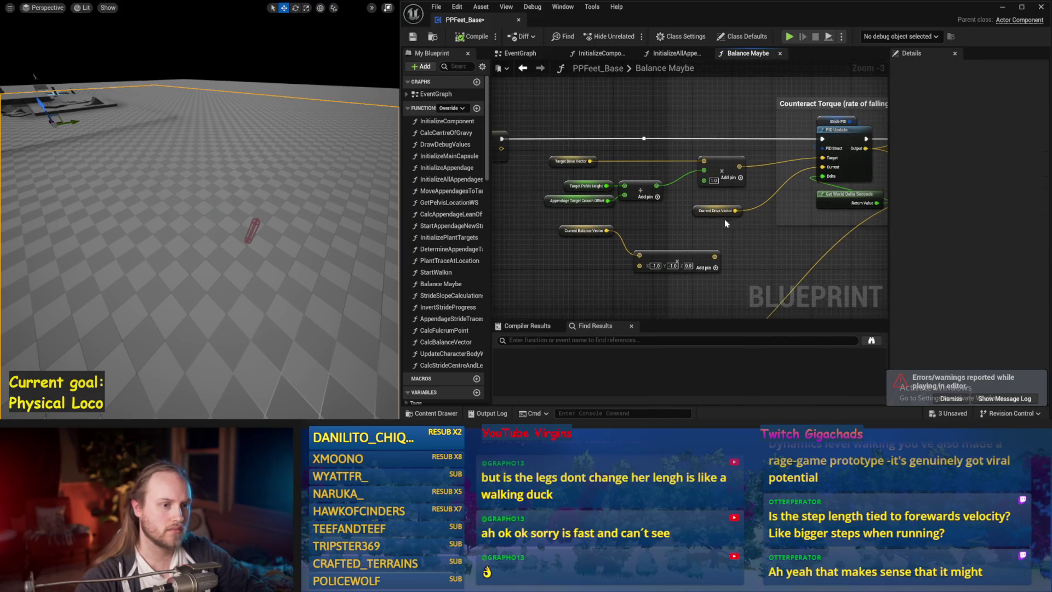
mouse_move(610, 266)
left_mouse_down()
mouse_move(646, 227)
mouse_move(685, 293)
left_mouse_up()
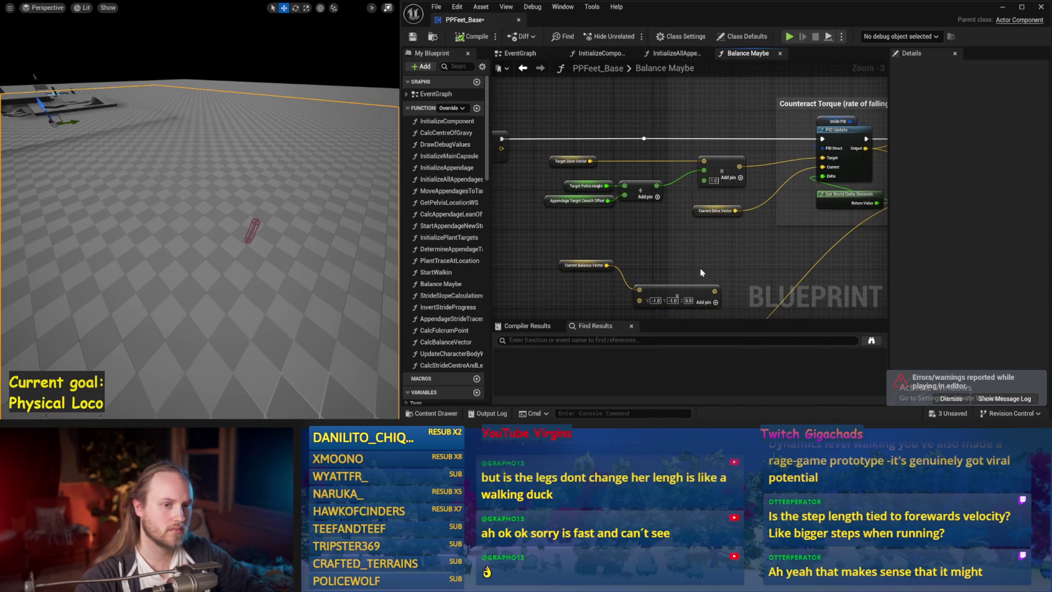
left_click_drag(723, 256, 671, 204)
left_click_drag(622, 239, 604, 214)
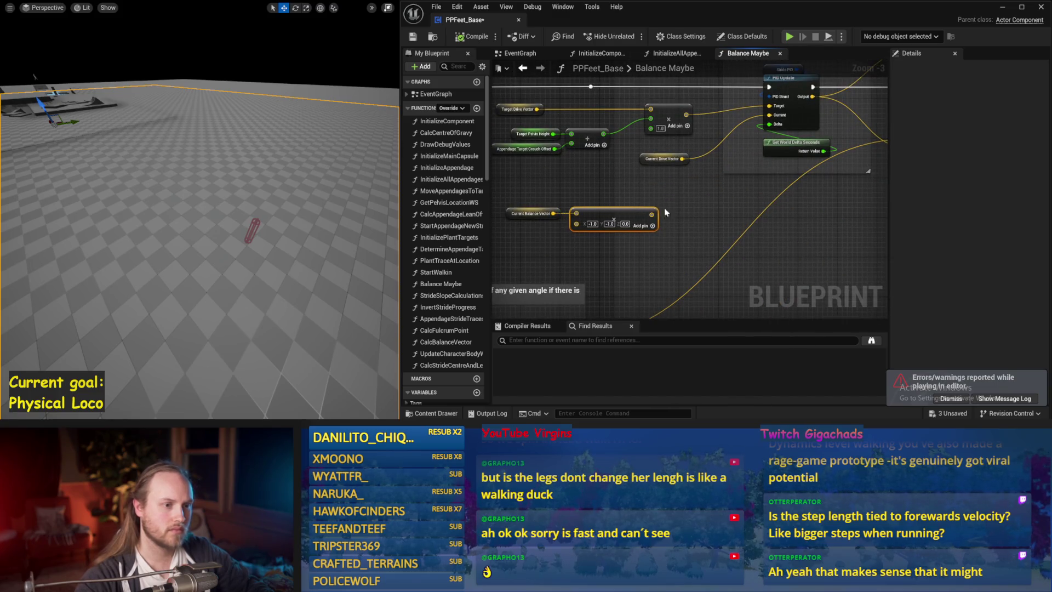
- Review the Counteract Torque and stabilization comment areas, then return to Balance Maybe via EventGraph
mouse_move(688, 207)
left_mouse_down()
mouse_move(585, 238)
mouse_move(711, 225)
left_mouse_up()
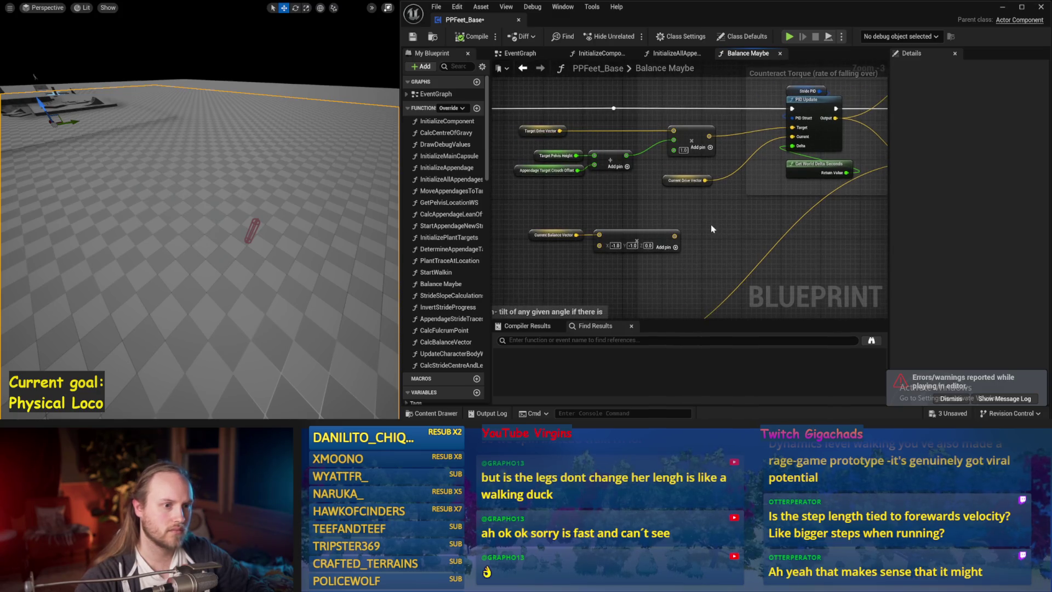
left_click_drag(560, 195, 560, 225)
left_click_drag(624, 156, 566, 183)
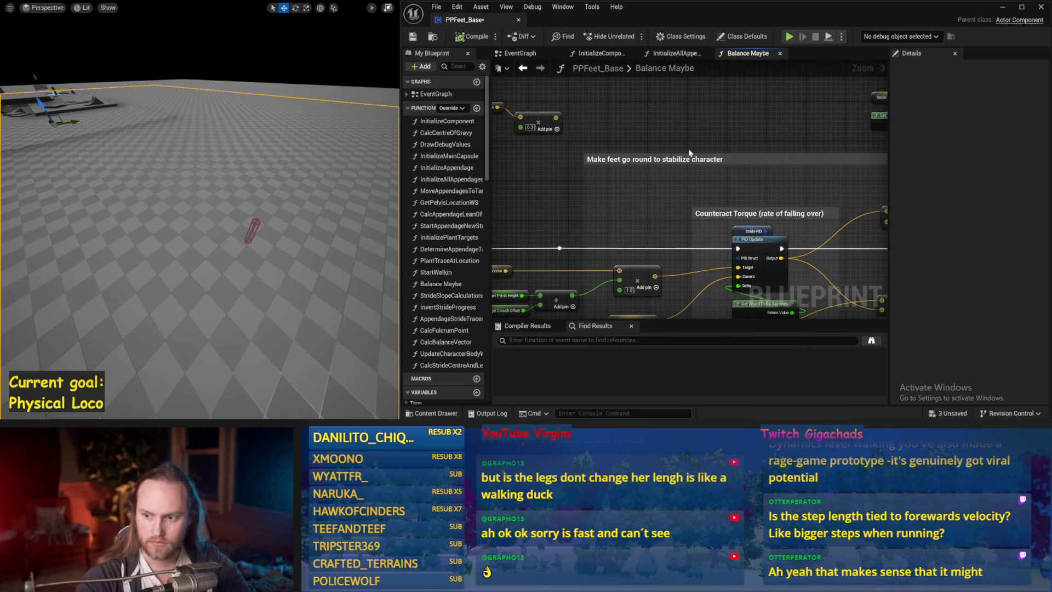
left_click(517, 53)
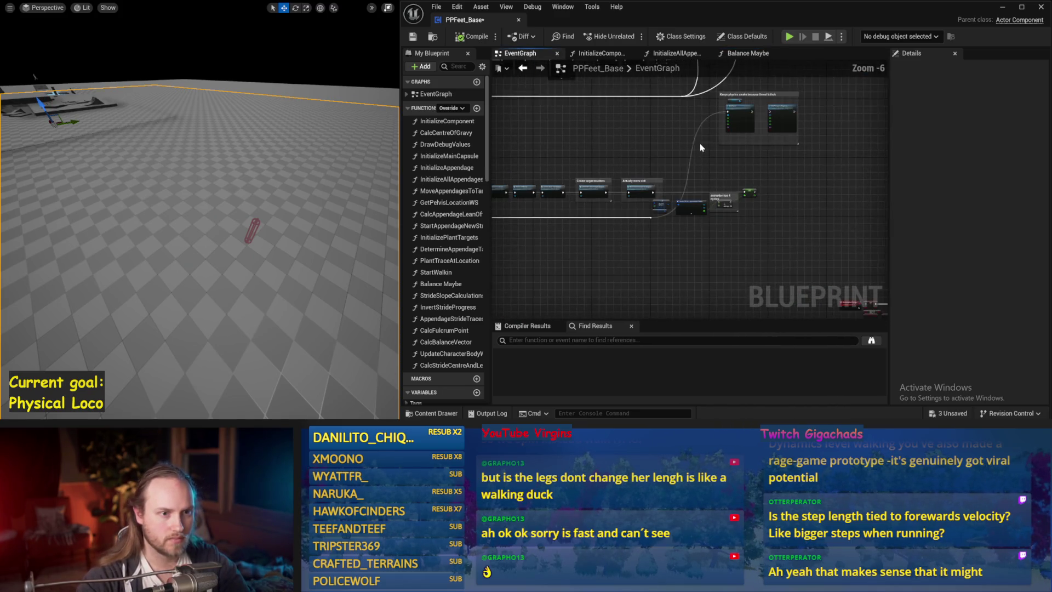
left_click(733, 53)
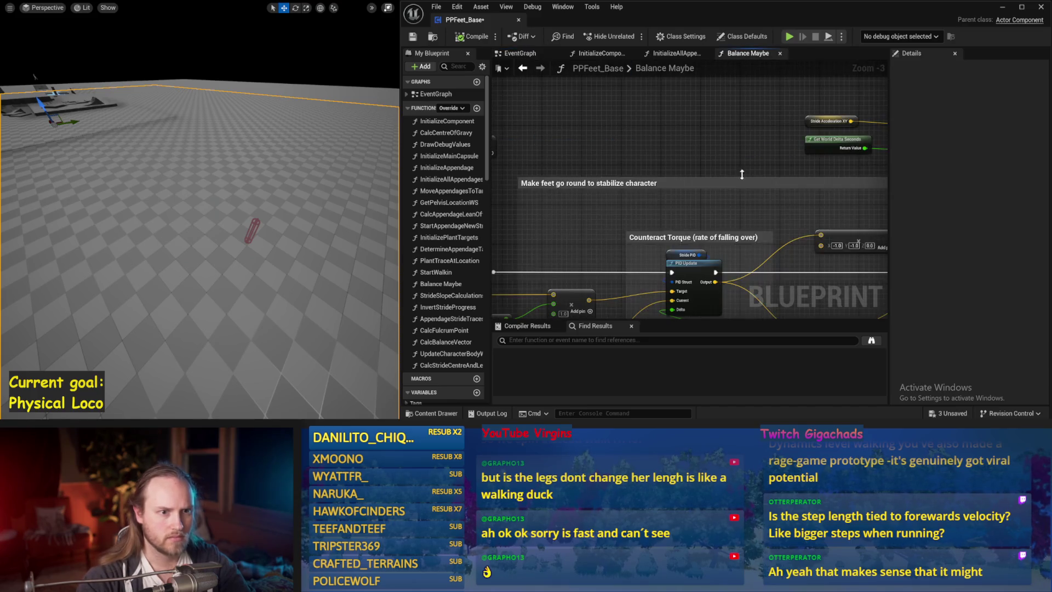
- Frame the stabilization and step length setters, then run test simulations and a brief play session
mouse_move(560, 181)
left_mouse_down()
mouse_move(730, 193)
mouse_move(712, 181)
mouse_move(545, 161)
mouse_move(725, 256)
mouse_move(476, 234)
mouse_move(805, 202)
mouse_move(742, 171)
mouse_move(702, 179)
left_mouse_up()
scroll(545, 160, "up", 1)
scroll(804, 202, "down", 2)
scroll(743, 171, "up", 2)
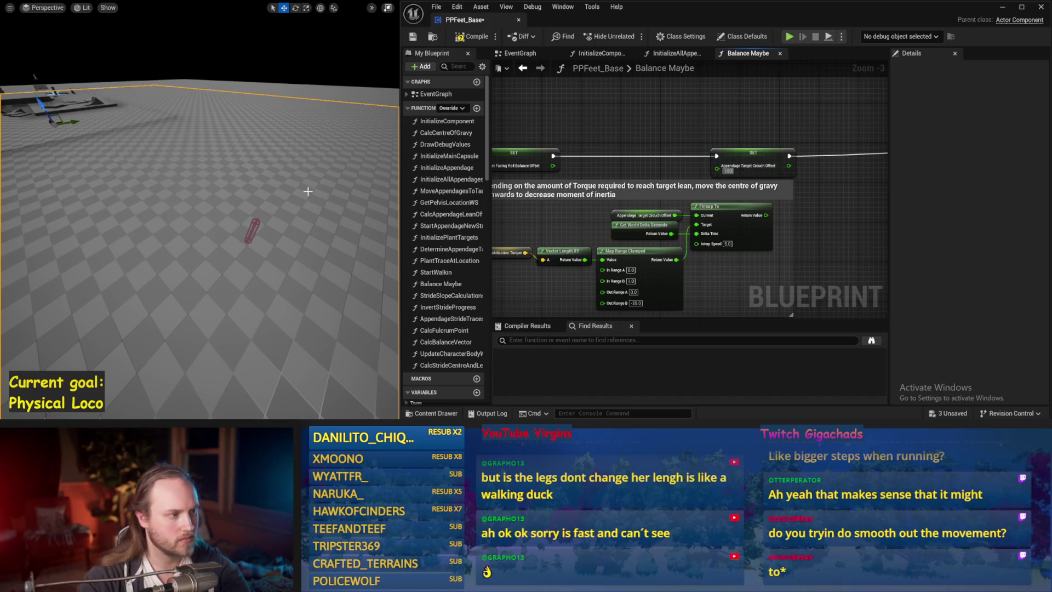
left_click_drag(307, 191, 310, 200)
key("alt+s")
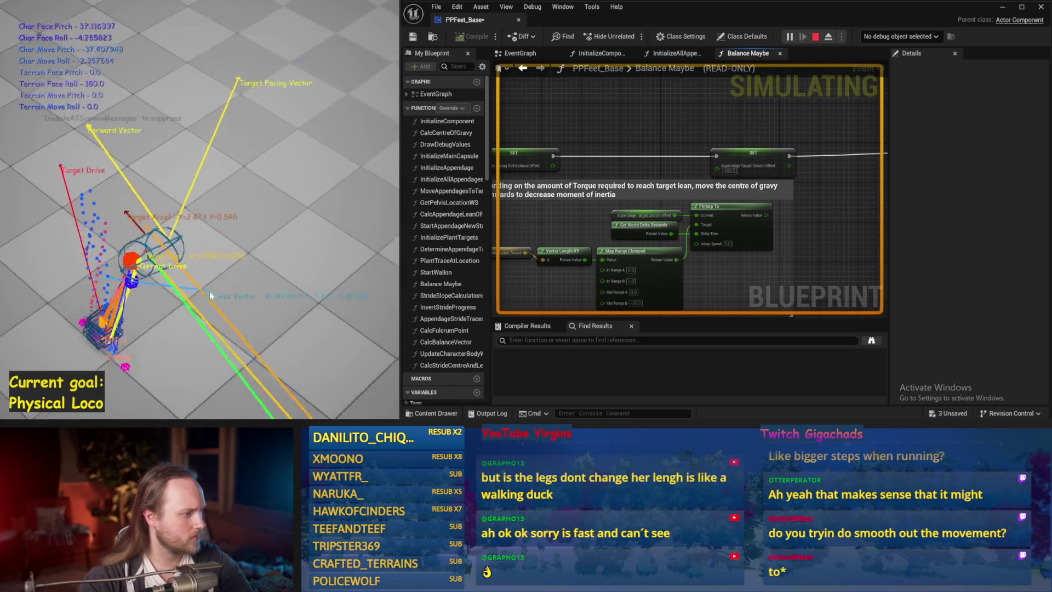
key("Escape")
key("alt+p")
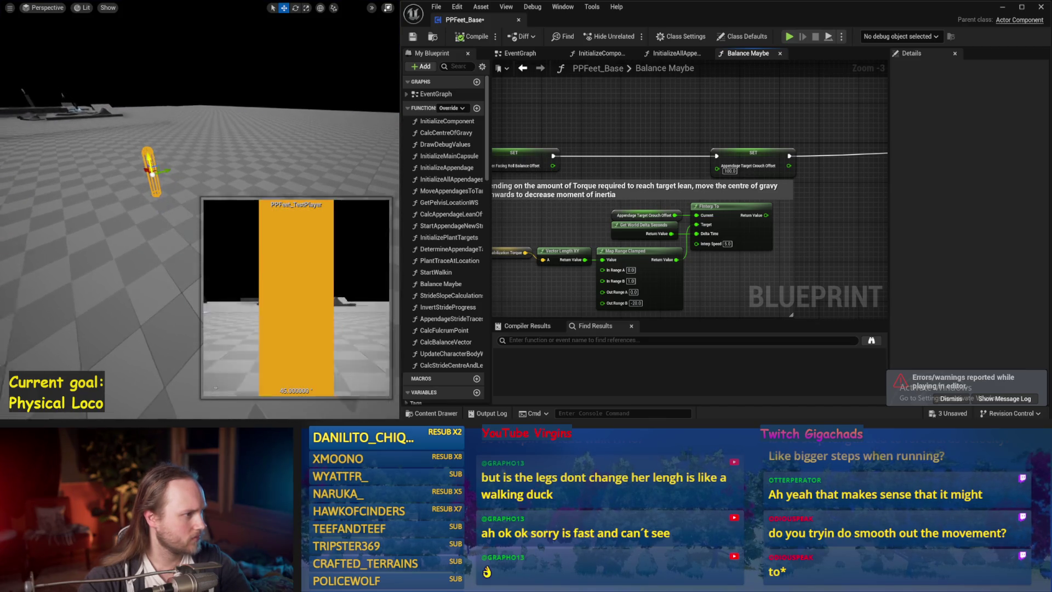
key("Escape")
key("alt+s")
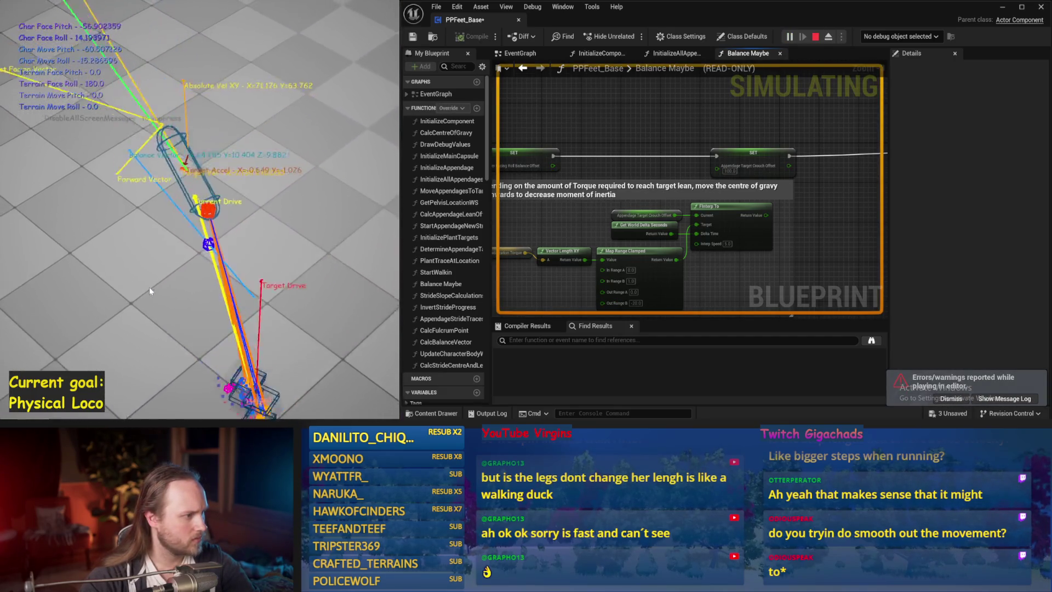
key("Escape")
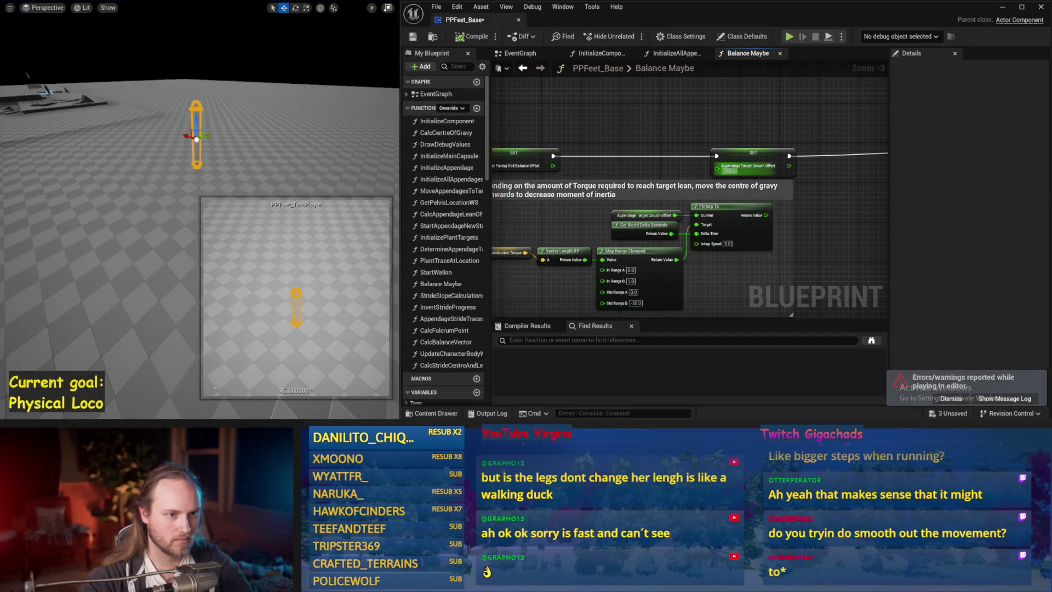
- Set Appendage Target Crouch Offset to 50 and test it in a short simulation
type("50")
key("Return")
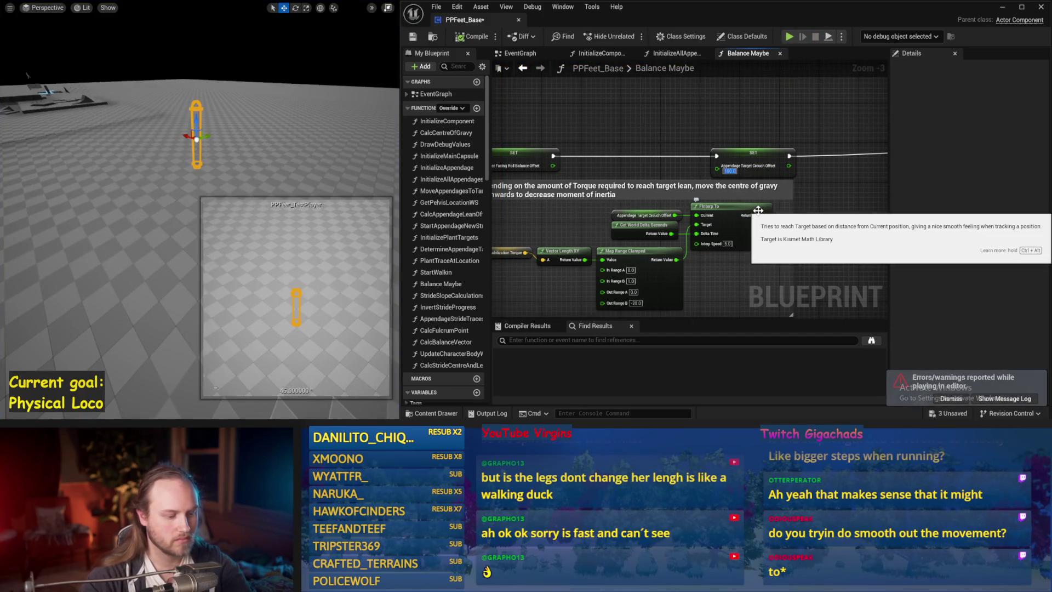
scroll(157, 181, "up", 3)
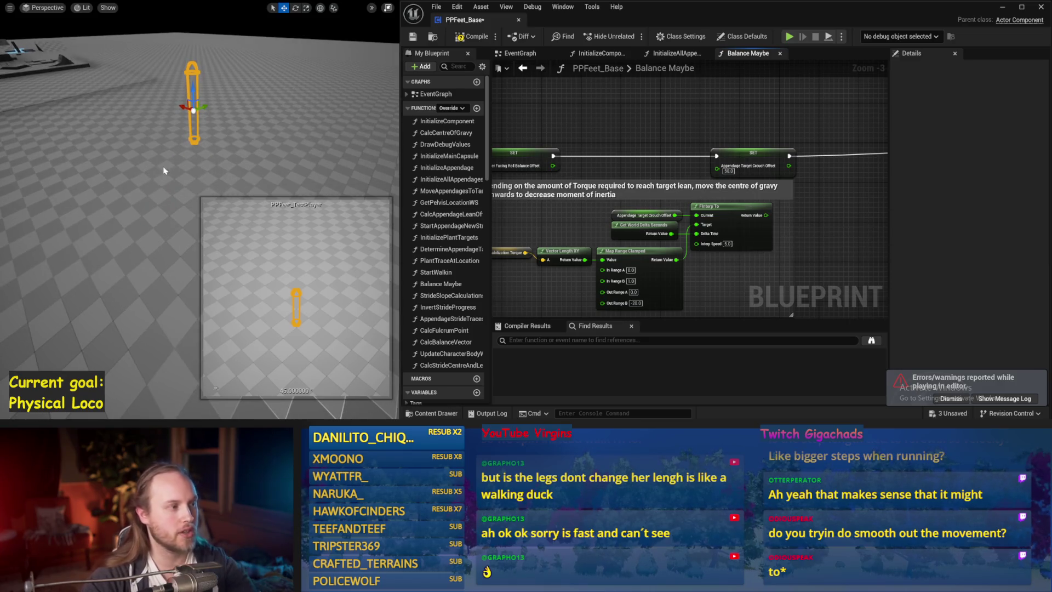
key("alt+s")
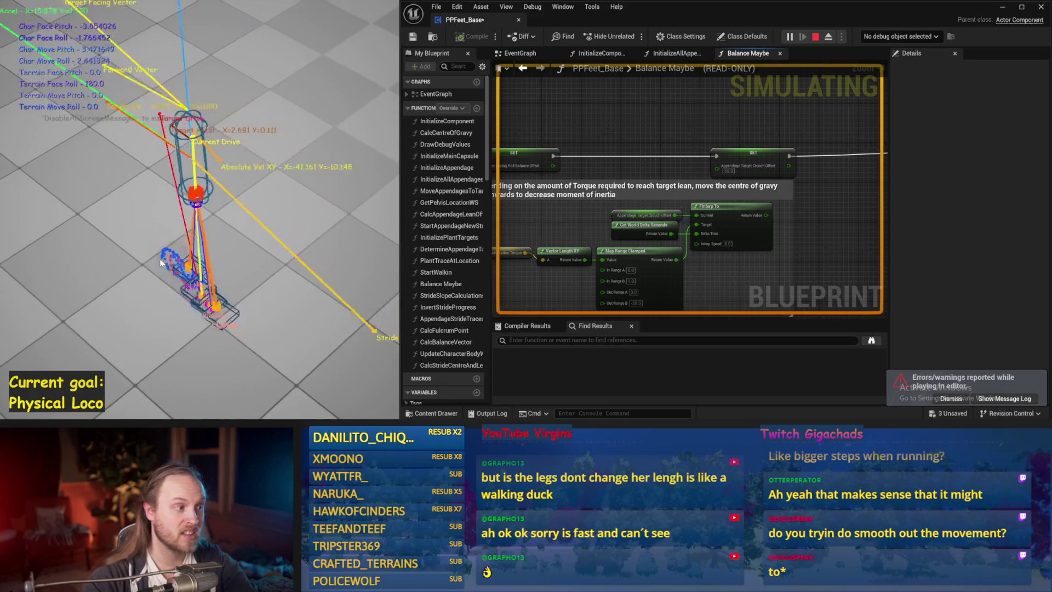
key("Escape")
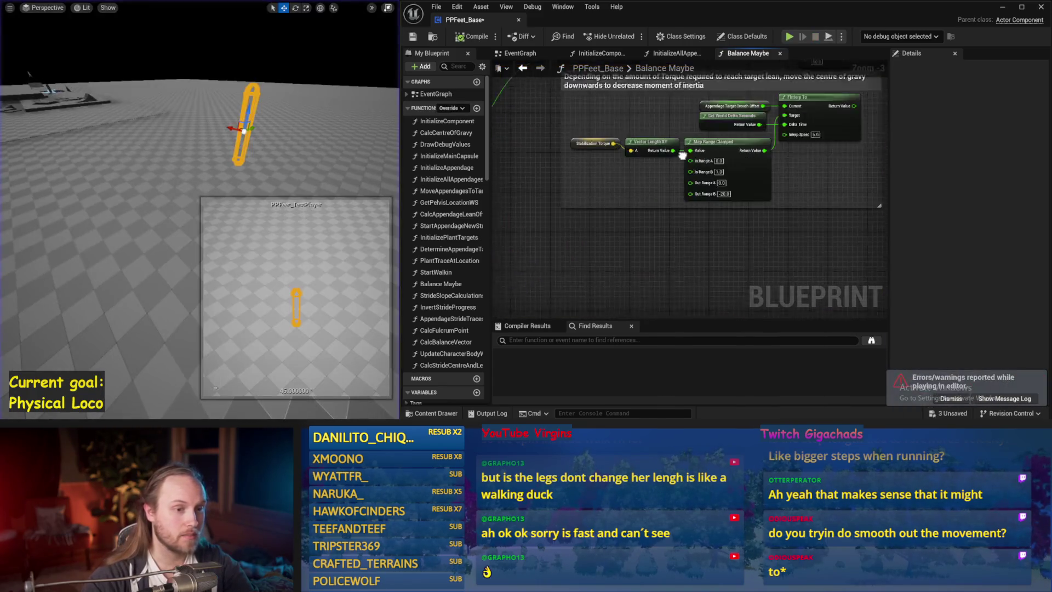
- Set the step length Map Range Clamped's Out Range A to 30 and Out Range B to 150
scroll(679, 175, "down", 3)
scroll(736, 147, "up", 3)
scroll(736, 147, "down", 4)
scroll(625, 237, "up", 3)
scroll(666, 243, "down", 1)
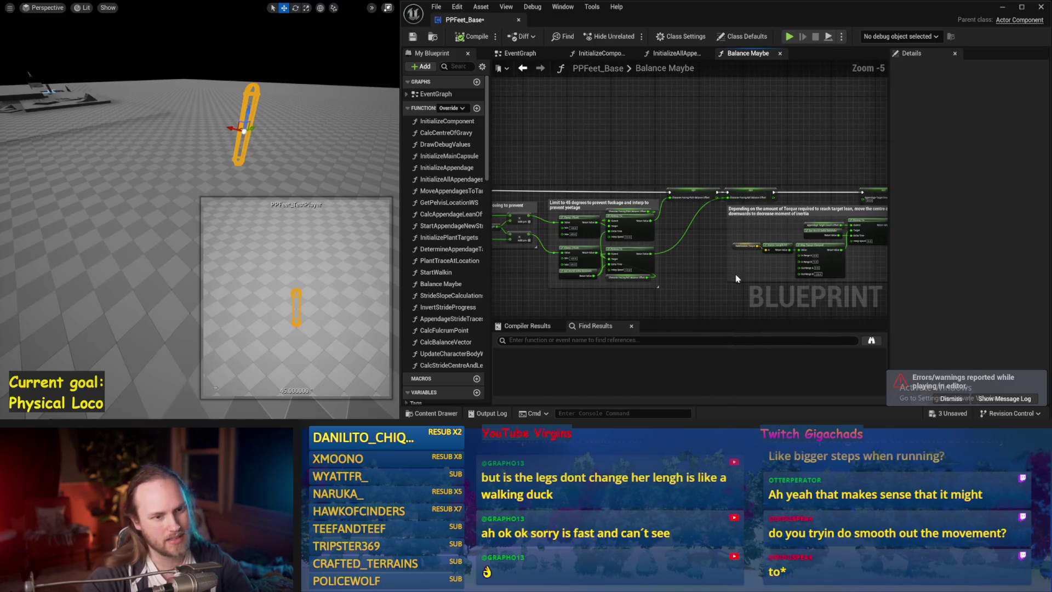
scroll(753, 272, "up", 3)
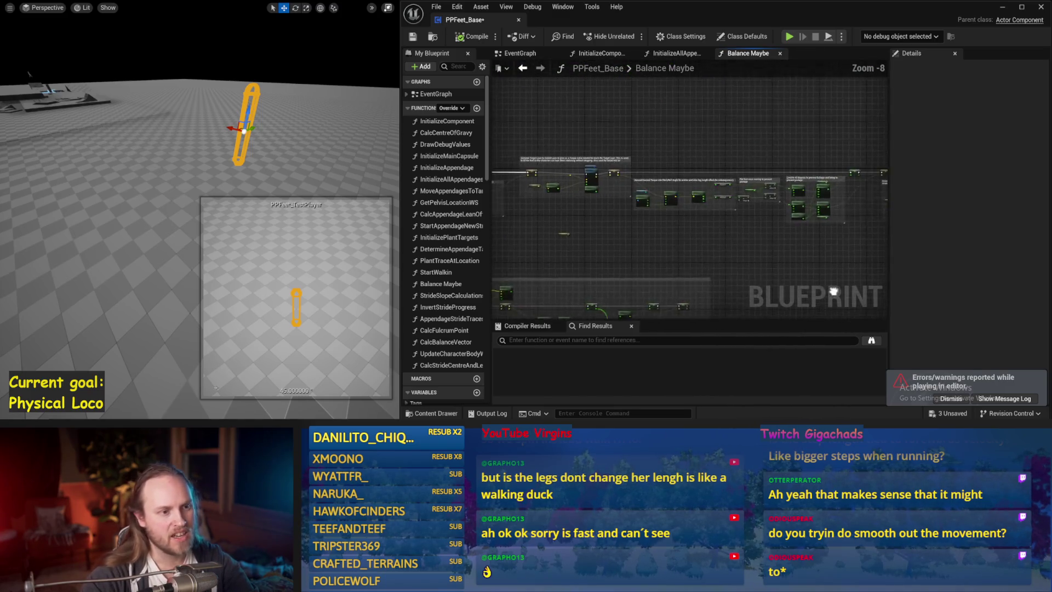
left_click_drag(734, 233, 567, 244)
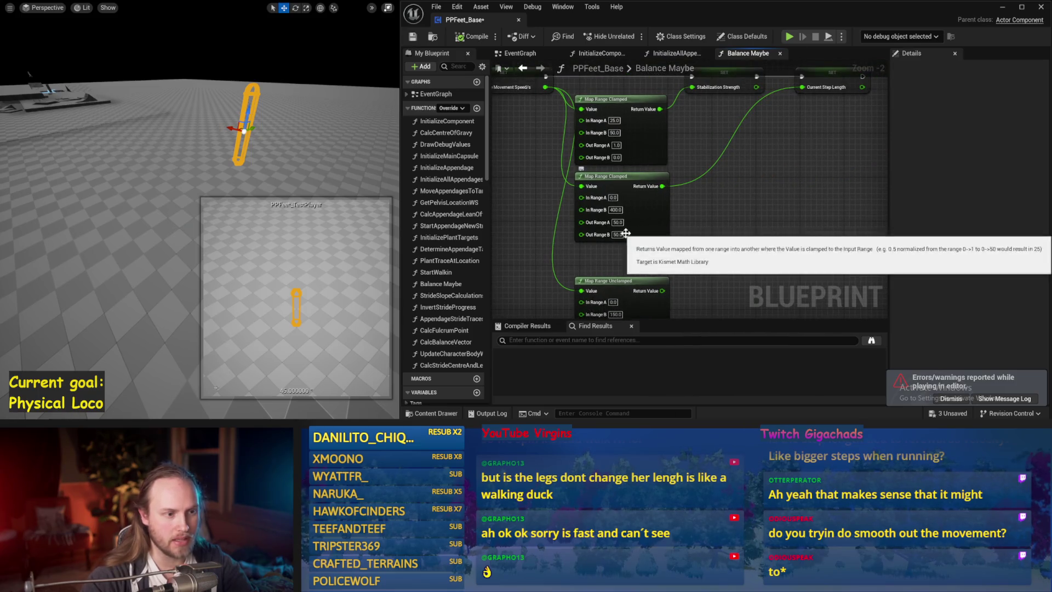
type("0")
key("Return")
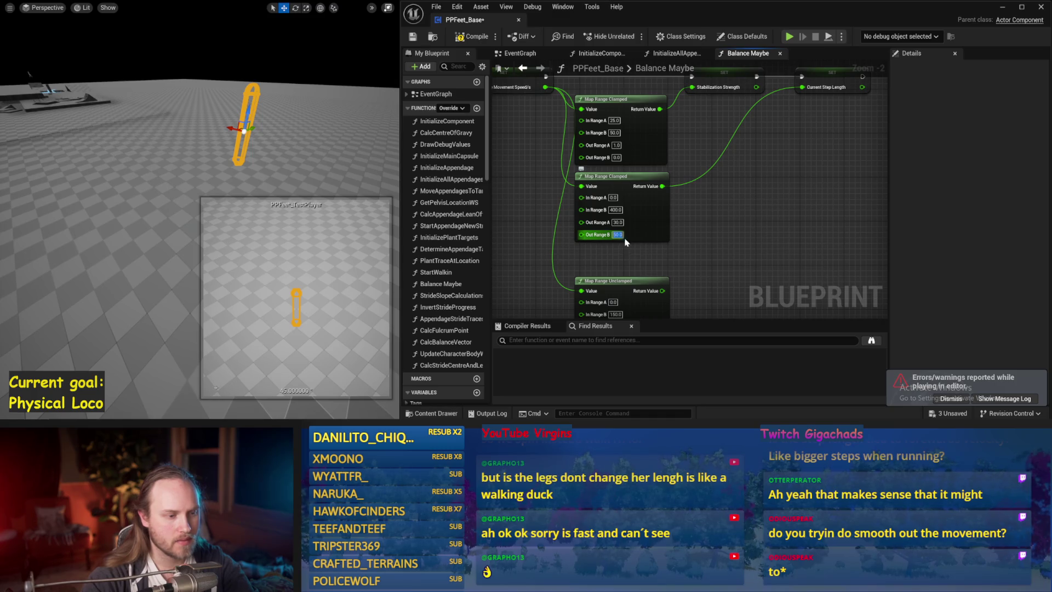
type("150")
key("Return")
- Run two simulations to watch the character balance with the longer stride
left_click_drag(735, 213, 687, 296)
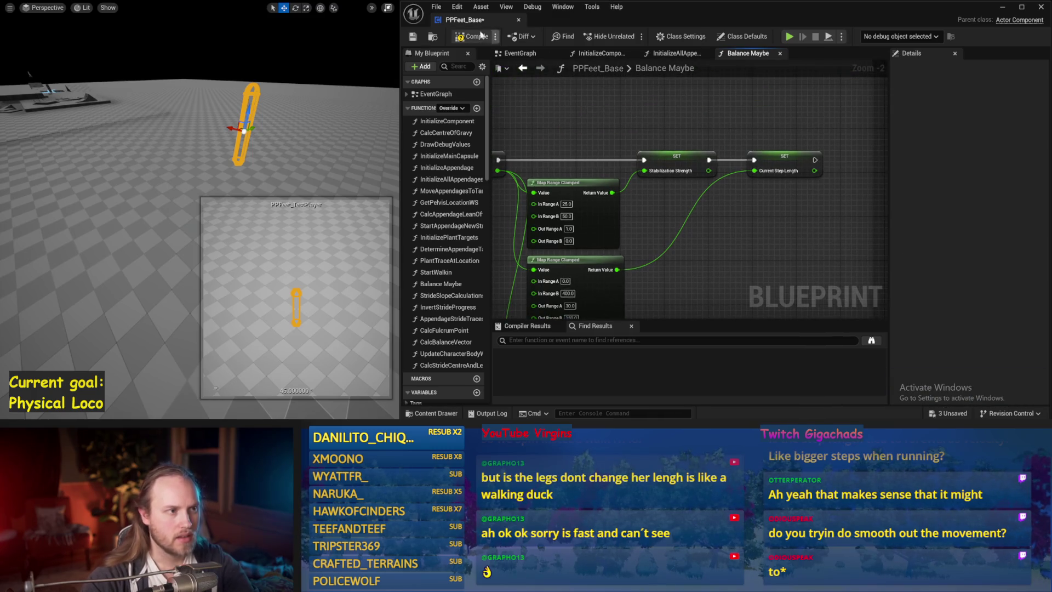
left_click_drag(818, 167, 874, 158)
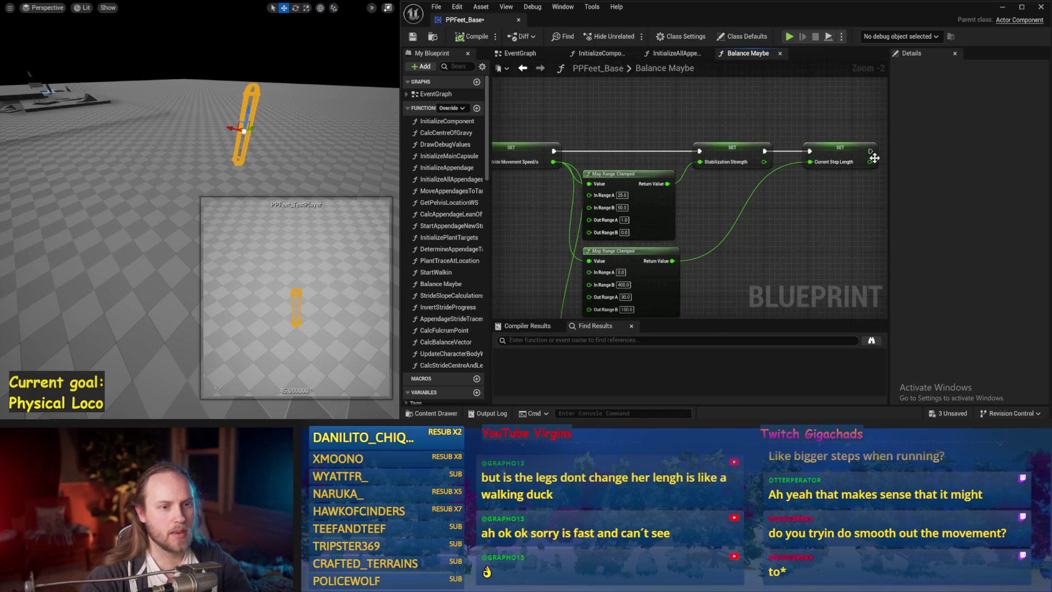
left_click(282, 179)
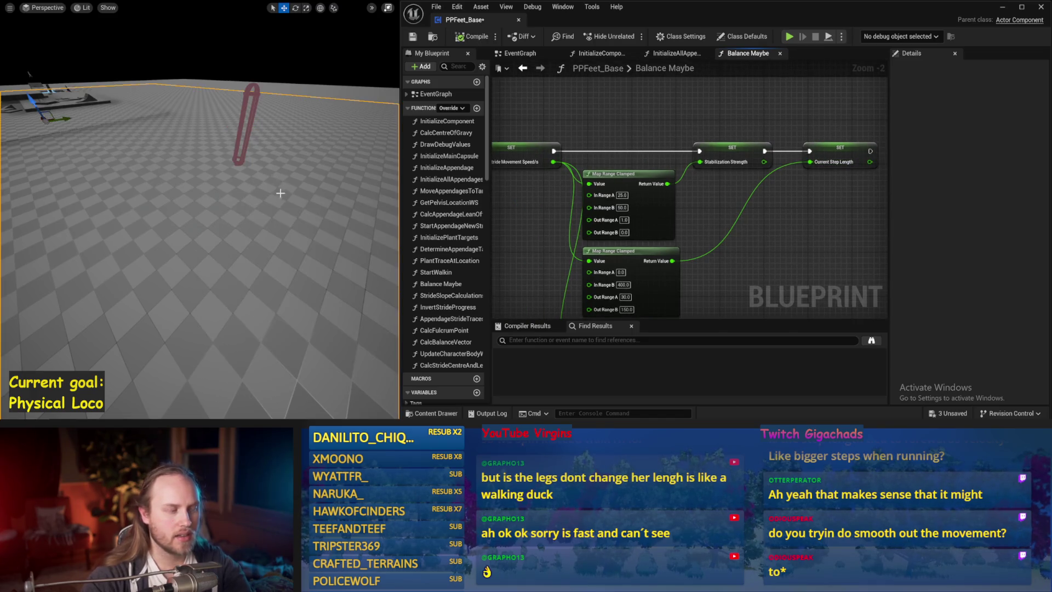
key("alt+s")
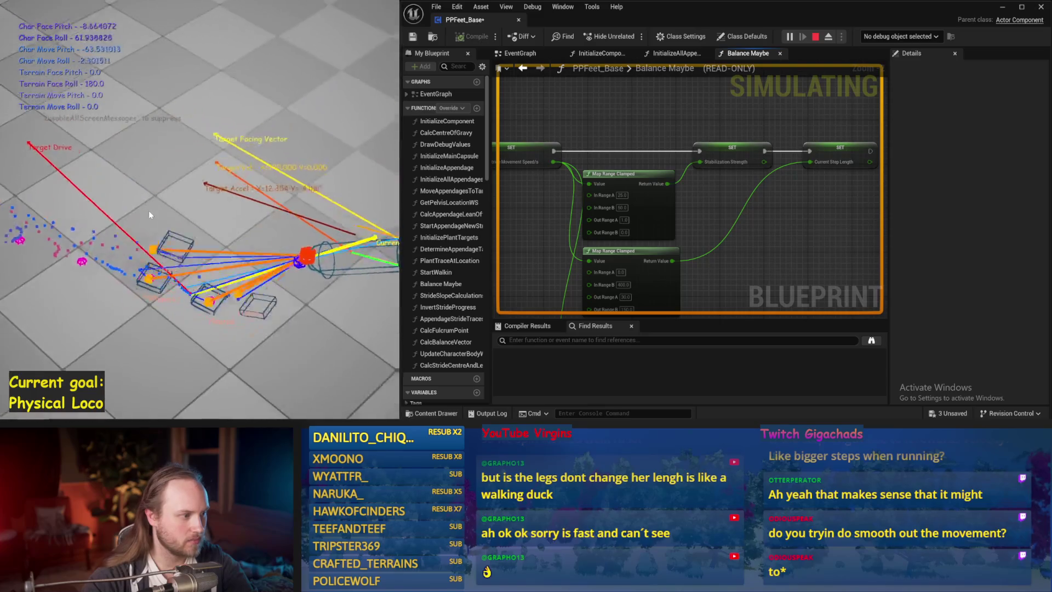
key("Escape")
key("alt+s")
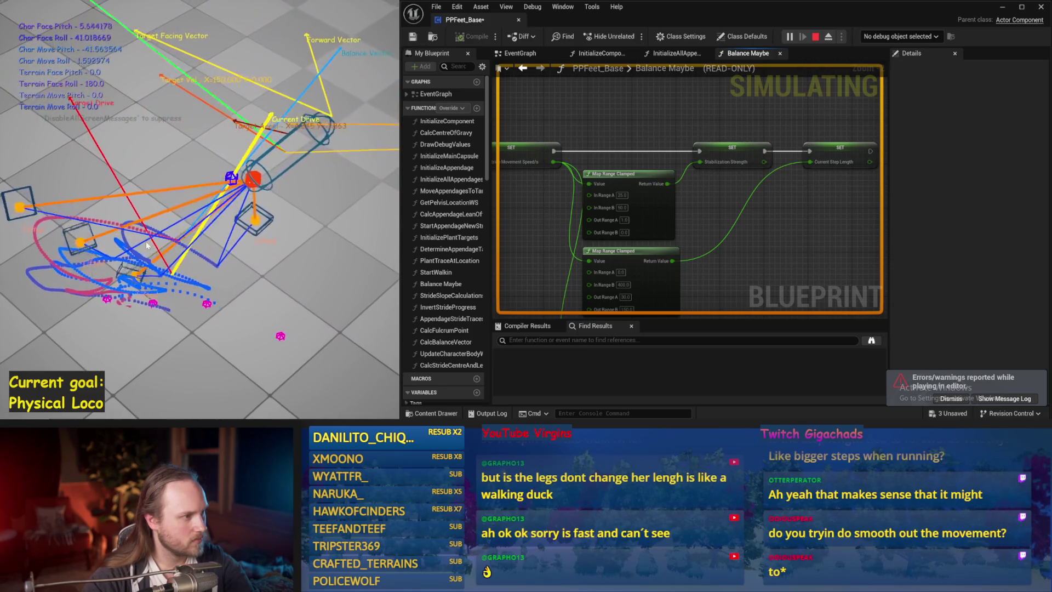
key("Escape")
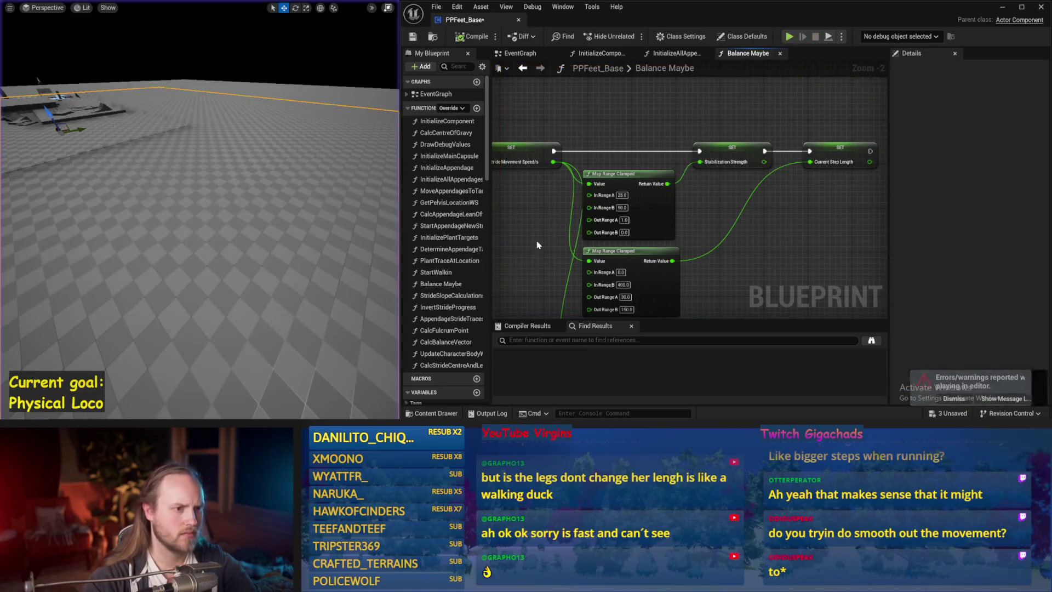
- Save the blueprint while panning across the Counteract Torque balance nodes
scroll(537, 245, "down", 2)
key("ctrl+s")
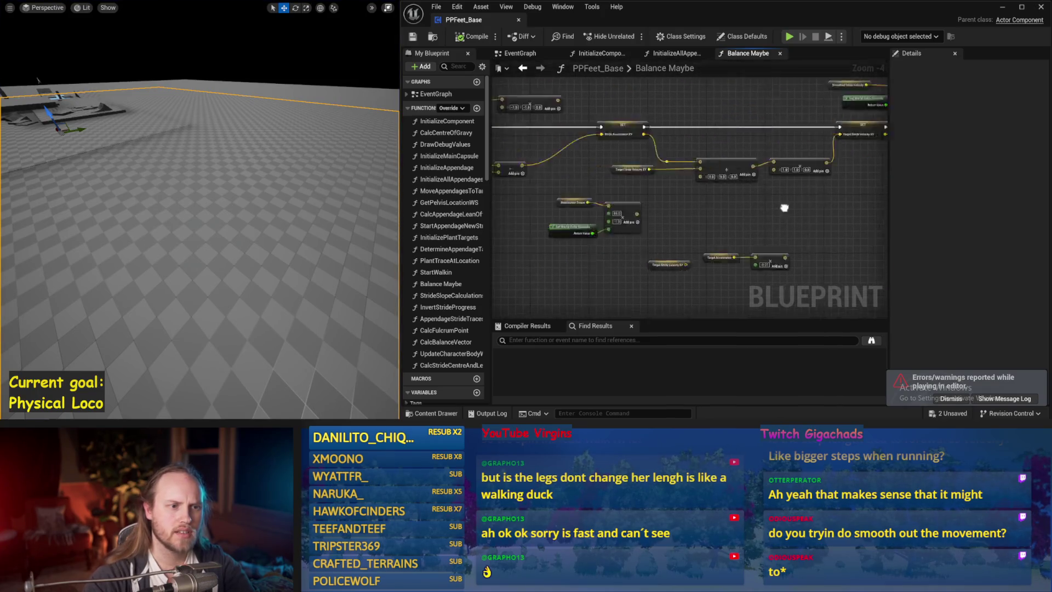
left_click_drag(784, 207, 858, 198)
mouse_move(548, 230)
left_mouse_down()
mouse_move(663, 225)
mouse_move(643, 238)
mouse_move(735, 214)
mouse_move(685, 241)
mouse_move(703, 246)
left_mouse_up()
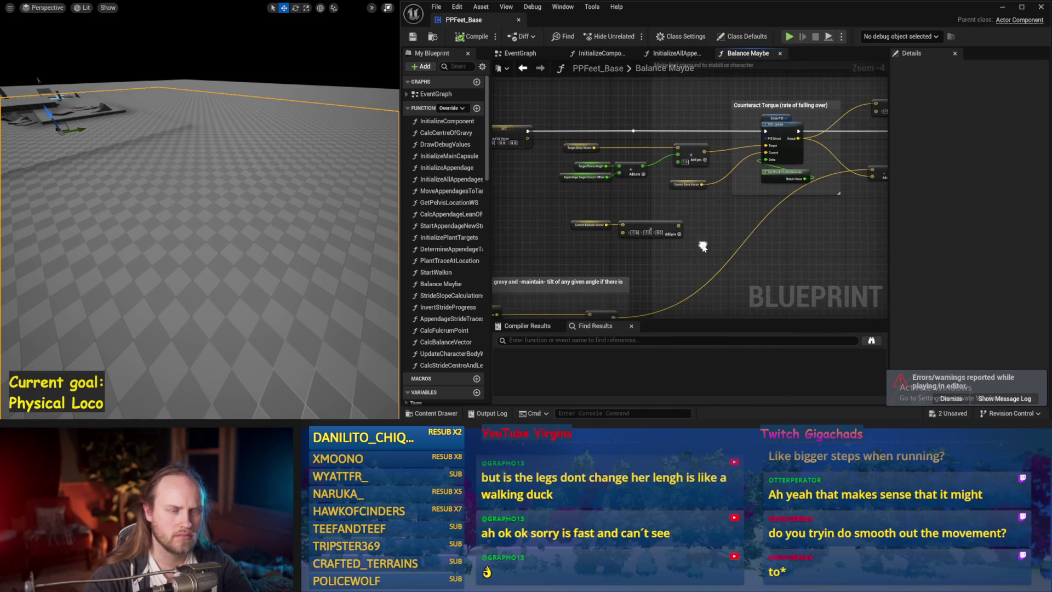
left_click_drag(771, 182, 769, 178)
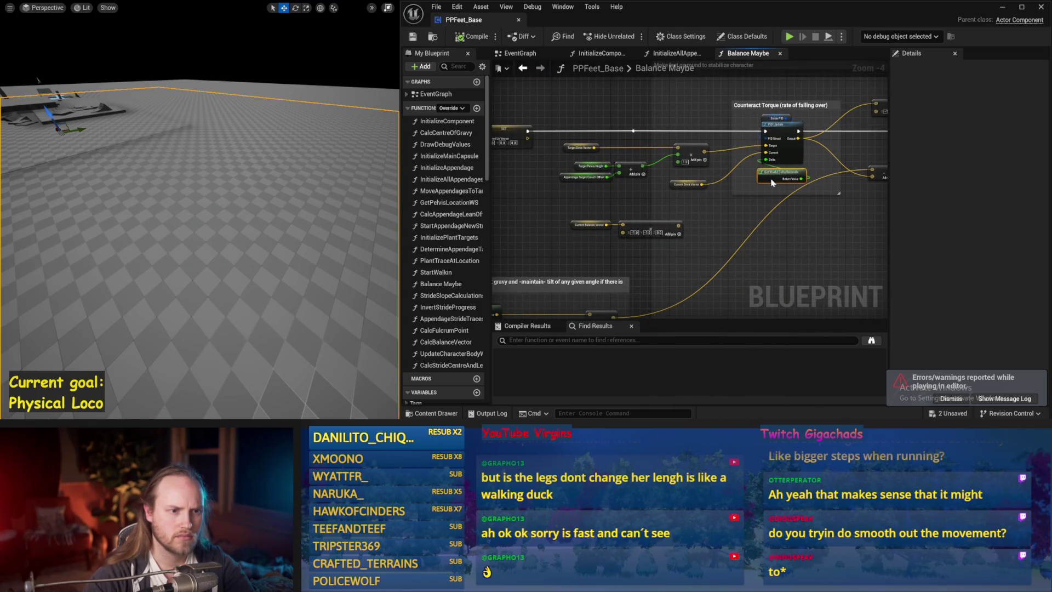
mouse_move(575, 307)
left_mouse_down()
mouse_move(712, 256)
mouse_move(853, 272)
mouse_move(686, 261)
mouse_move(633, 247)
mouse_move(709, 202)
mouse_move(663, 162)
mouse_move(647, 181)
left_mouse_up()
key("ctrl+s")
- Select the Stride PID getter and set its DerivativeFactor to 0.0
mouse_move(449, 168)
left_mouse_down()
mouse_move(539, 184)
mouse_move(496, 183)
left_mouse_up()
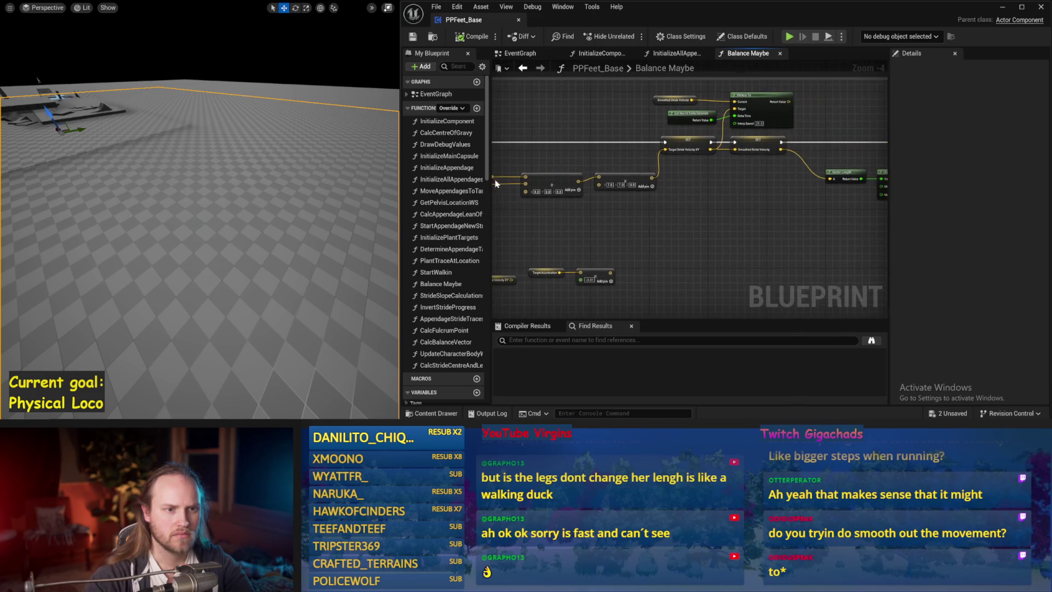
mouse_move(670, 142)
left_mouse_down()
mouse_move(524, 176)
mouse_move(698, 225)
mouse_move(692, 219)
mouse_move(700, 258)
mouse_move(645, 243)
left_mouse_up()
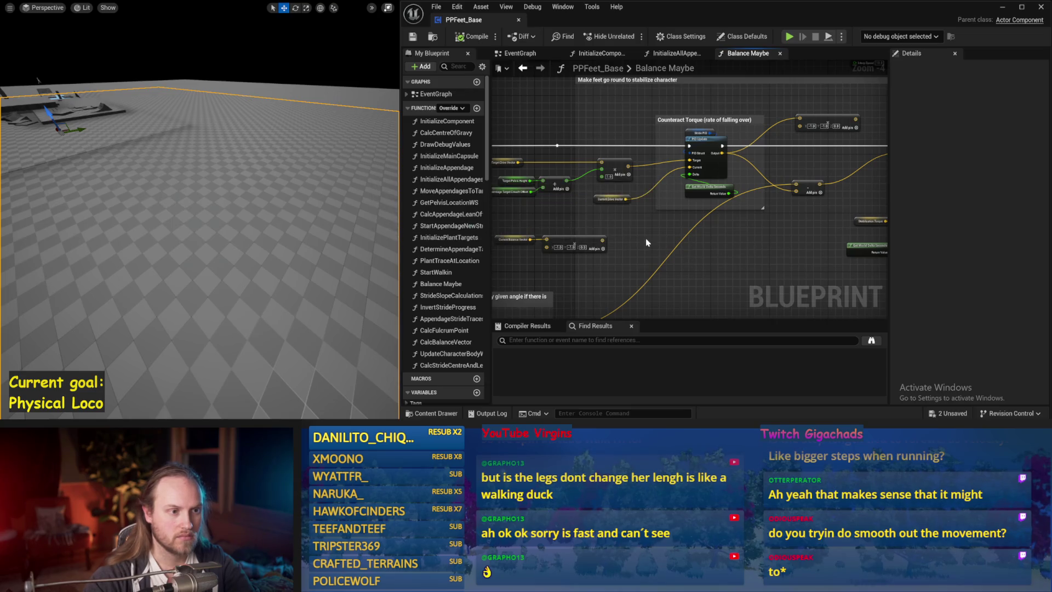
scroll(687, 165, "up", 1)
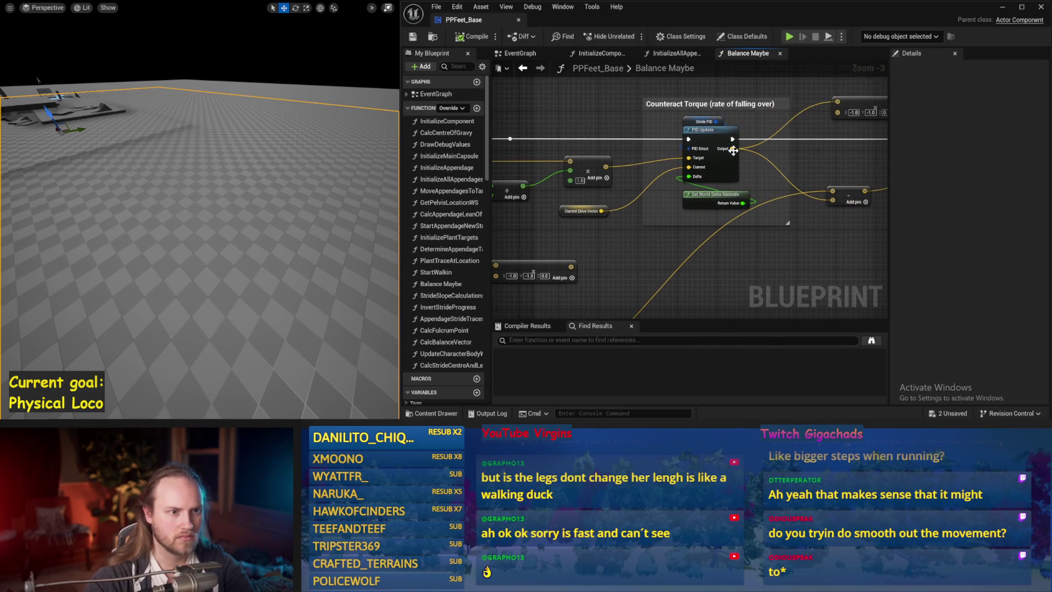
left_click(689, 121)
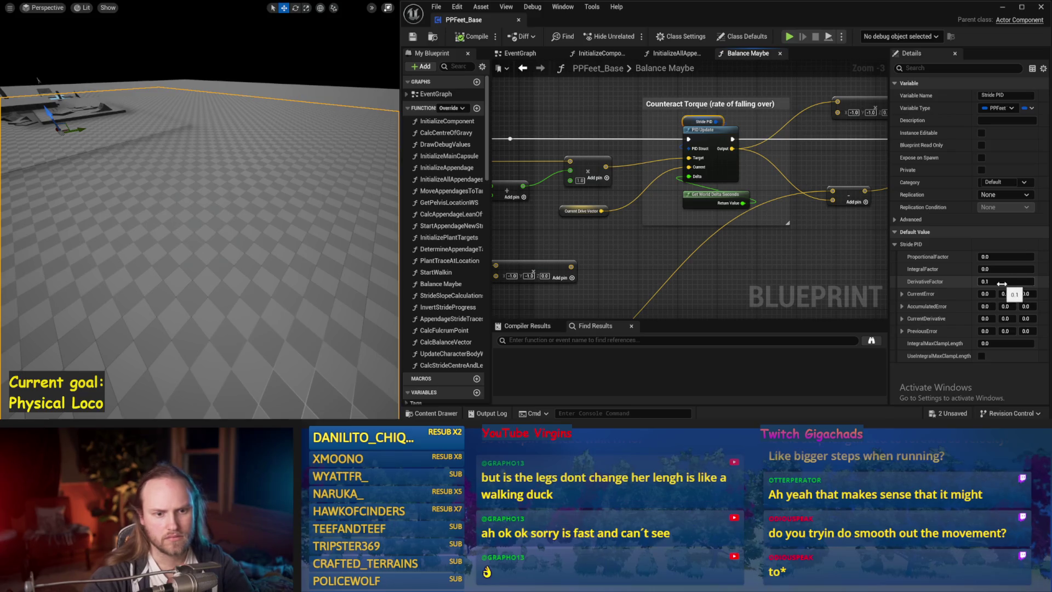
scroll(774, 173, "down", 4)
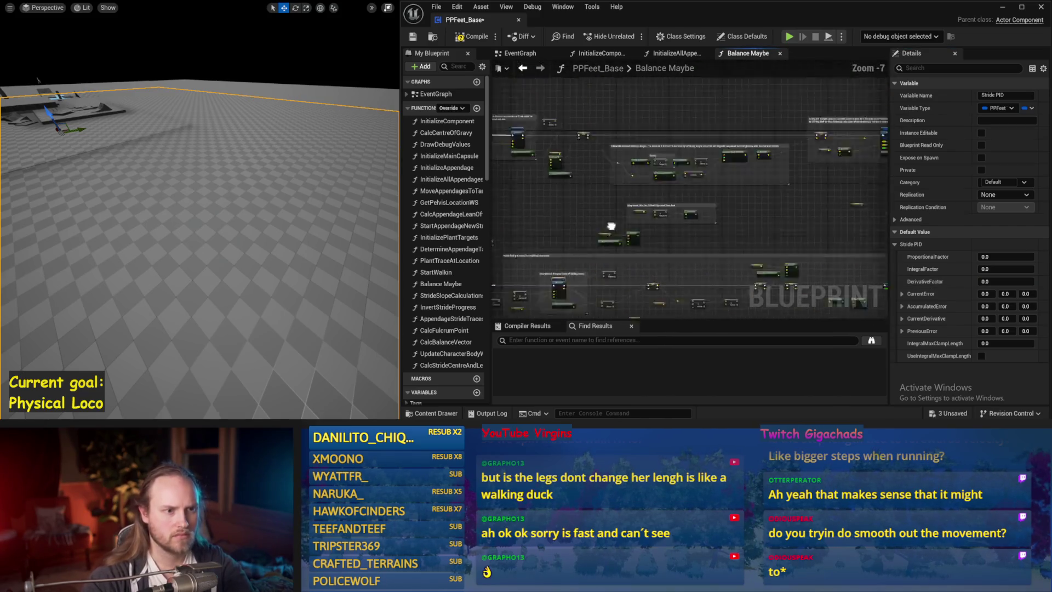
scroll(739, 178, "up", 3)
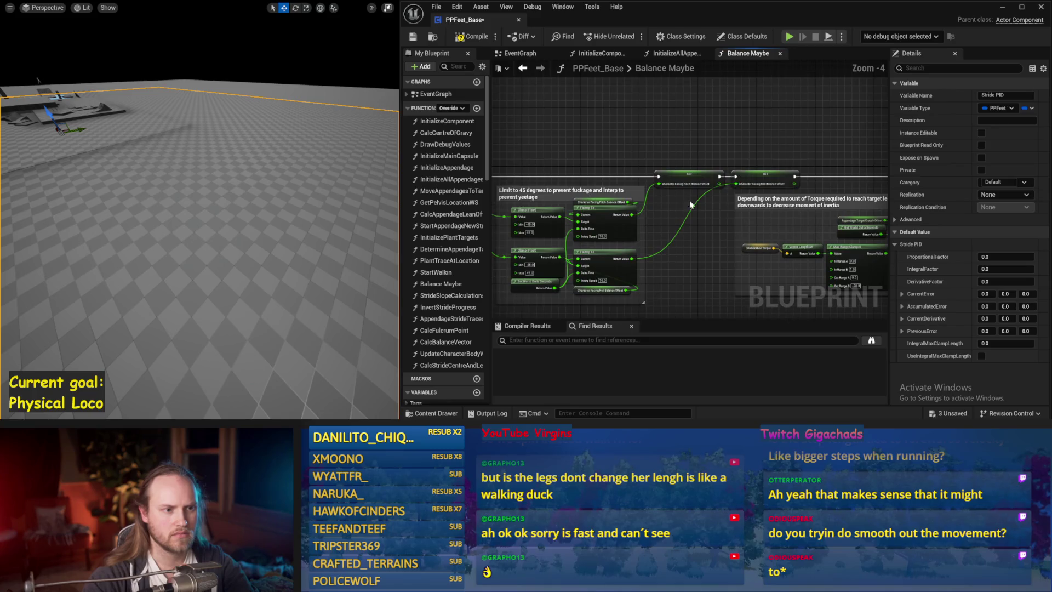
scroll(639, 191, "up", 2)
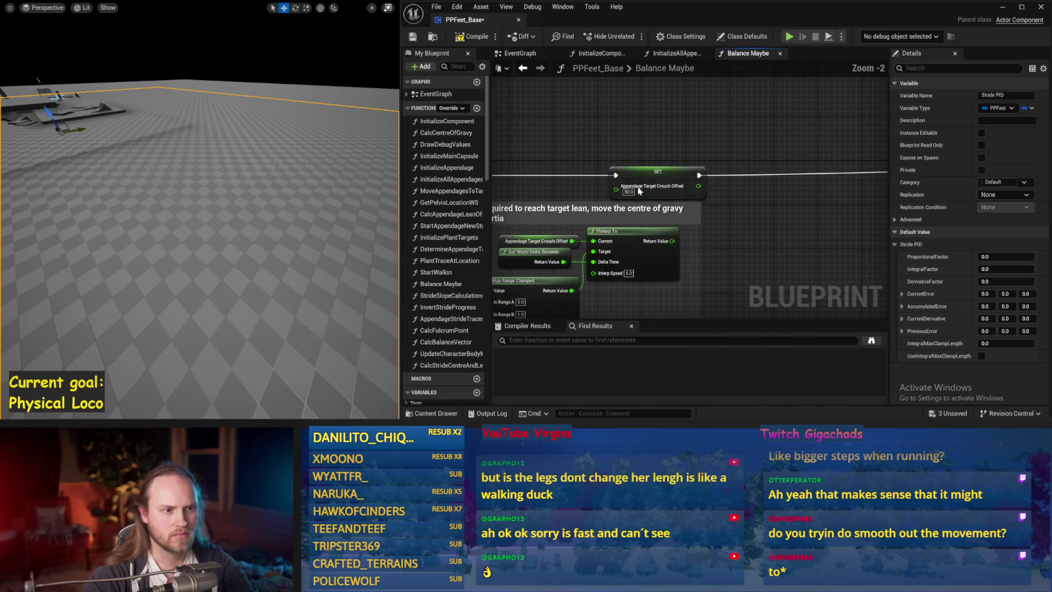
- Simulate the character twice, selecting the test player capsule between runs
left_click_drag(289, 188, 283, 203)
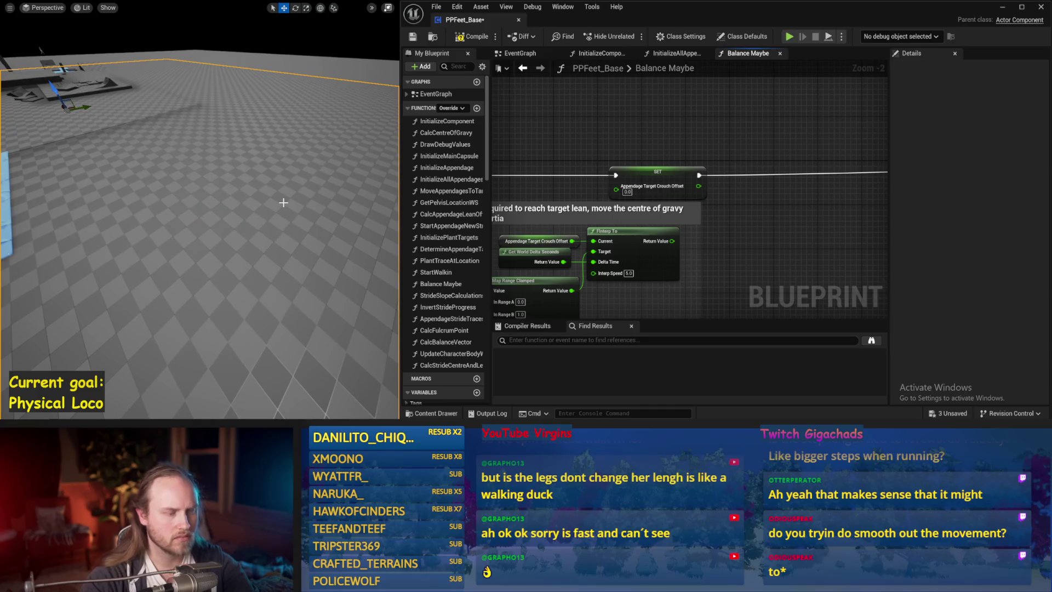
key("alt+s")
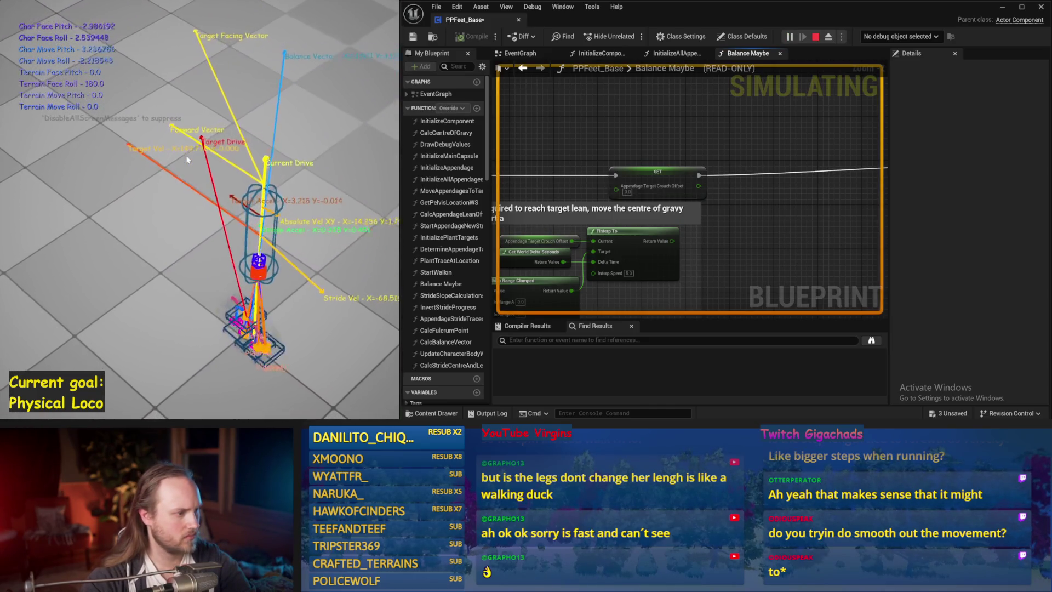
key("Escape")
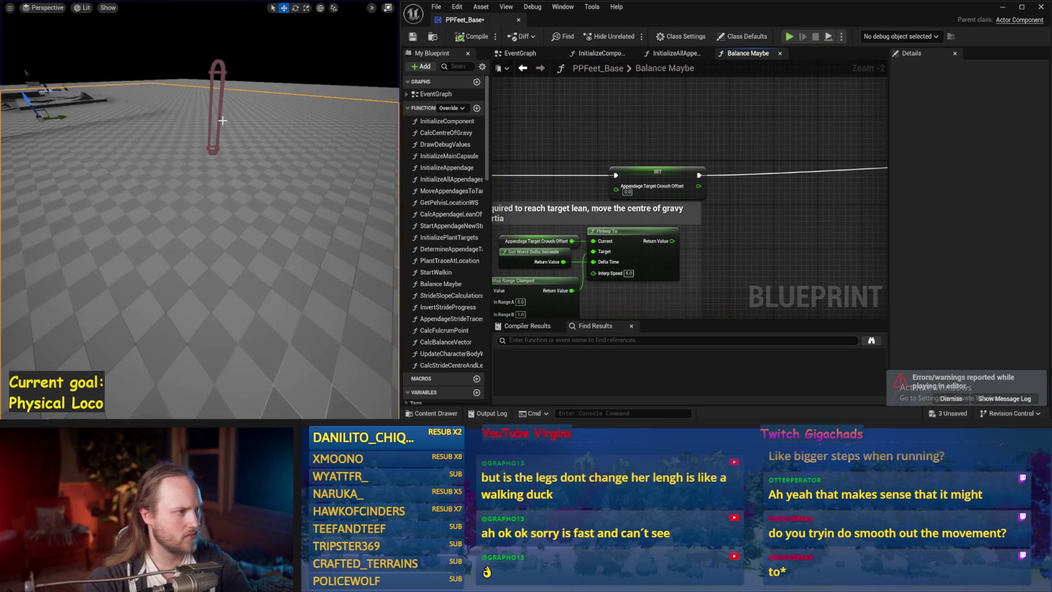
left_click(221, 107)
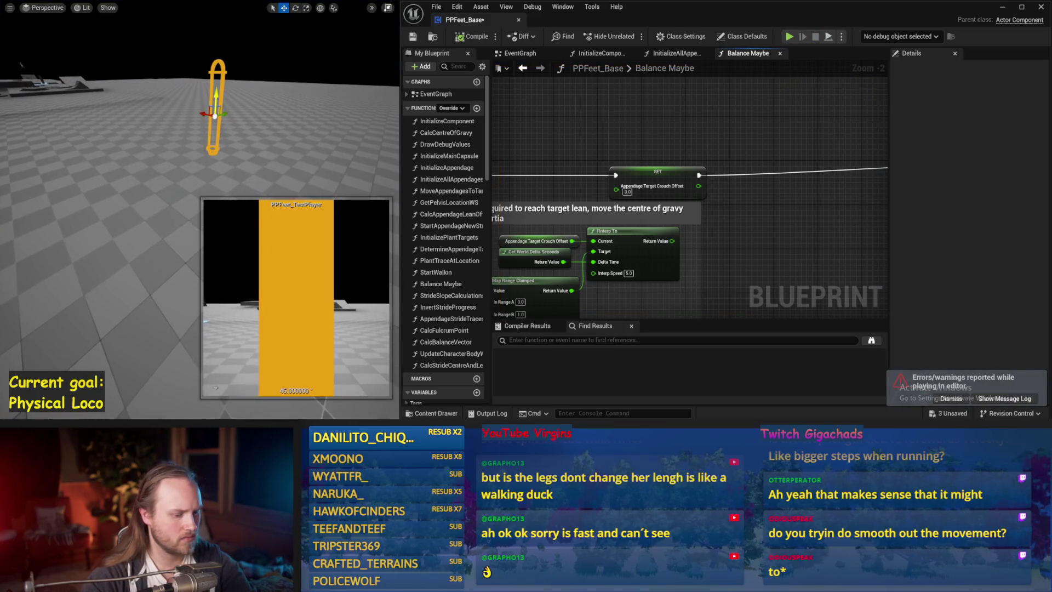
key("alt+s")
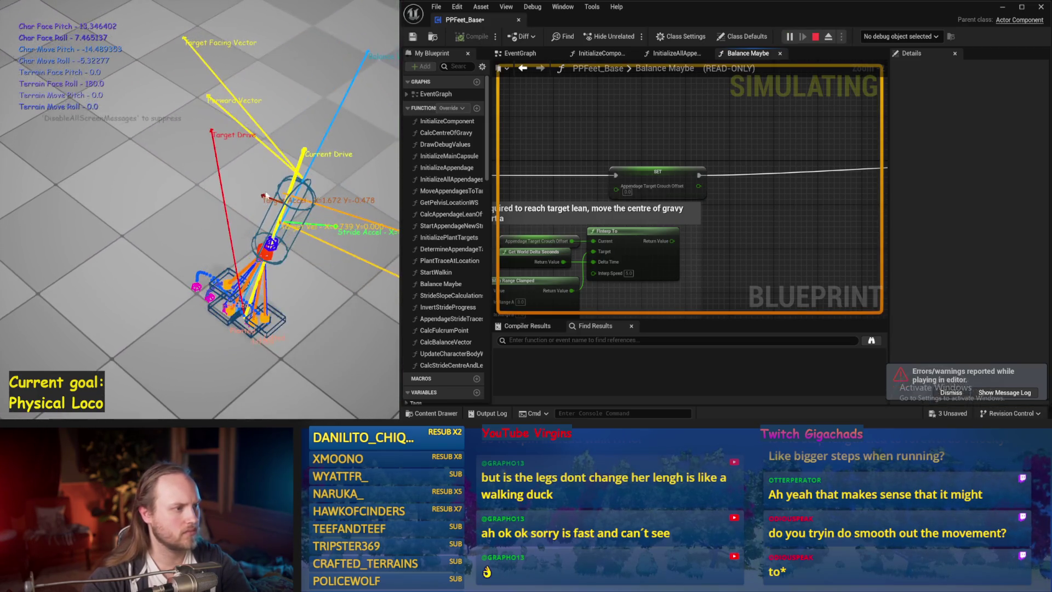
- Save the changed packages and run a quick simulation test over the floor
key("Escape")
key("ctrl+s")
scroll(713, 283, "down", 1)
right_click(863, 145)
mouse_move(863, 145)
left_mouse_down()
mouse_move(797, 177)
mouse_move(726, 236)
left_mouse_up()
scroll(726, 235, "up", 1)
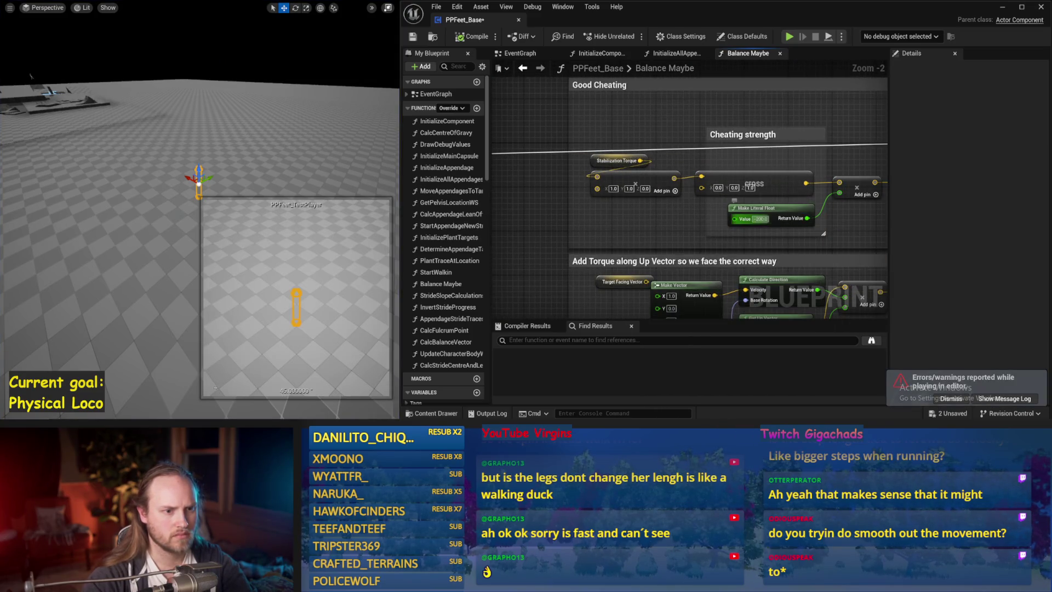
left_click_drag(344, 173, 288, 166)
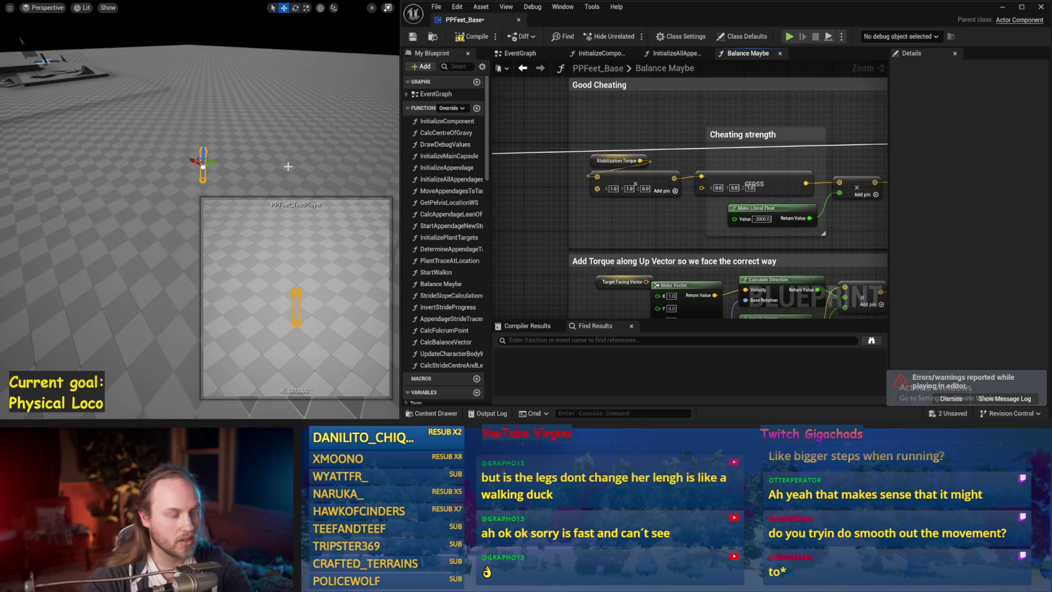
key("alt+s")
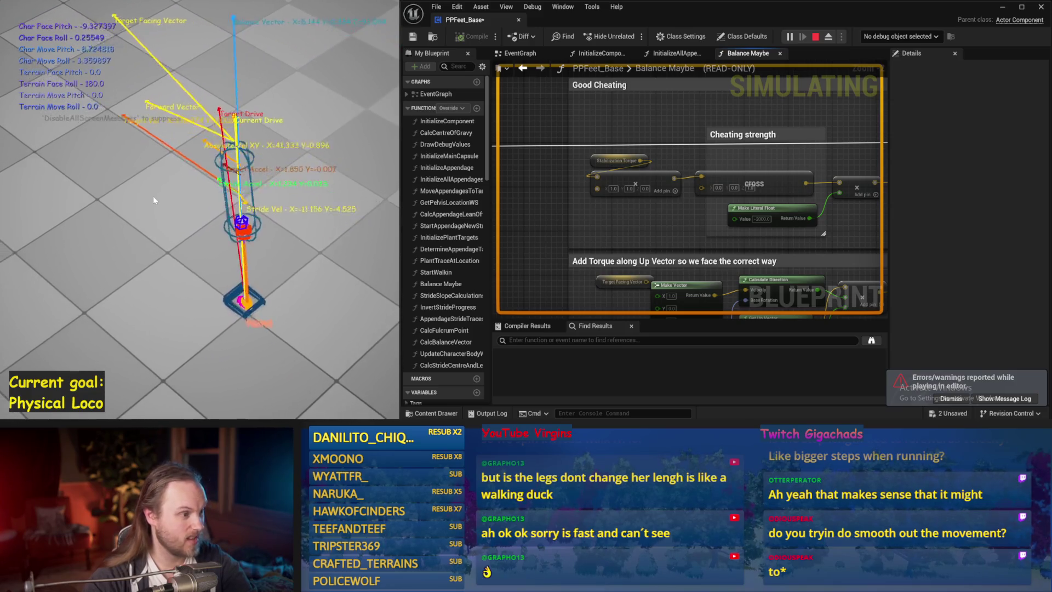
key("Escape")
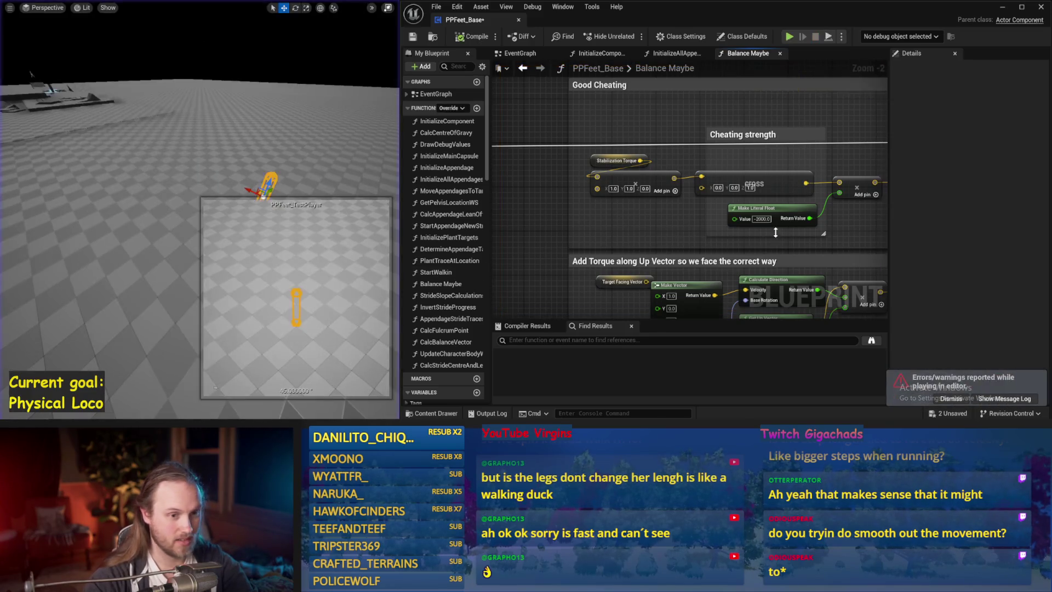
- Save the blueprint from the toolbar and simulate the character again
scroll(676, 216, "down", 4)
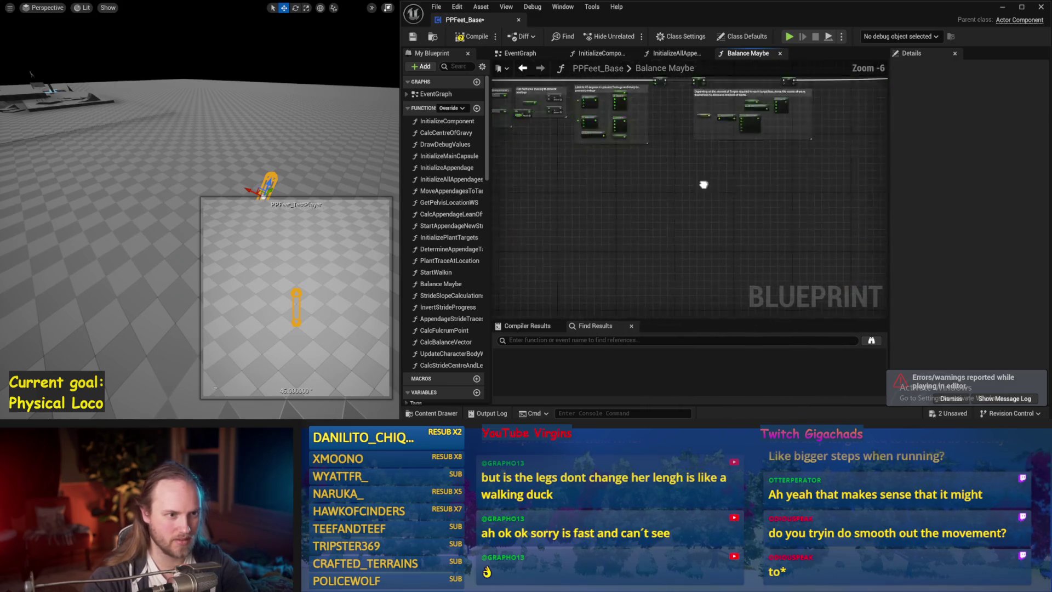
left_click(413, 37)
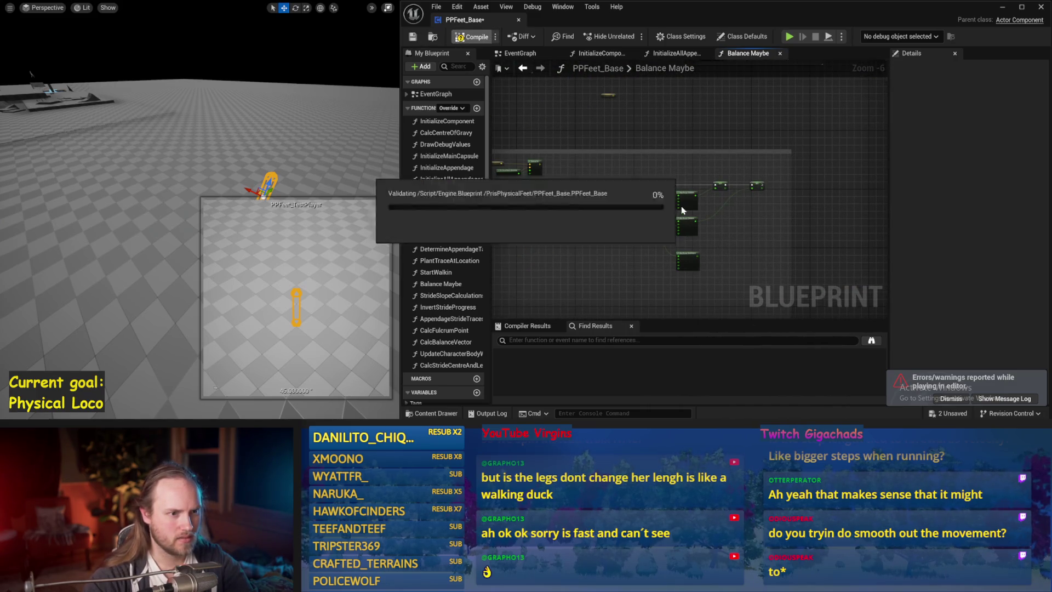
scroll(711, 151, "up", 2)
key("alt+s")
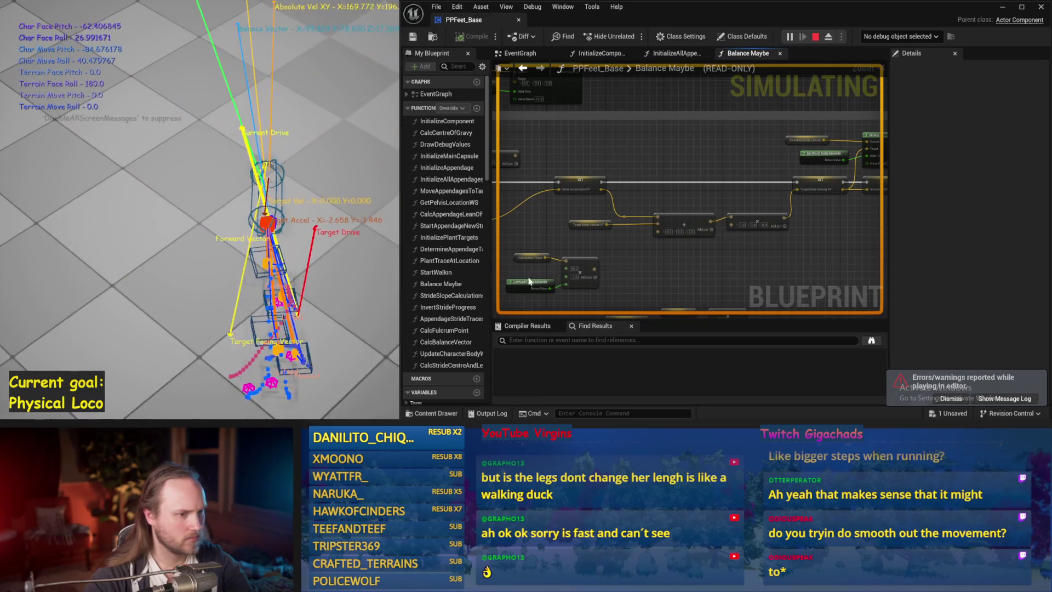
key("Escape")
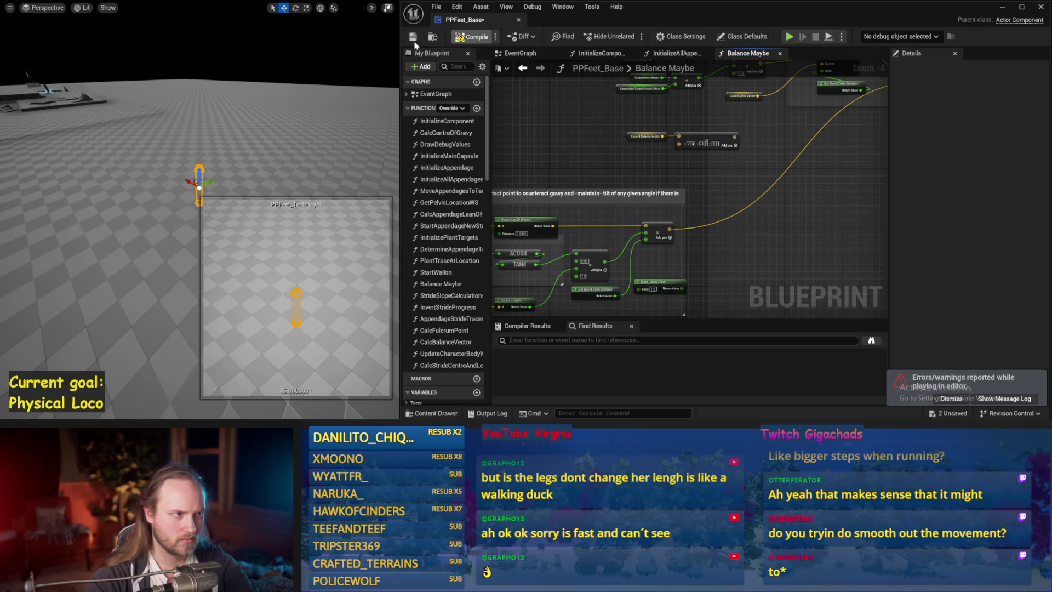
- Save and compile PPFeet_Base, then run one more balance test
key("ctrl+s")
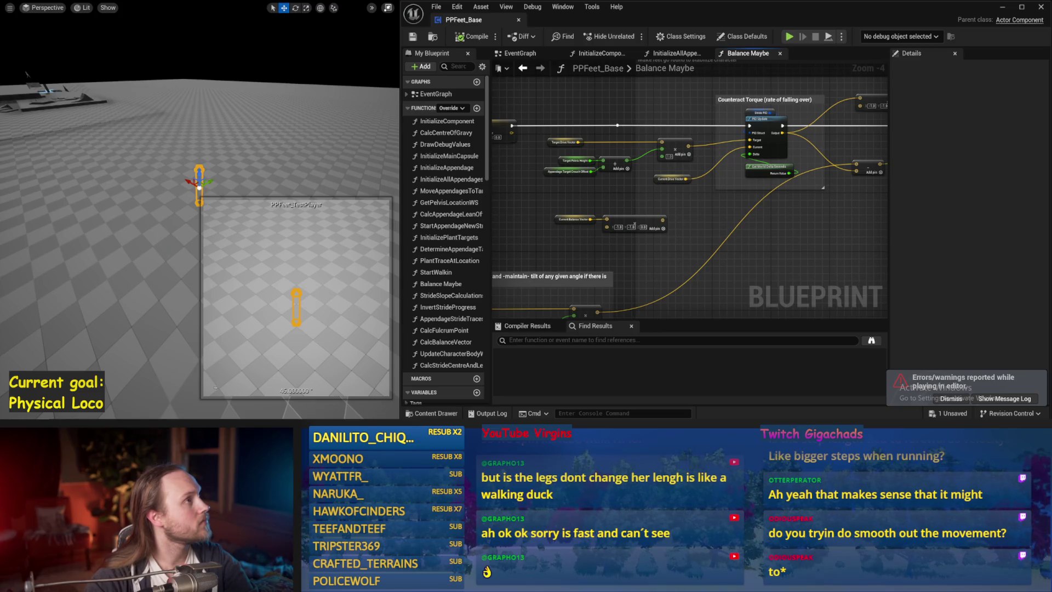
key("ctrl+s")
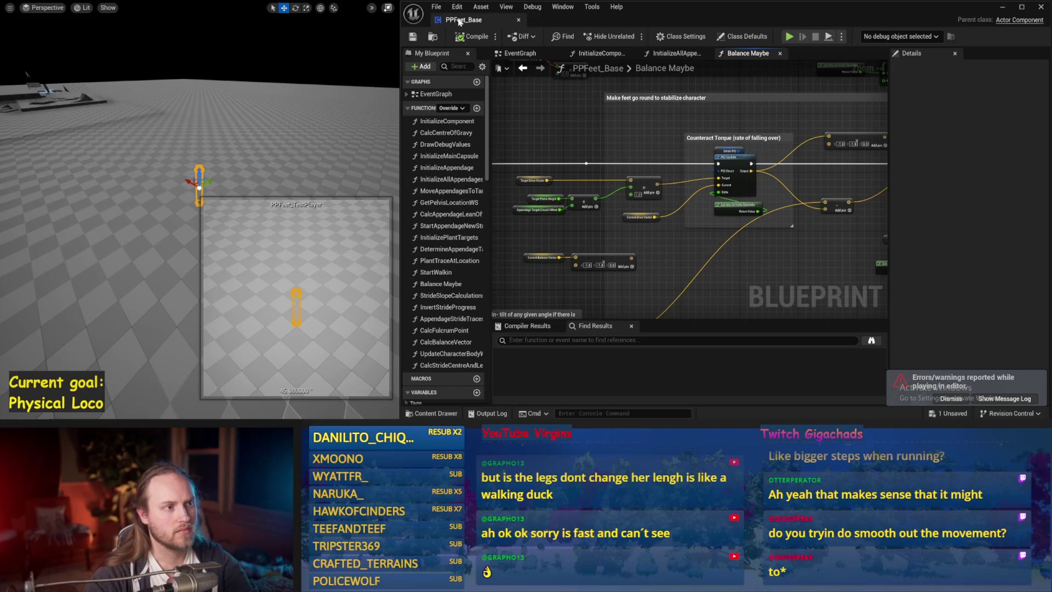
left_click(462, 36)
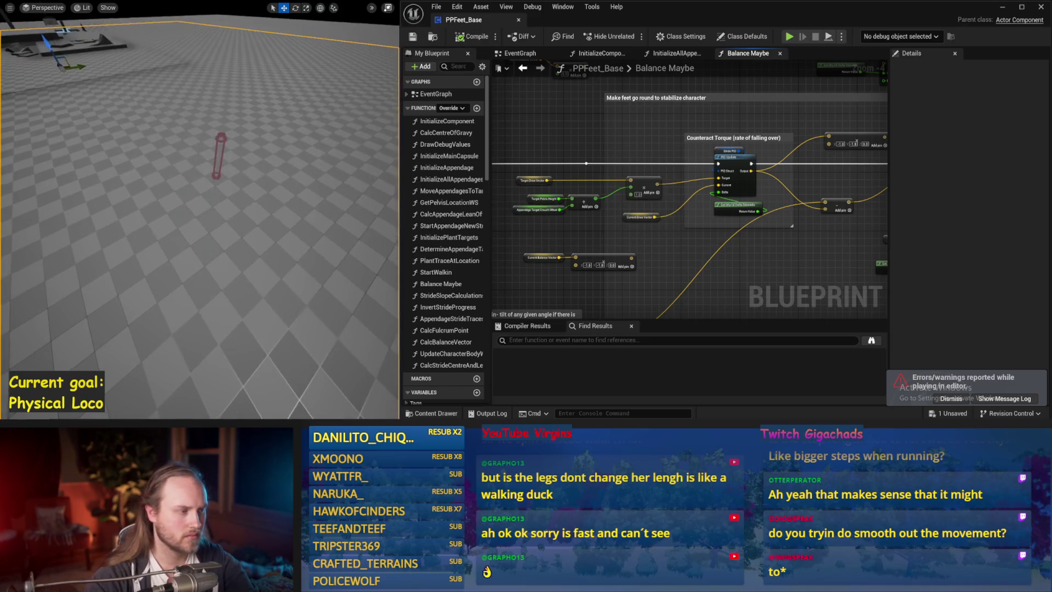
key("alt+s")
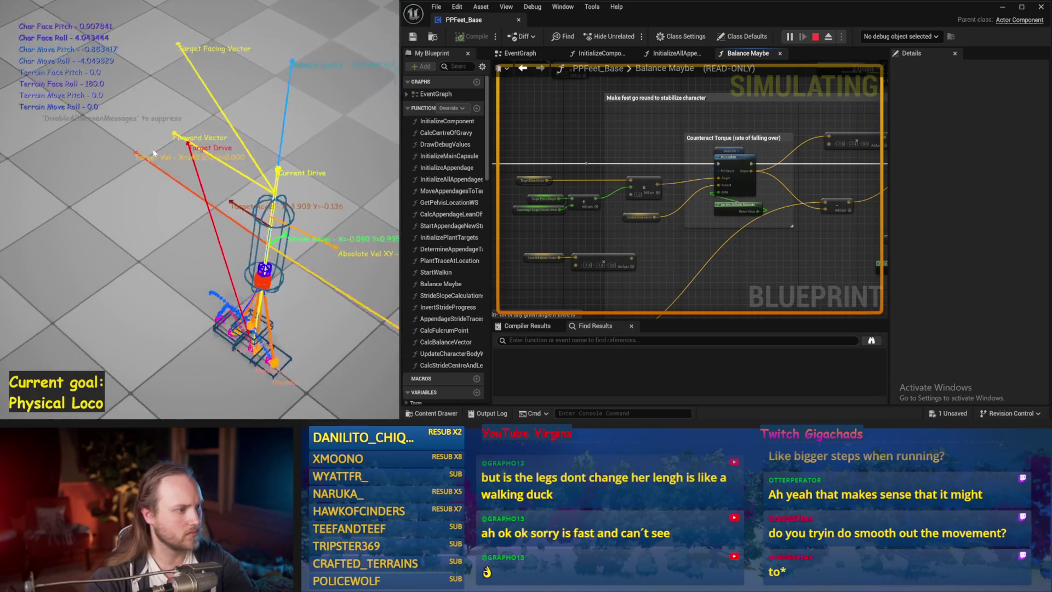
key("Escape")
scroll(701, 184, "up", 2)
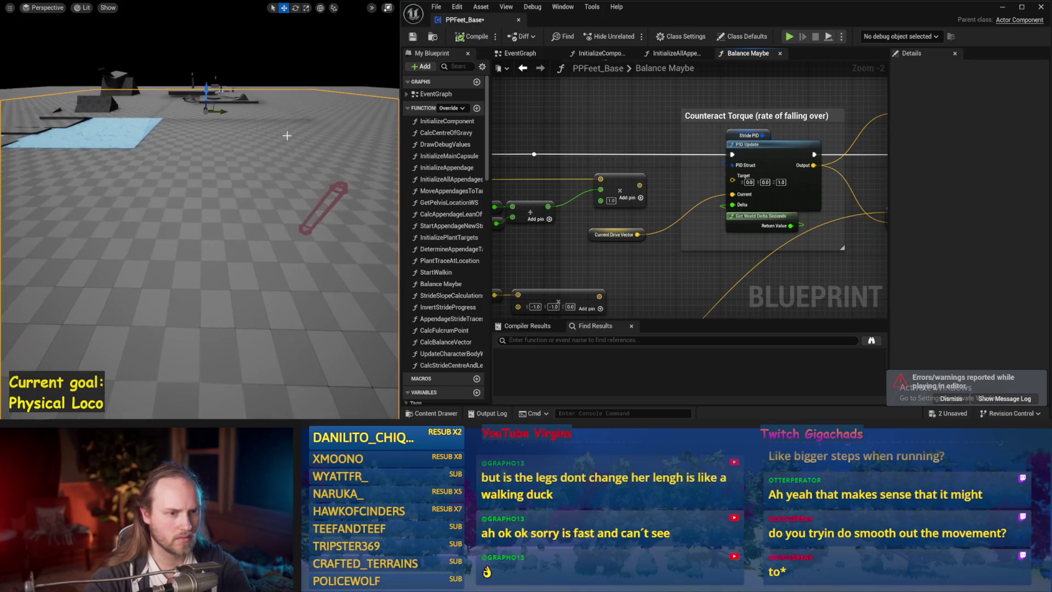
scroll(783, 110, "down", 1)
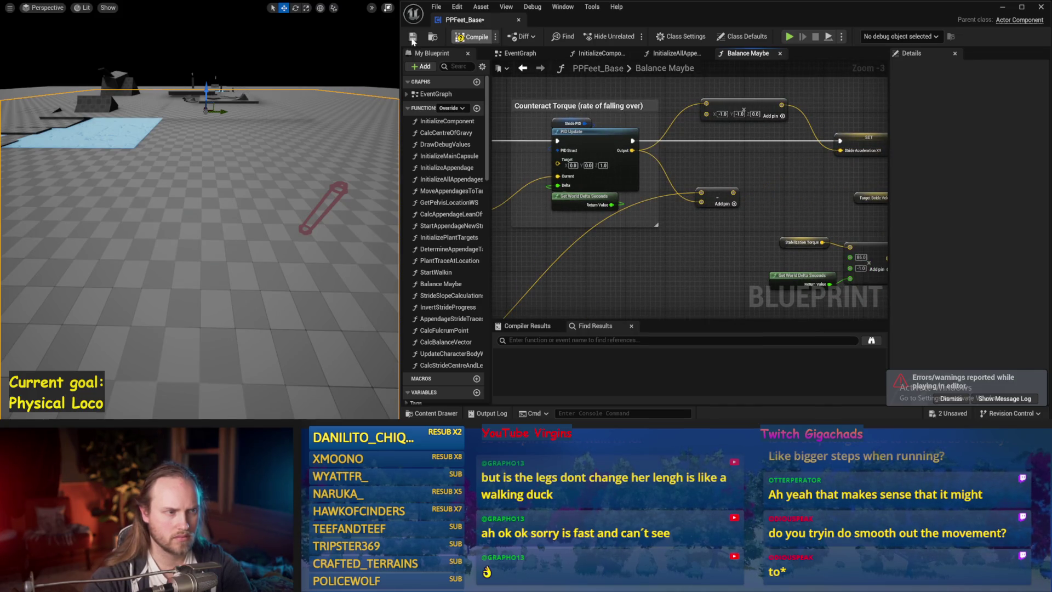
- Set the Stride PID ProportionalFactor to 0.2 and test it in a simulation run
left_click_drag(597, 254, 639, 250)
key("alt+p")
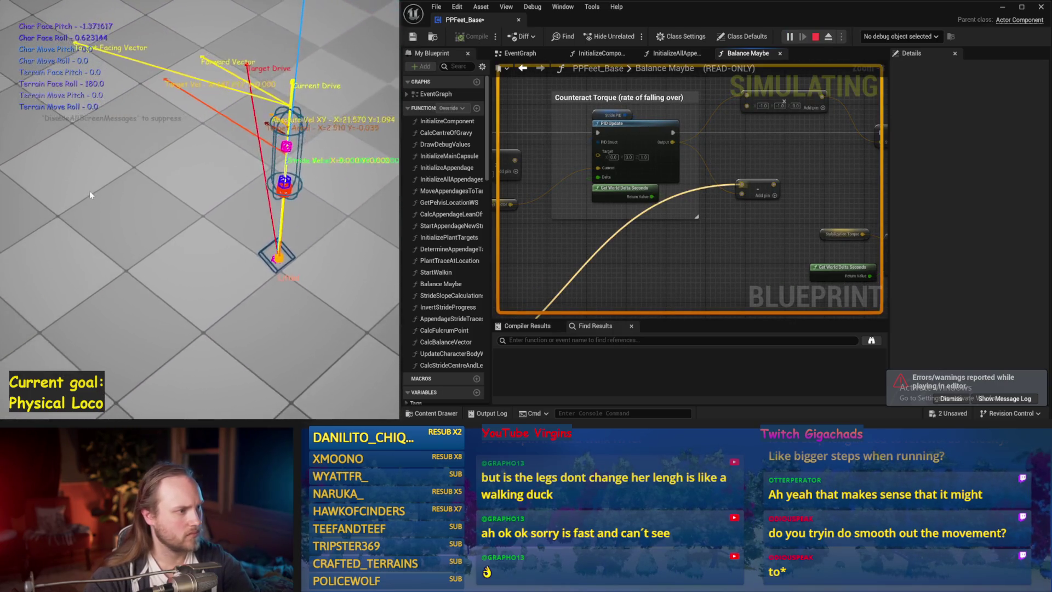
key("Escape")
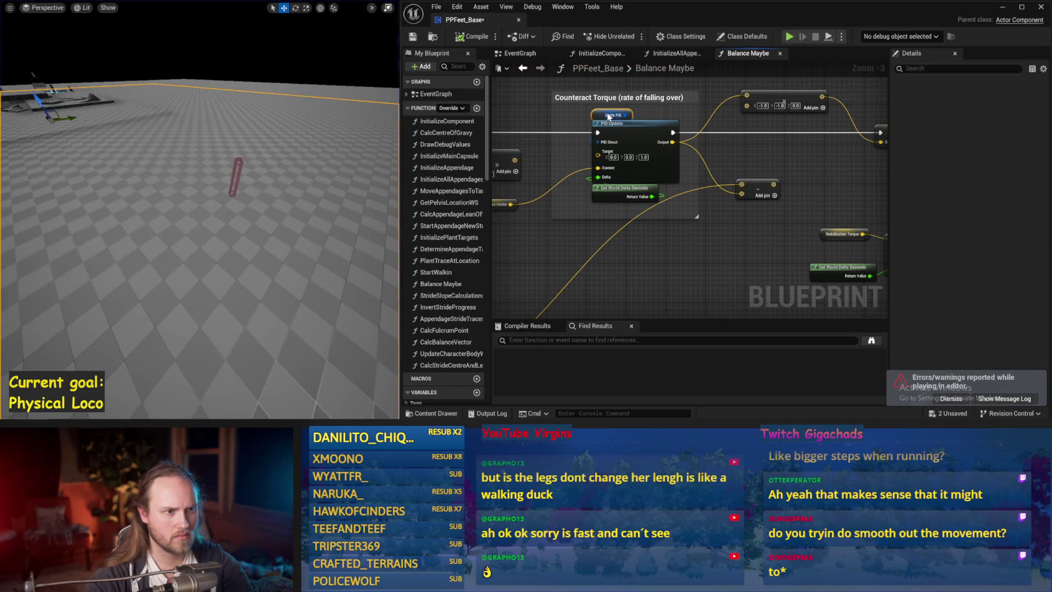
left_click(609, 117)
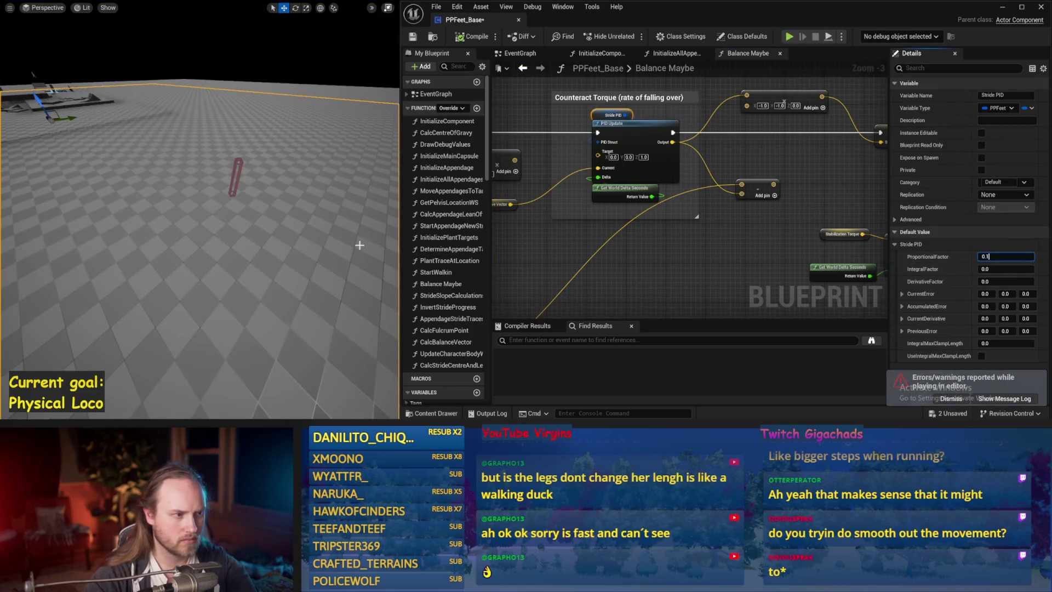
left_click_drag(360, 245, 326, 236)
key("alt+p")
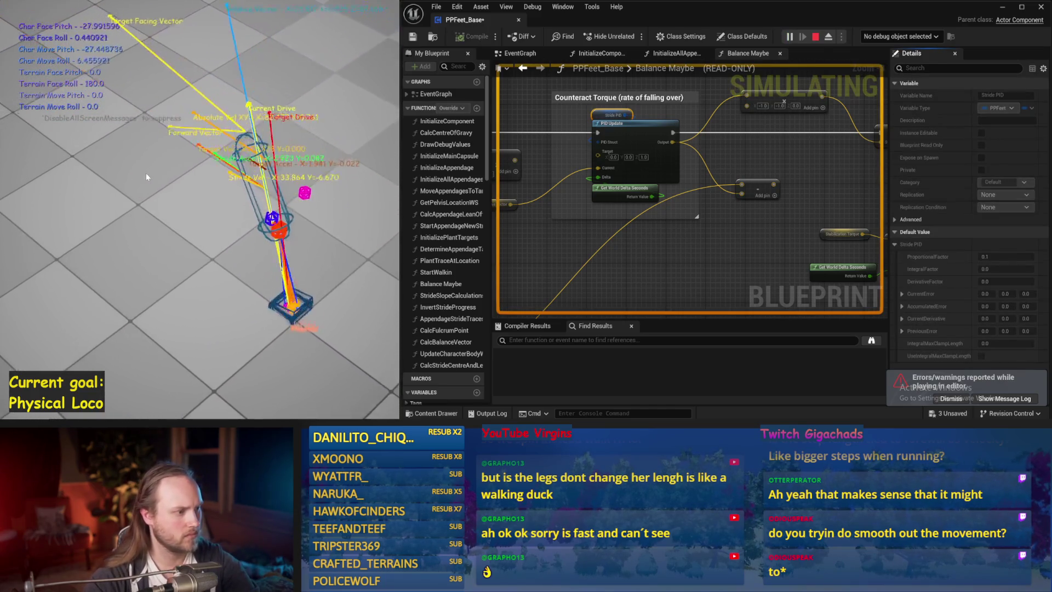
key("Escape")
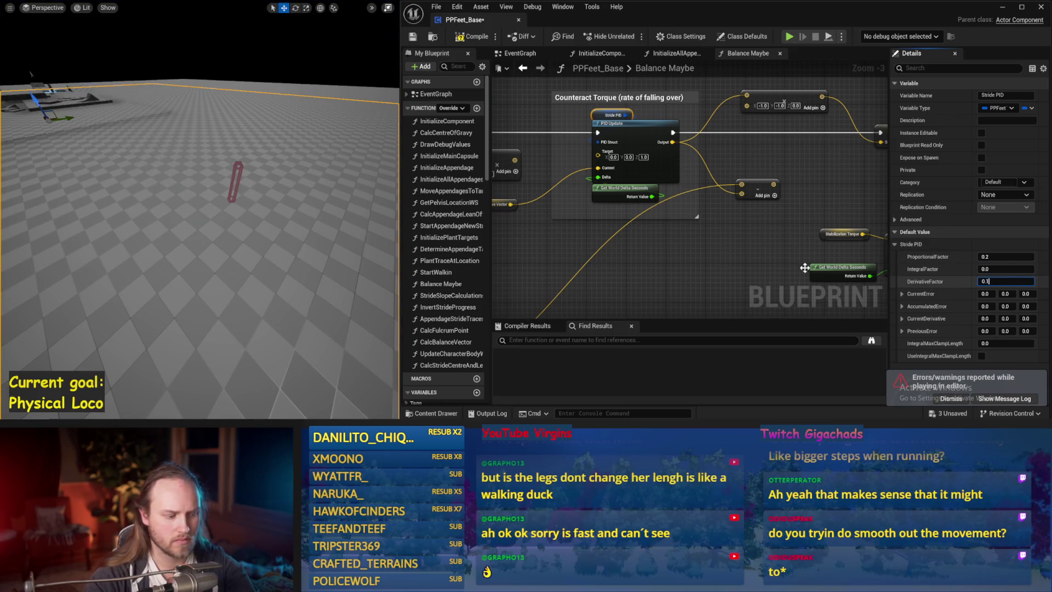
- Set DerivativeFactor to 0.1, test it, then select the Current Drive Vector variable
left_click_drag(311, 190, 291, 193)
key("alt+p")
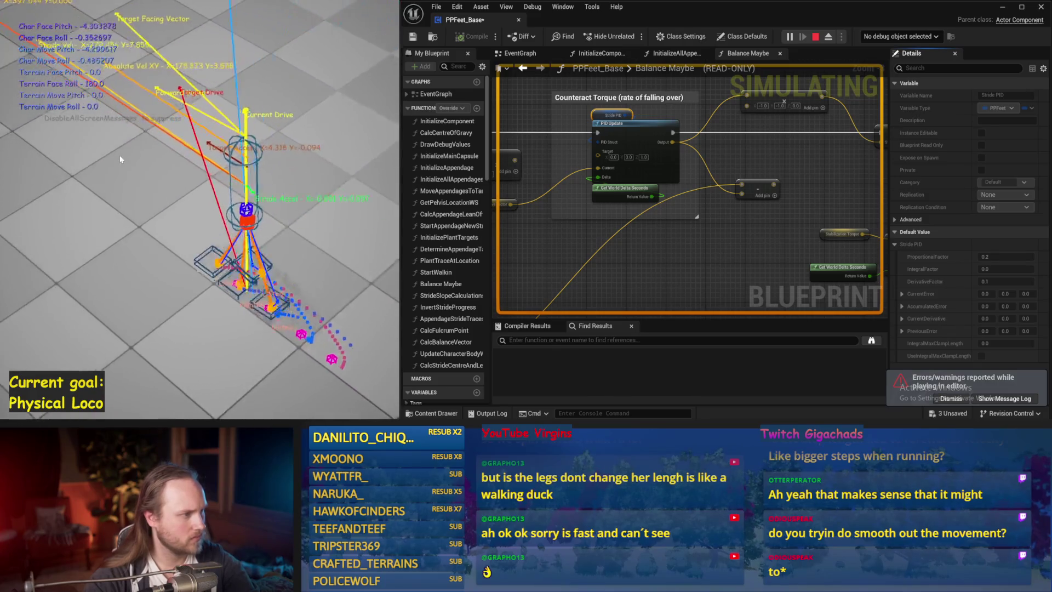
key("Escape")
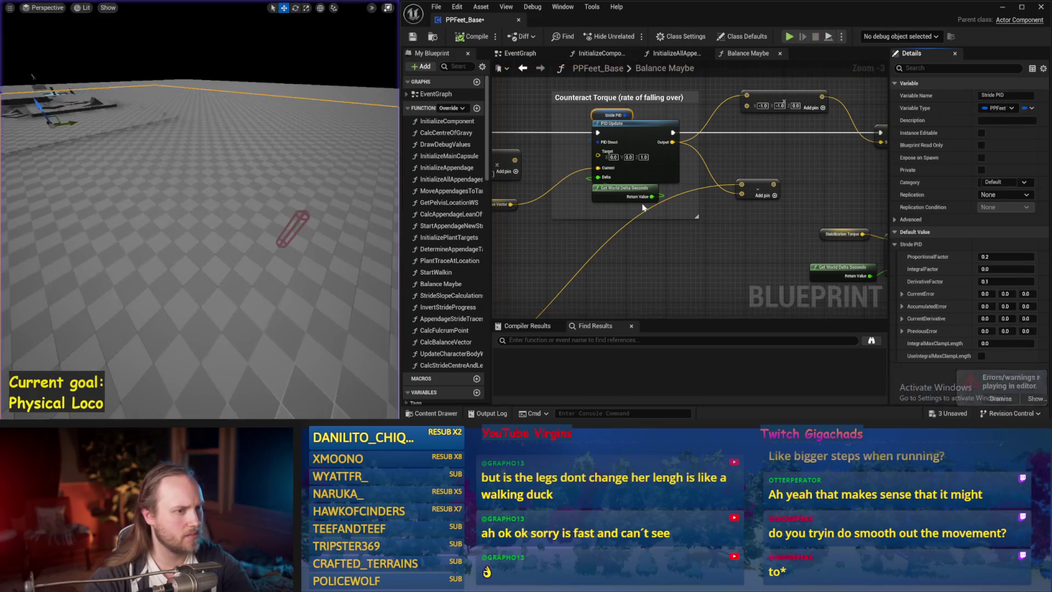
left_click(582, 204)
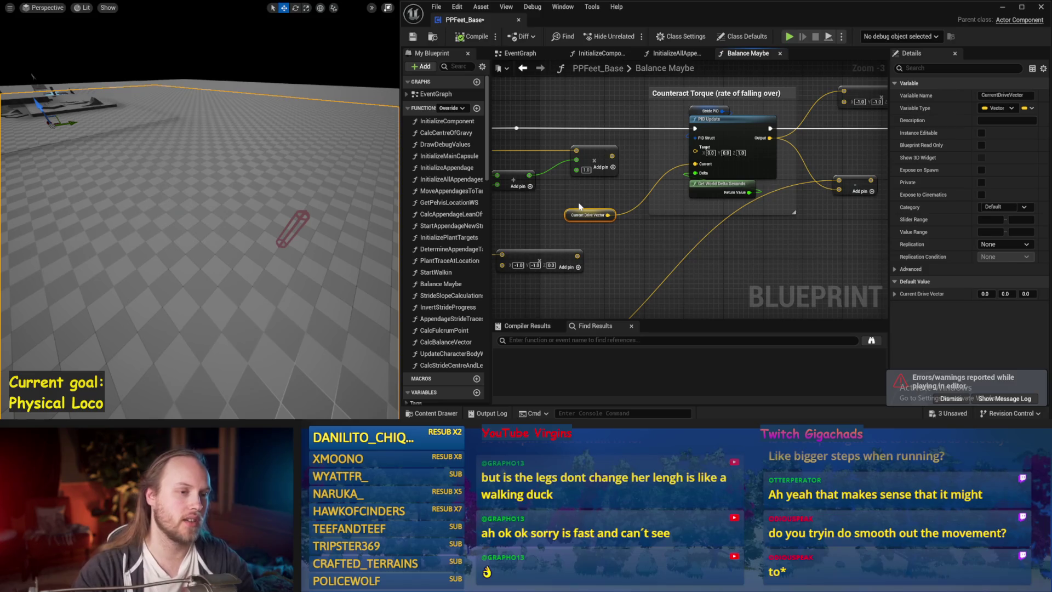
- Run four short balance test simulations of the character
scroll(679, 165, "up", 1)
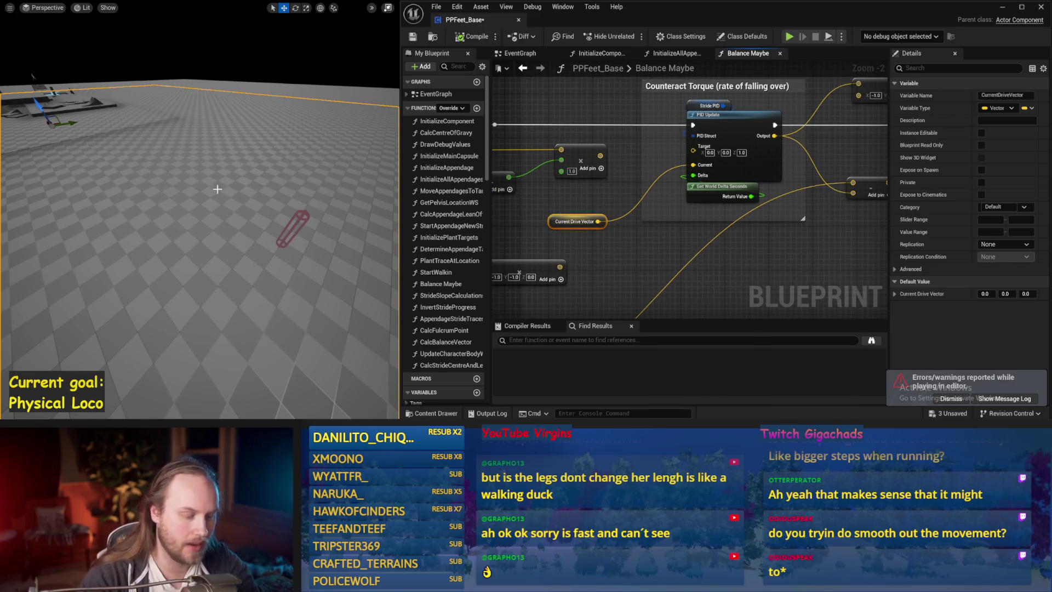
key("alt+s")
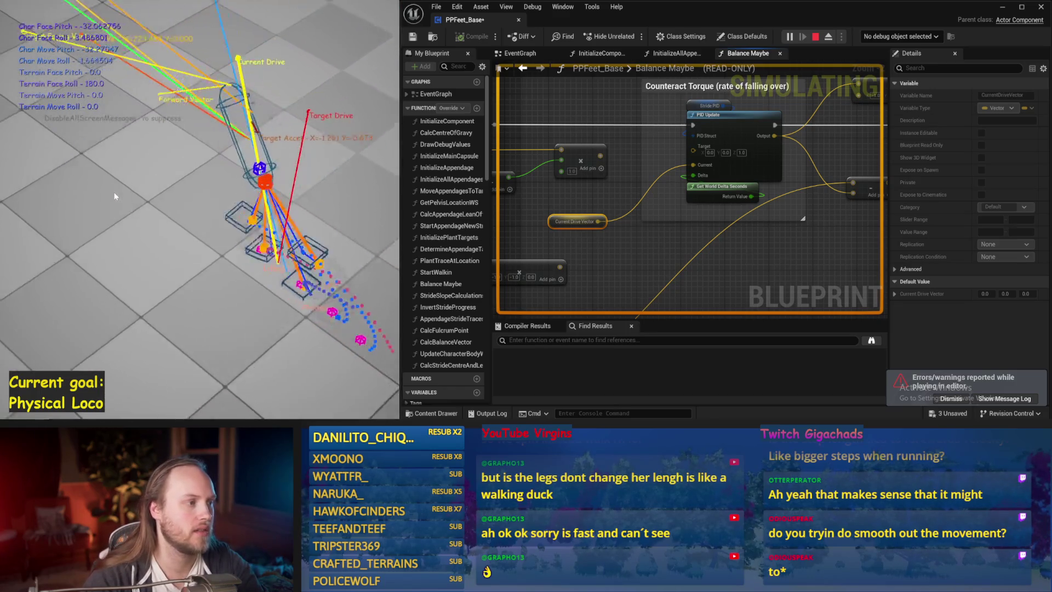
key("Escape")
key("alt+s")
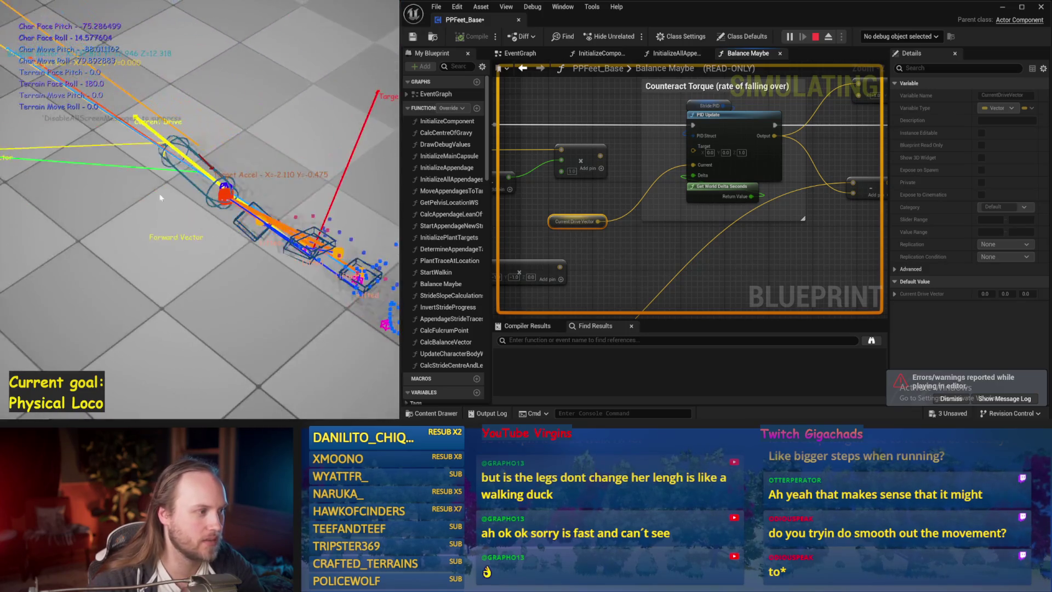
key("Escape")
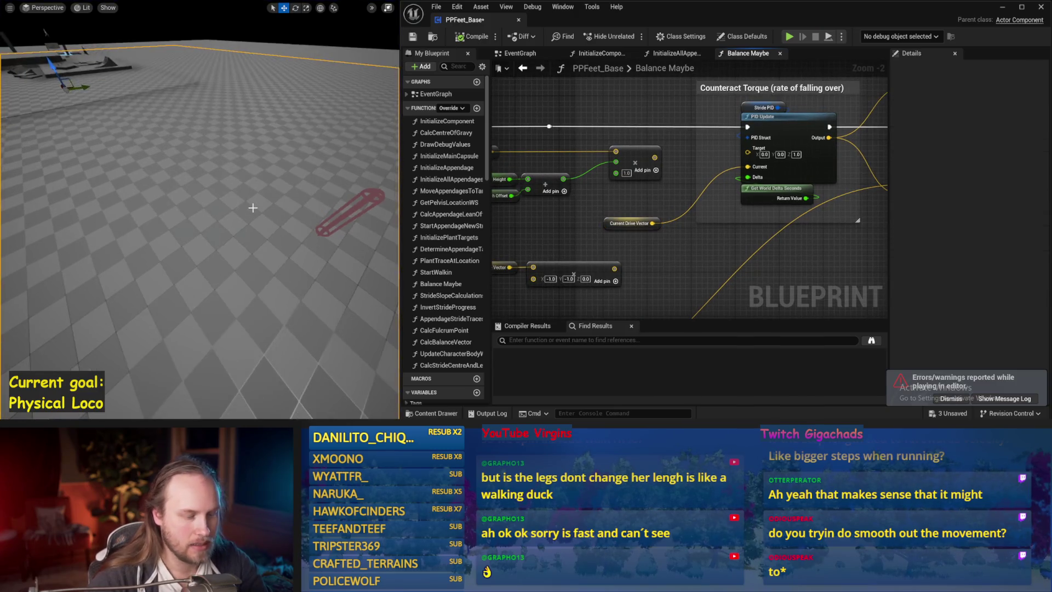
key("alt+p")
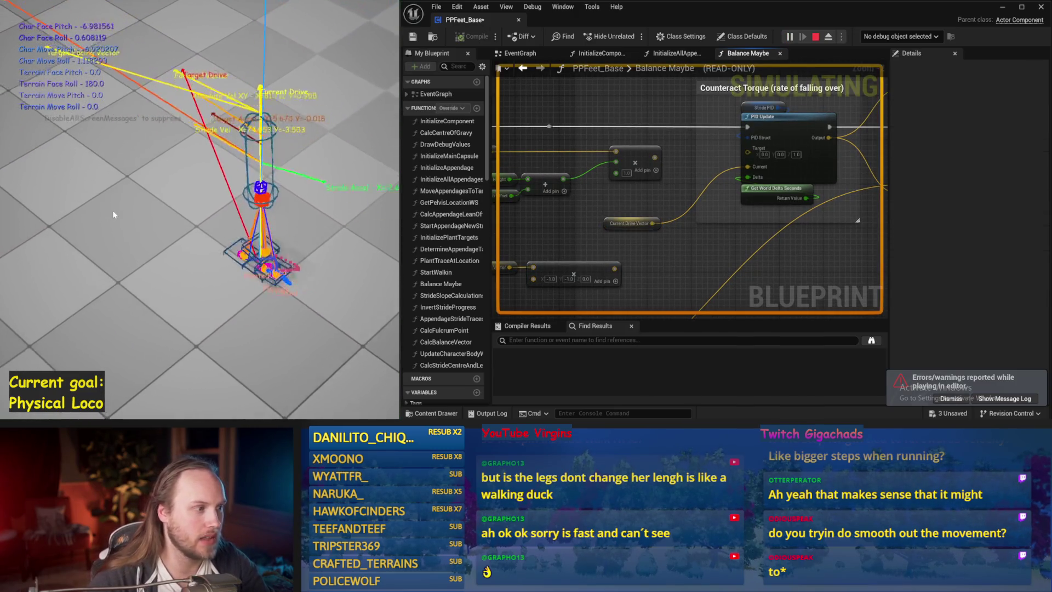
key("Escape")
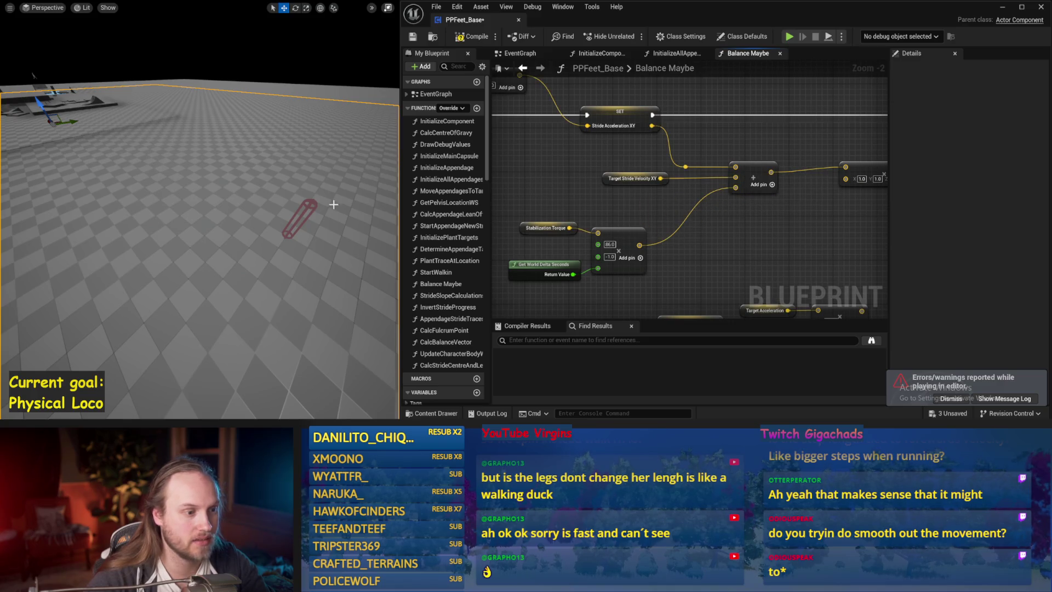
key("alt+s")
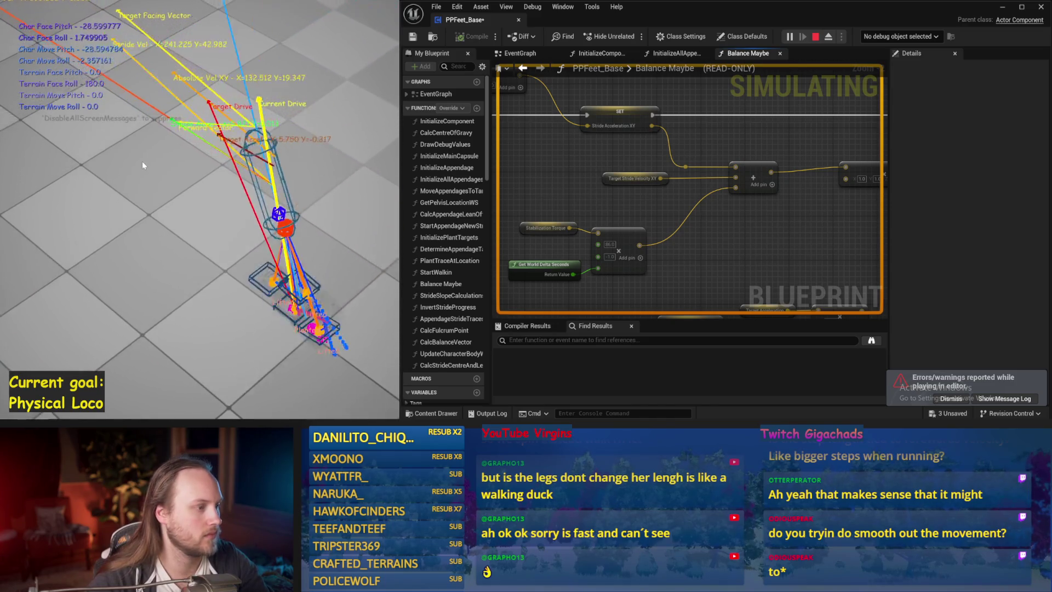
key("Escape")
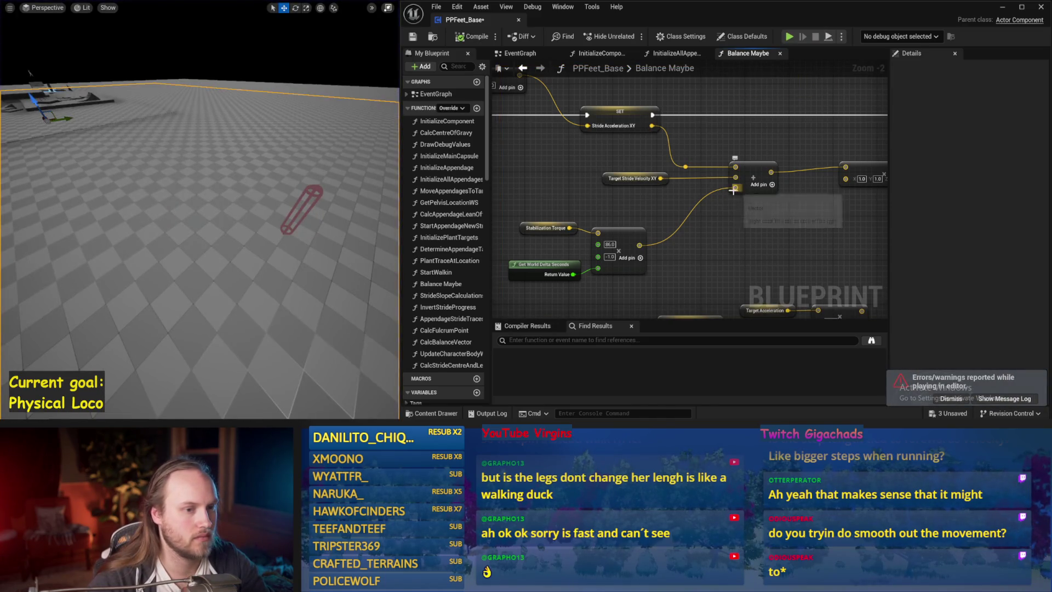
- Wire the multiply node's scaled drive output into the Stride PID Update Target pin
left_click_drag(700, 224, 666, 179)
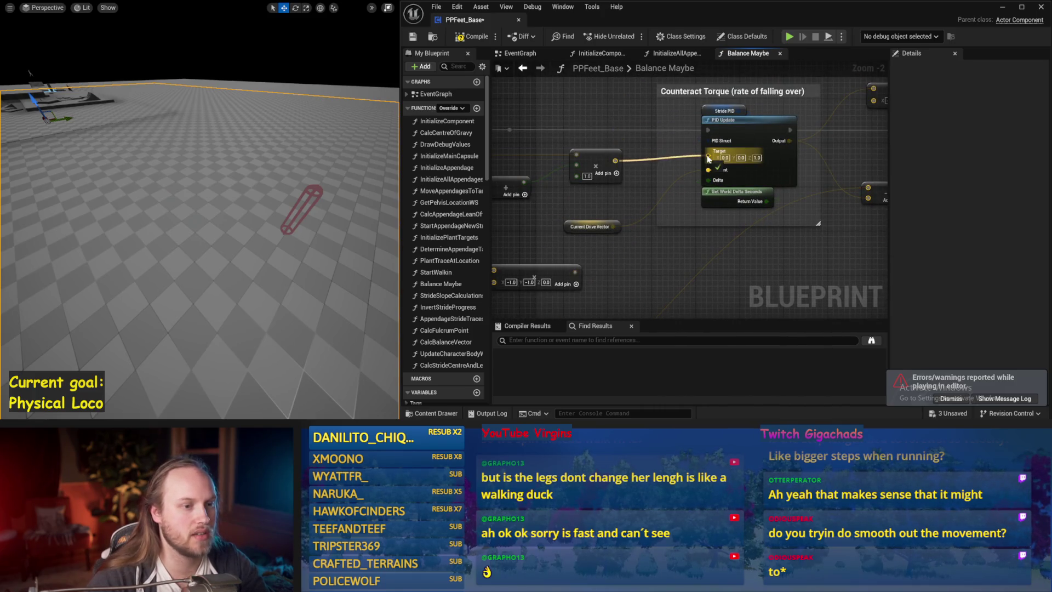
left_click_drag(708, 159, 806, 137)
scroll(807, 136, "down", 1)
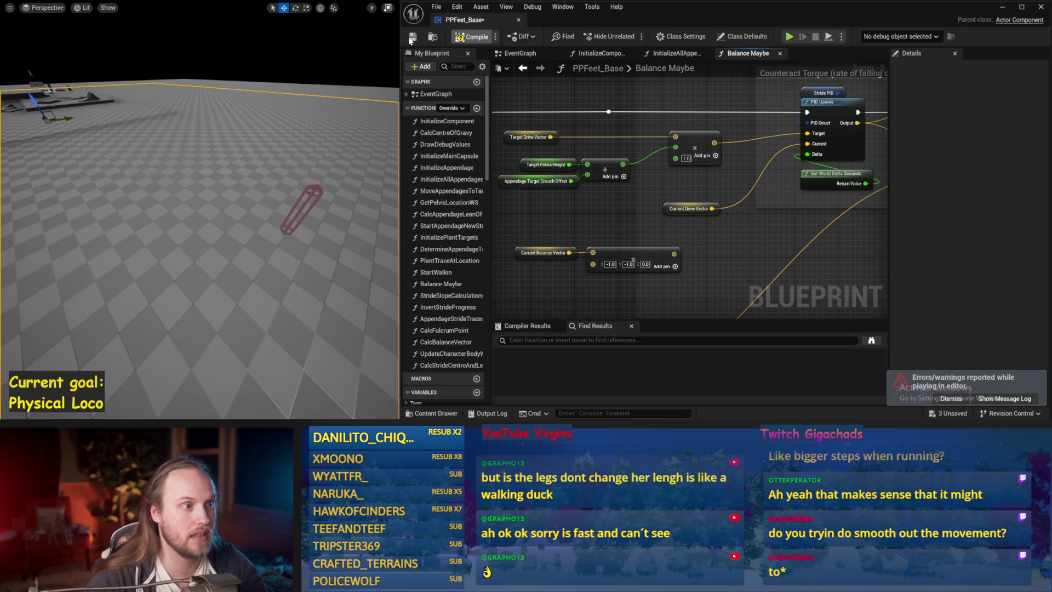
left_click_drag(510, 236, 469, 253)
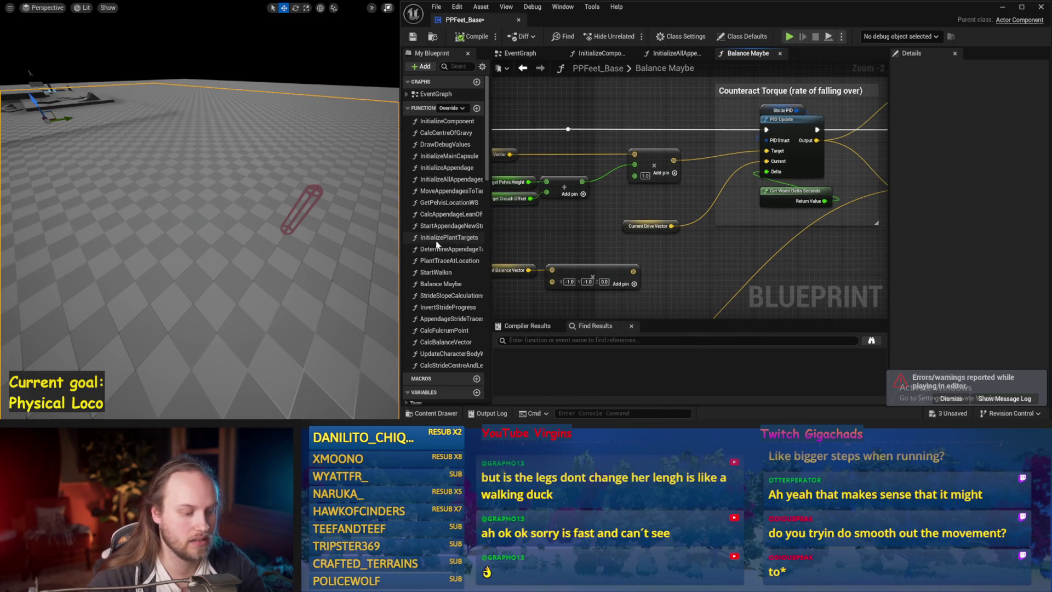
- Run three balance simulations to check the new Target wiring
key("alt+p")
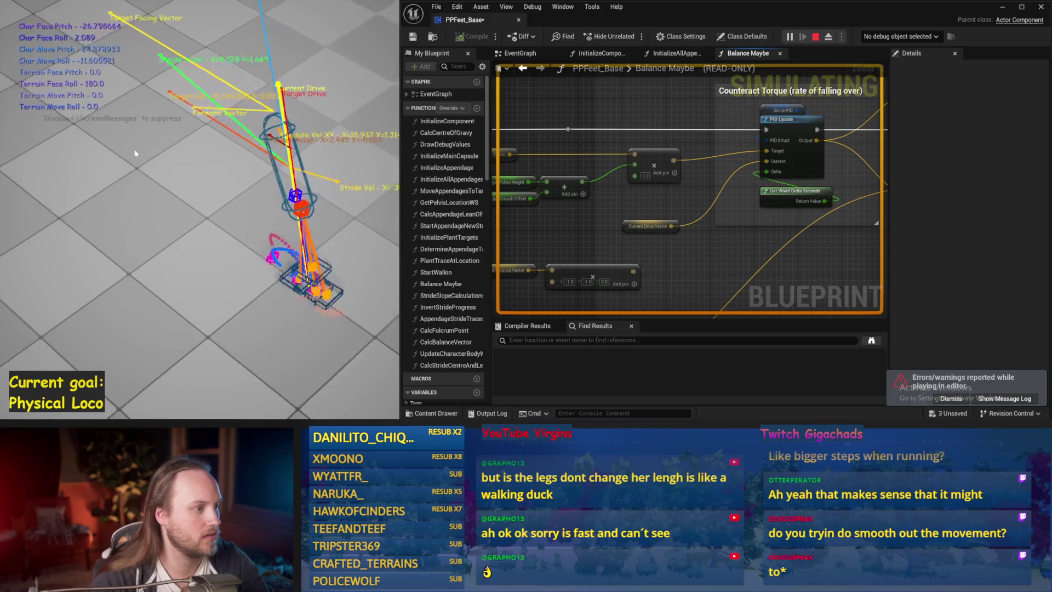
key("Escape")
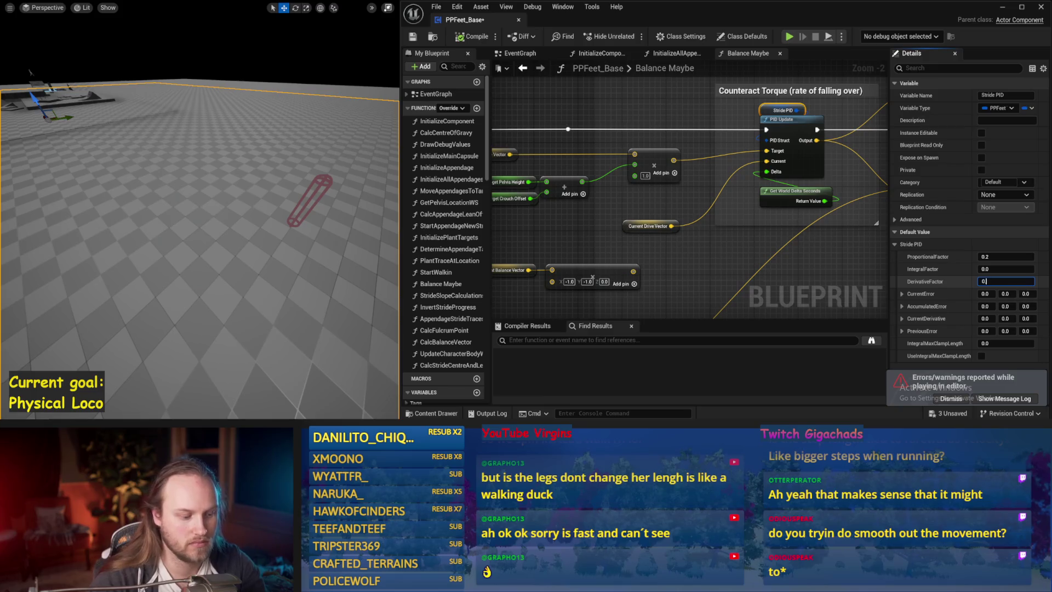
key("alt+p")
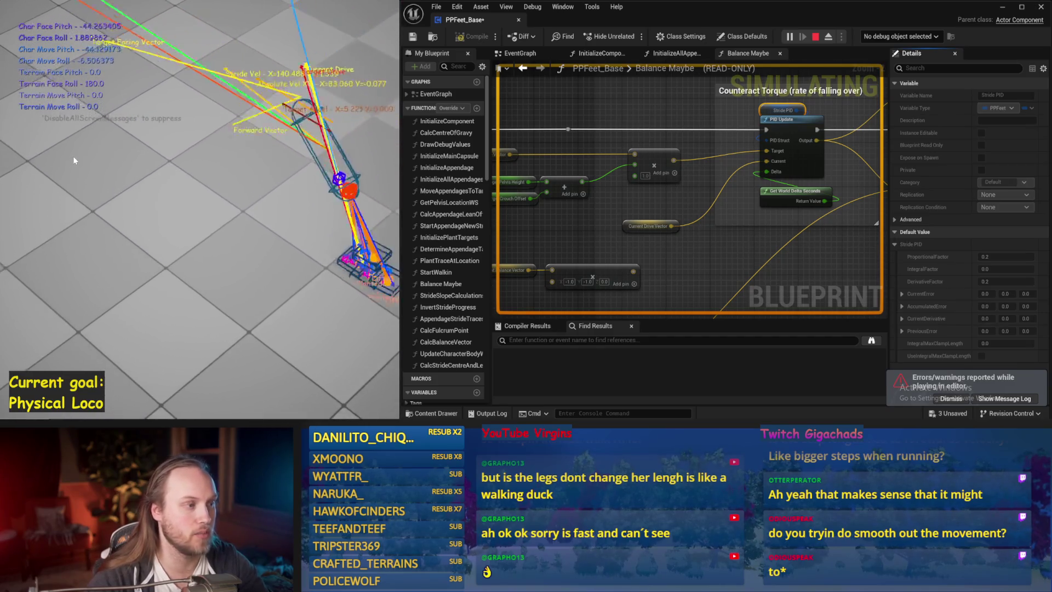
key("Escape")
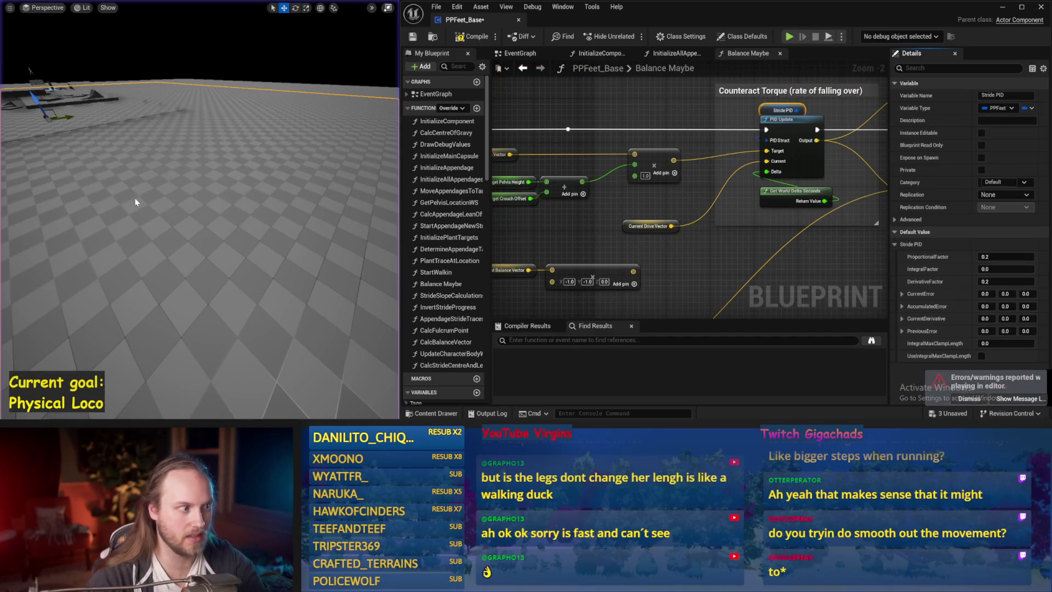
key("alt+p")
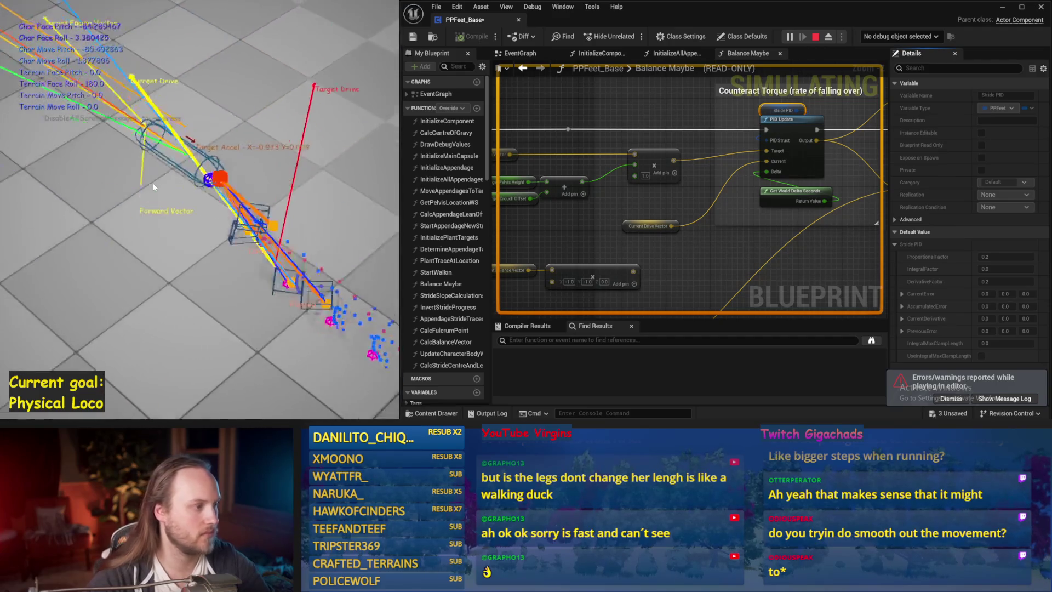
key("Escape")
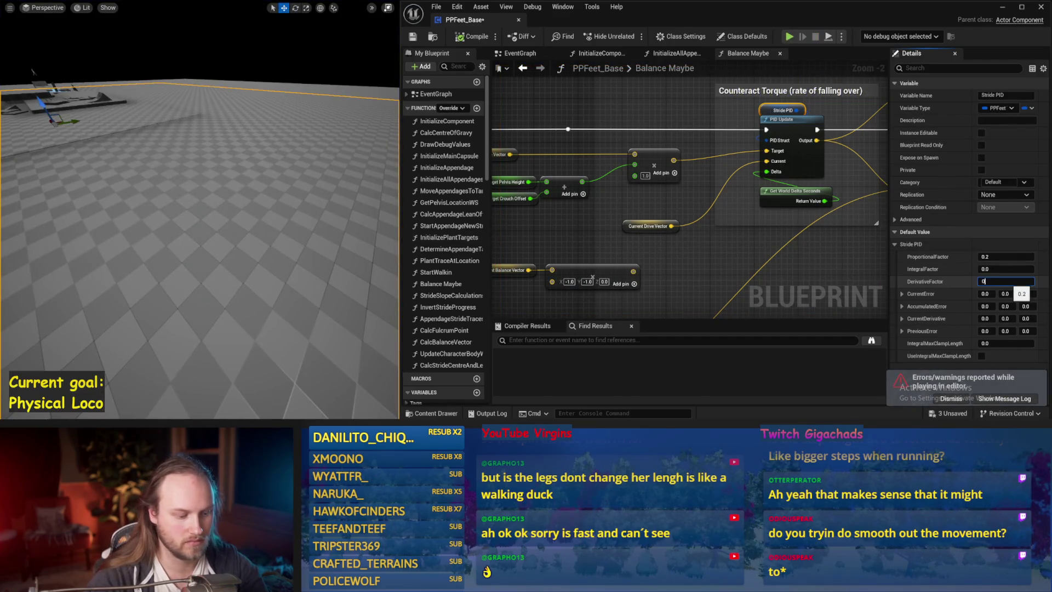
type(".5")
- Change Stride PID factors, including DerivativeFactor 0.3, testing after each edit
left_click_drag(341, 203, 325, 209)
key("alt+s")
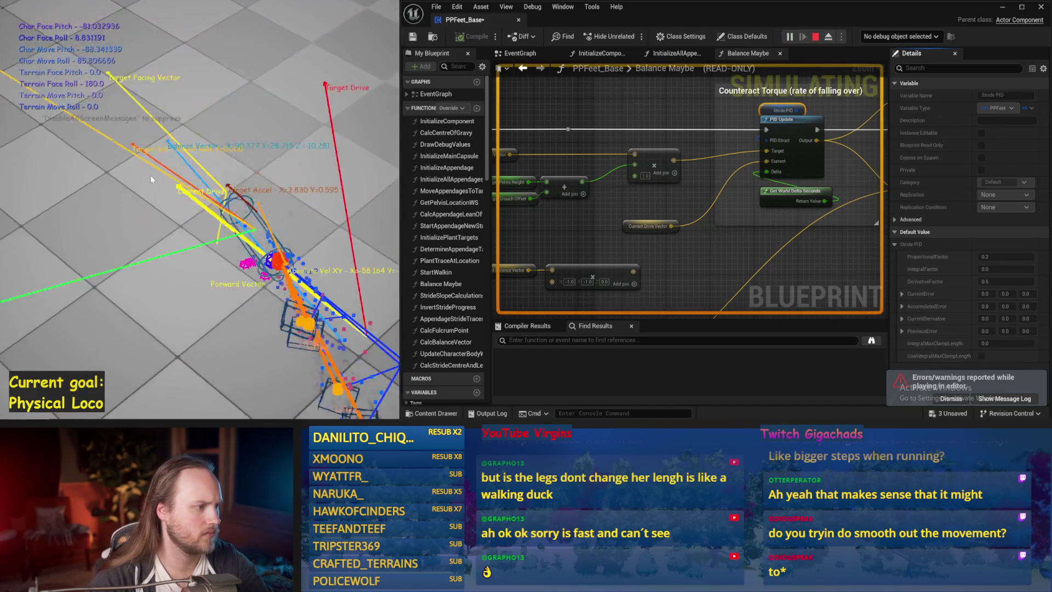
key("Escape")
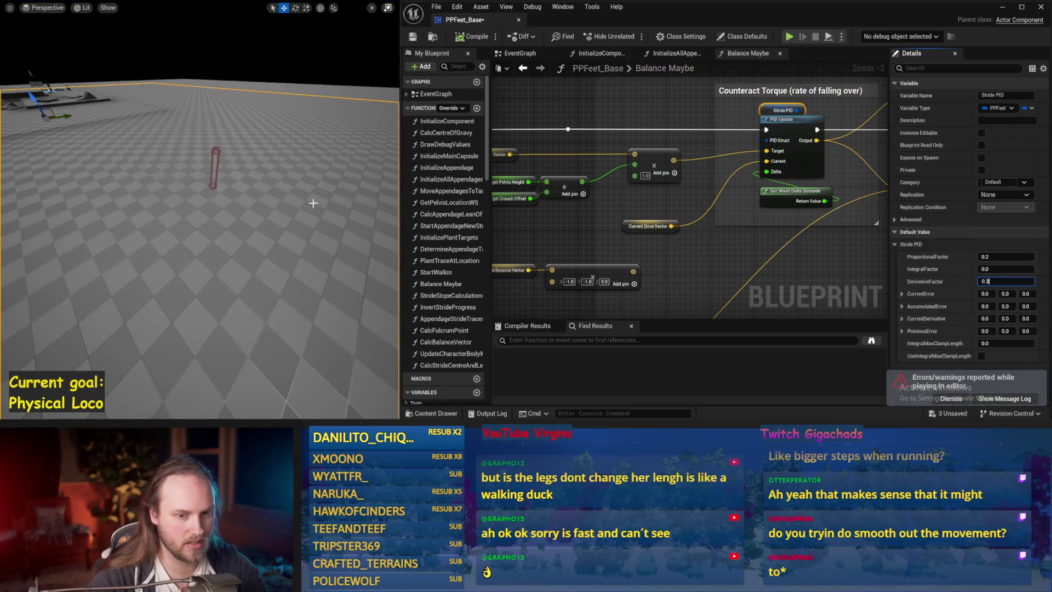
left_click_drag(312, 204, 237, 175)
key("alt+s")
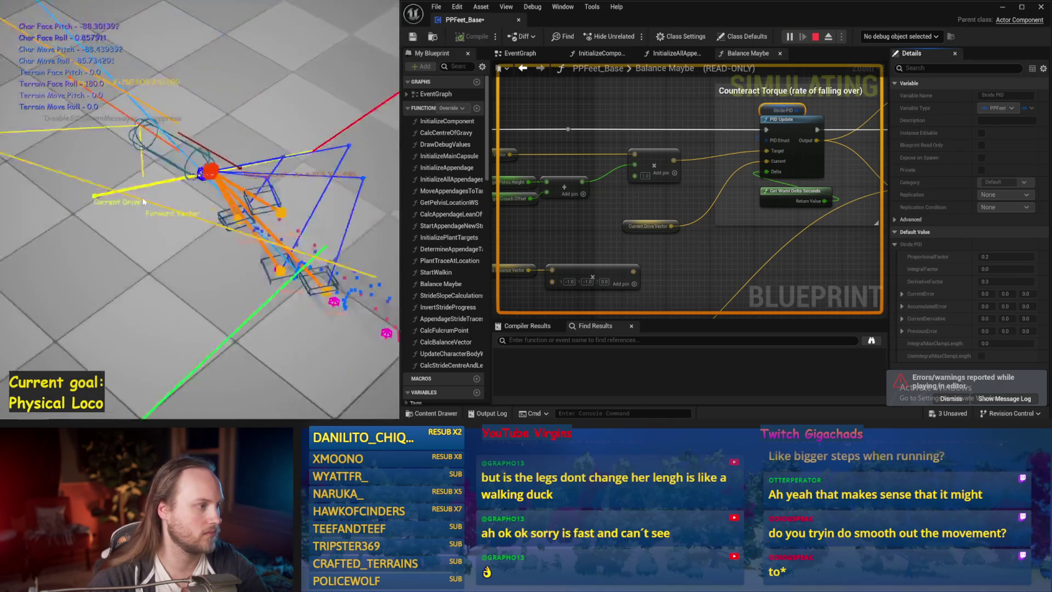
key("Escape")
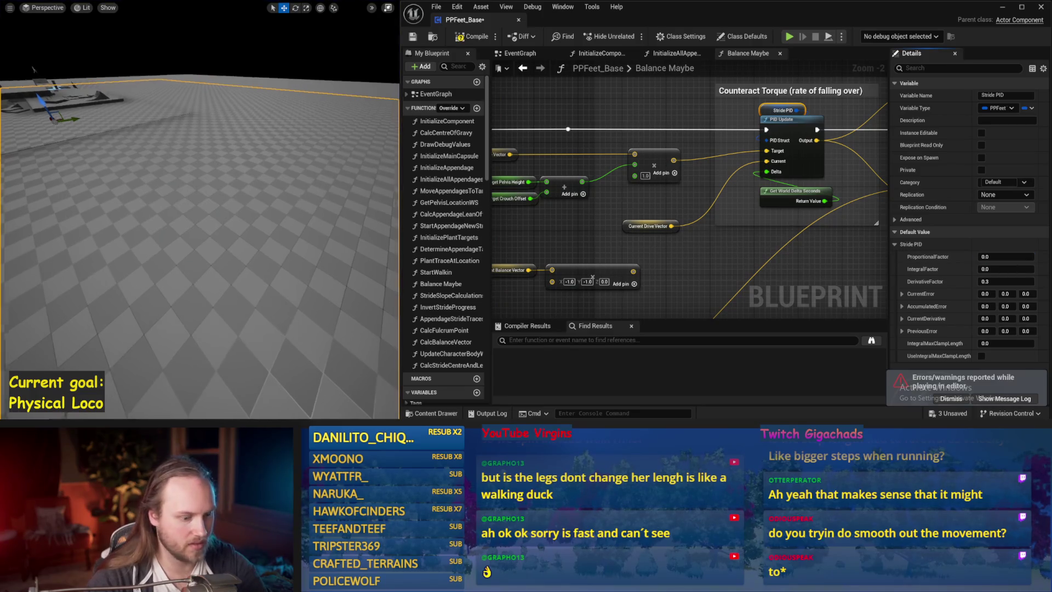
- Set ProportionalFactor to 0.1 and rerun the balance test
left_click_drag(296, 199, 297, 198)
key("alt+s")
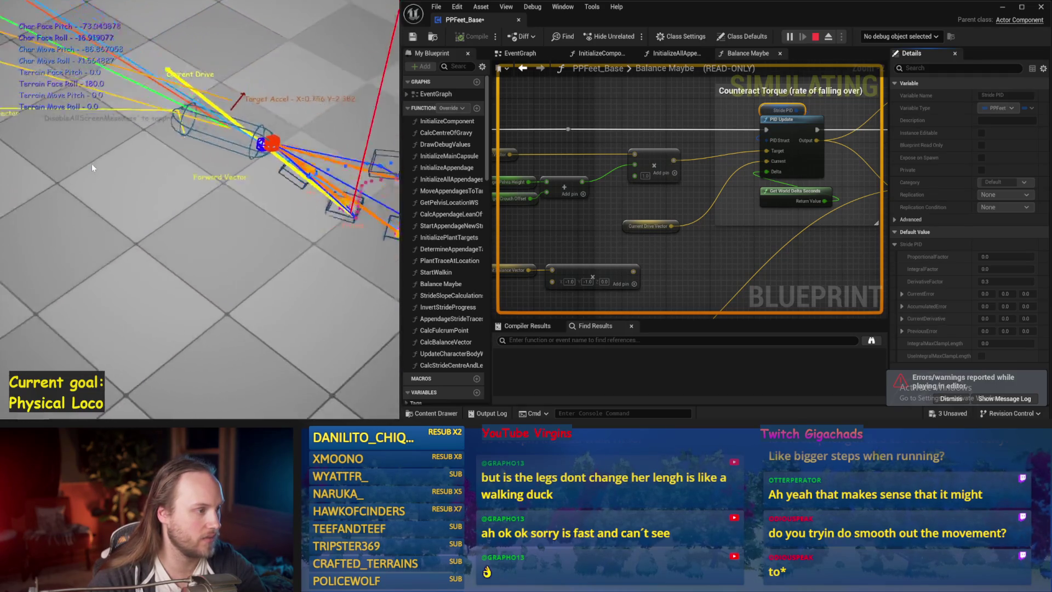
key("Escape")
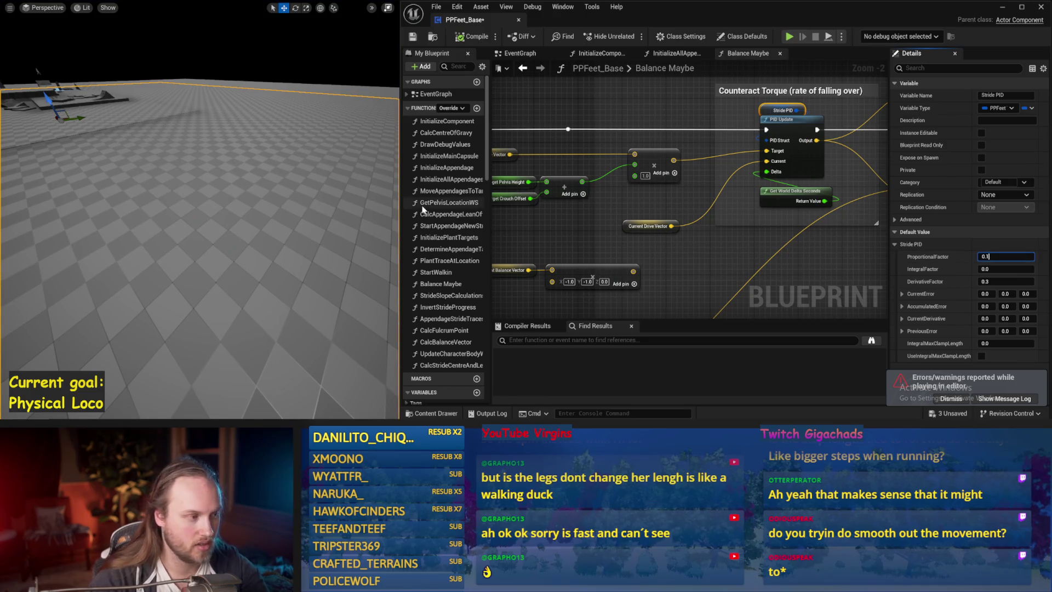
left_click_drag(345, 222, 343, 205)
key("alt+s")
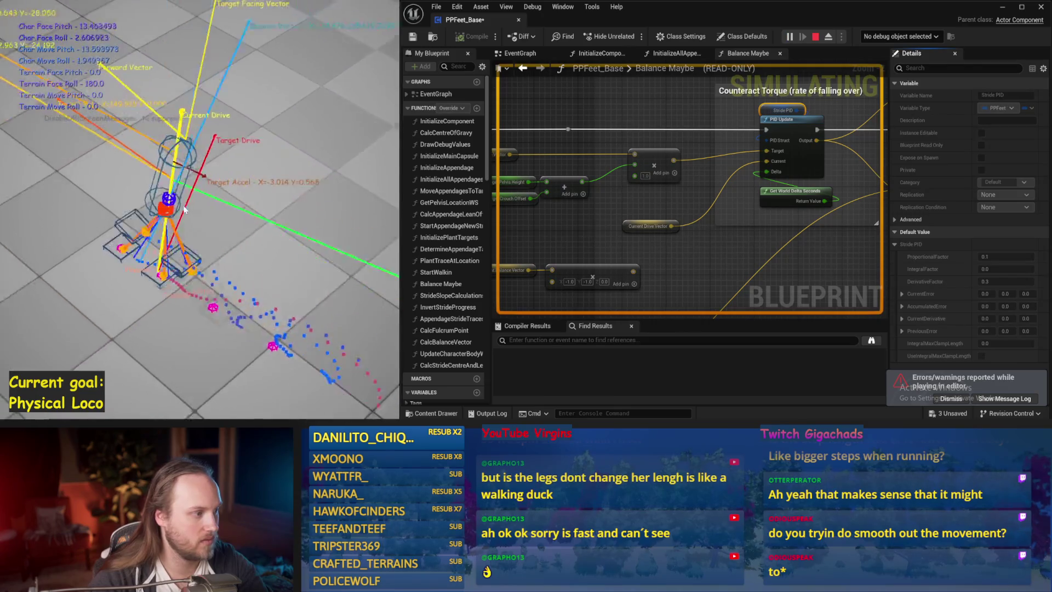
key("Escape")
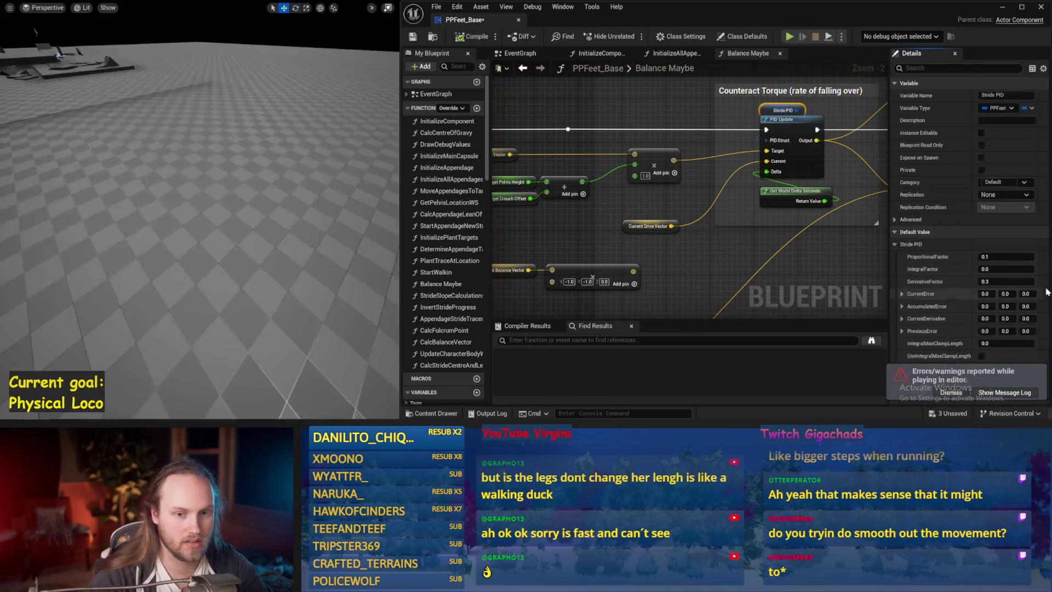
- Set DerivativeFactor 0.2 and ProportionalFactor 0.2, simulating after each change
left_click_drag(323, 219, 297, 230)
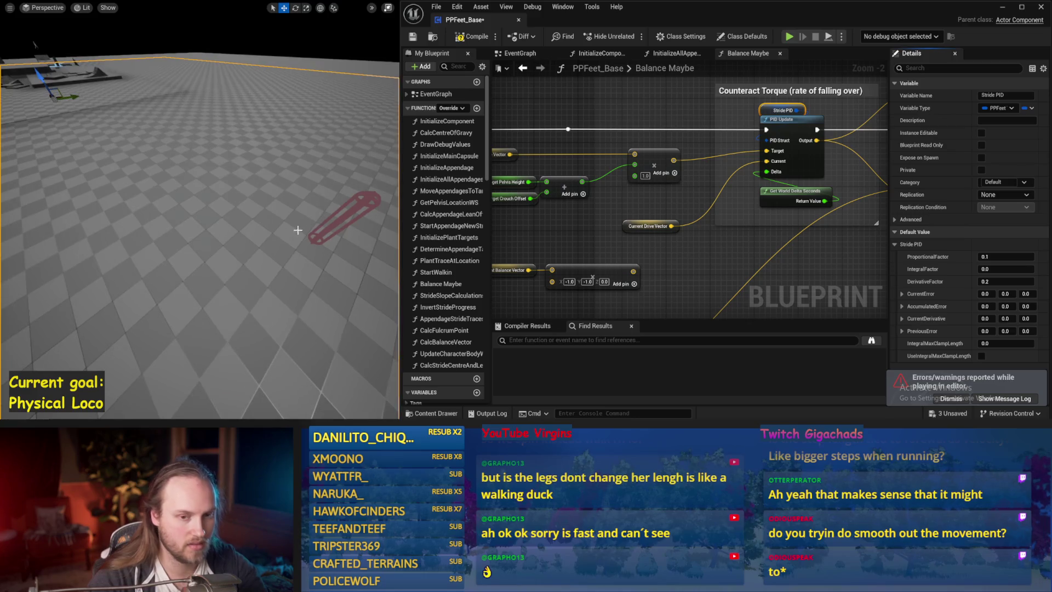
key("alt+s")
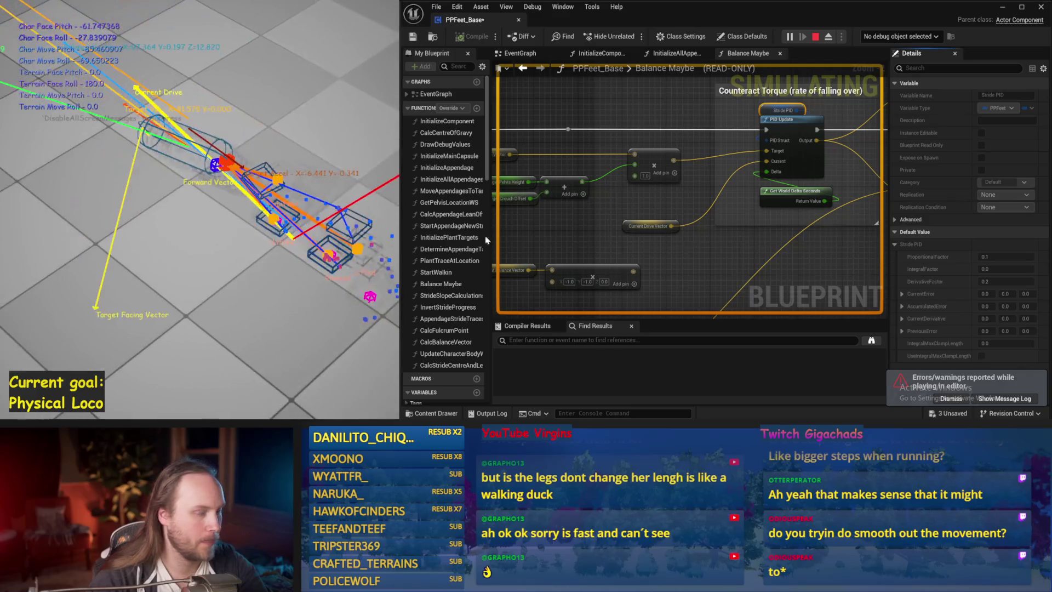
key("Escape")
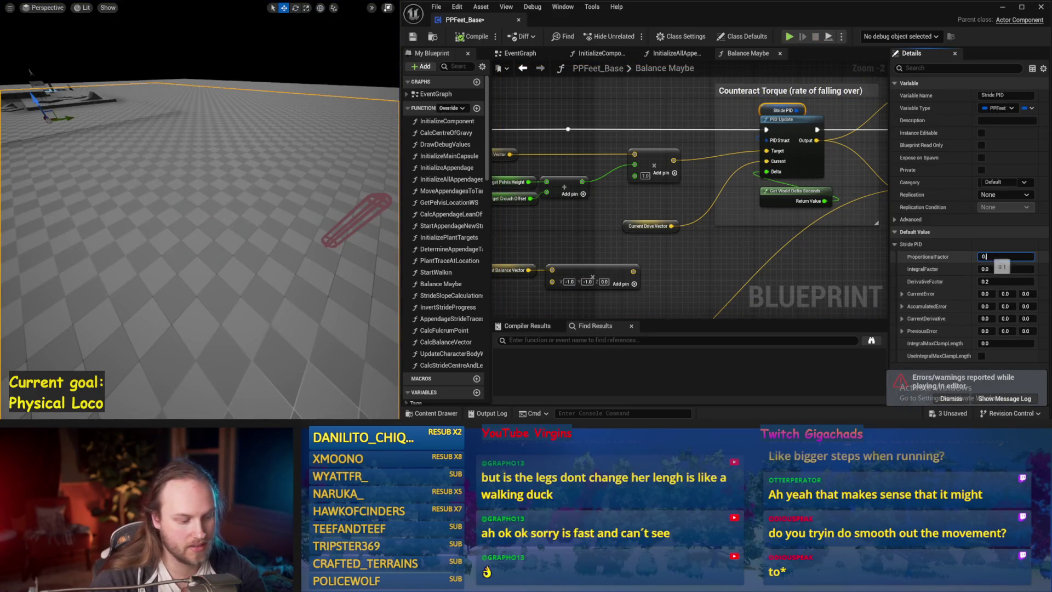
left_click_drag(156, 166, 152, 177)
key("alt+s")
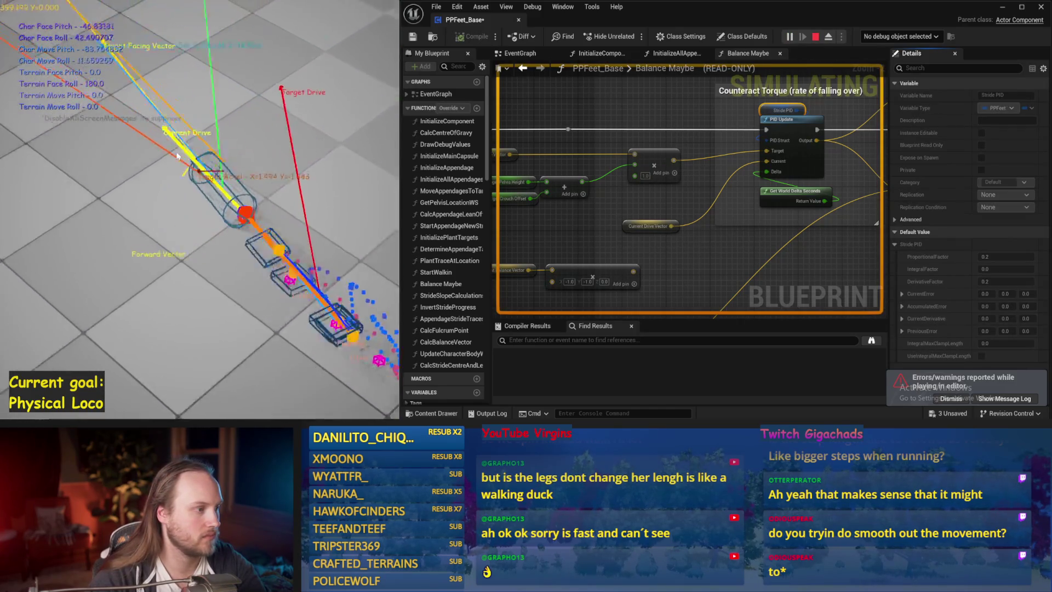
key("Escape")
key("alt+s")
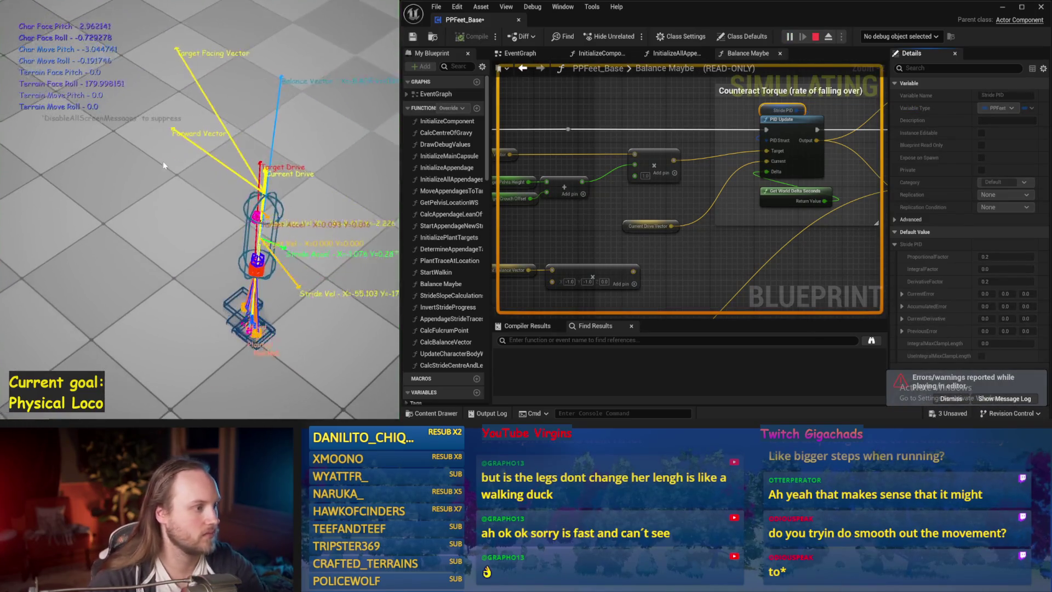
key("Escape")
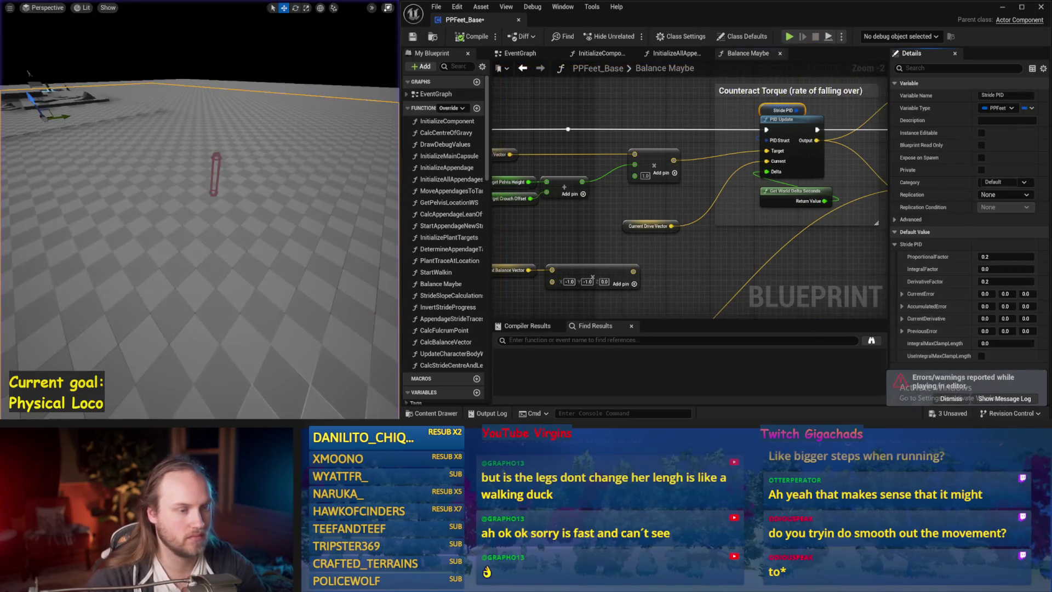
- Zoom the graph out and clear the node selection
scroll(636, 161, "down", 5)
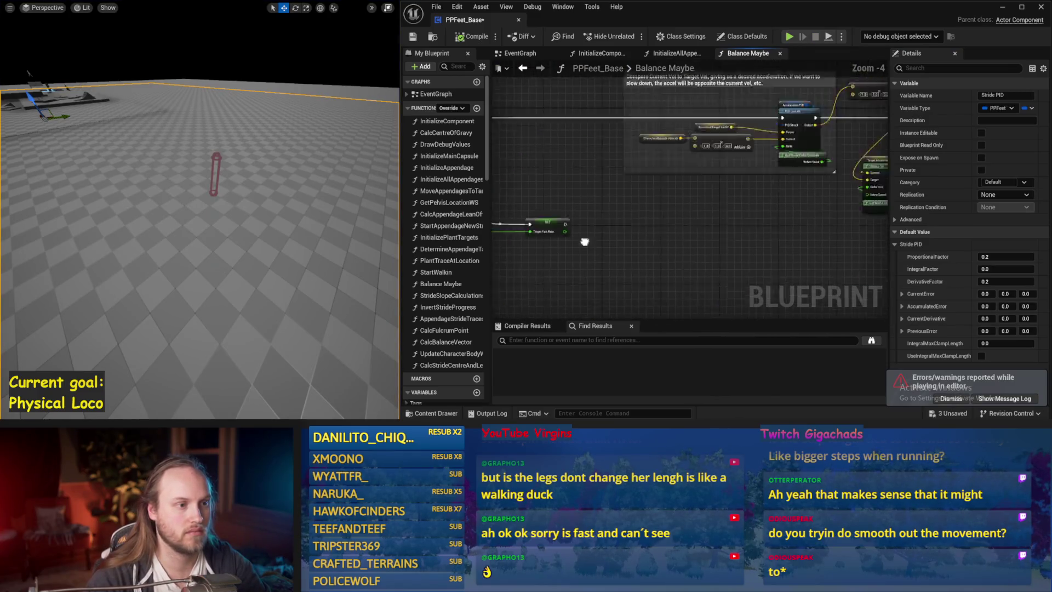
scroll(615, 263, "up", 2)
left_click(615, 263)
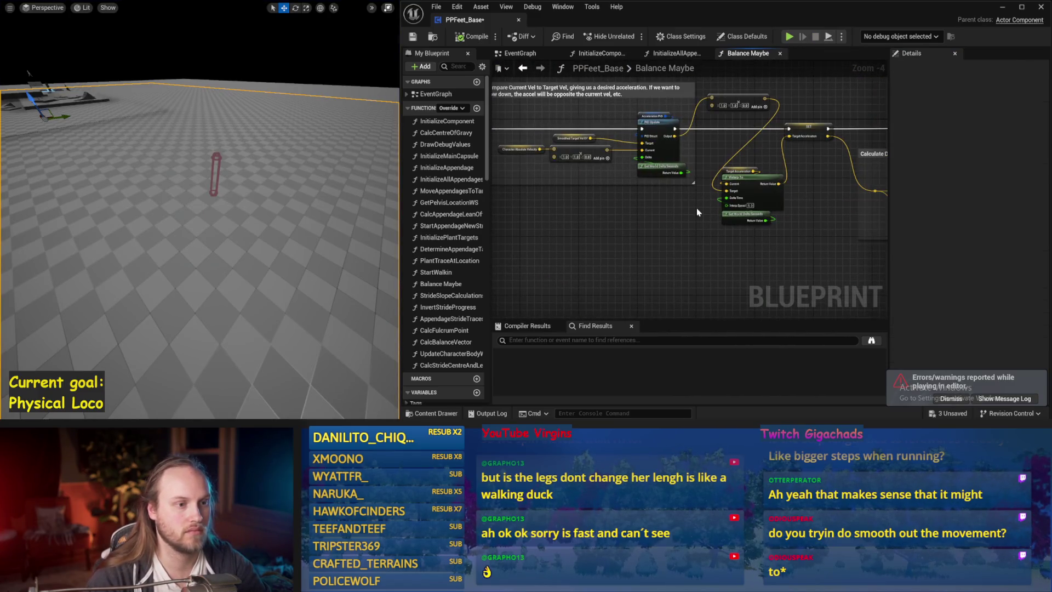
scroll(719, 143, "up", 2)
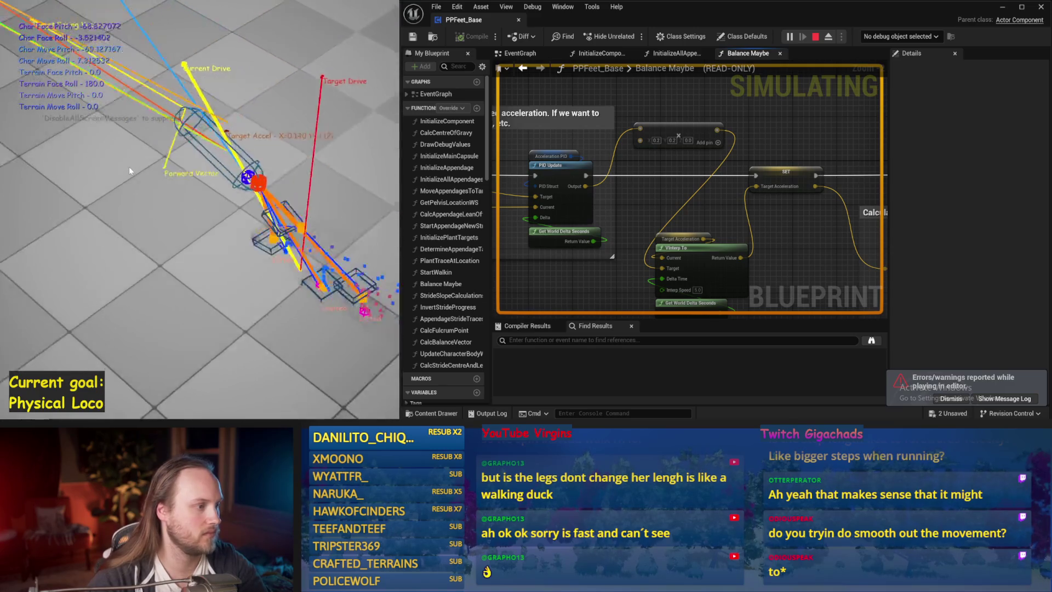
- Run another test from the EventGraph, then reopen the Balance Maybe function graph
left_click(518, 53)
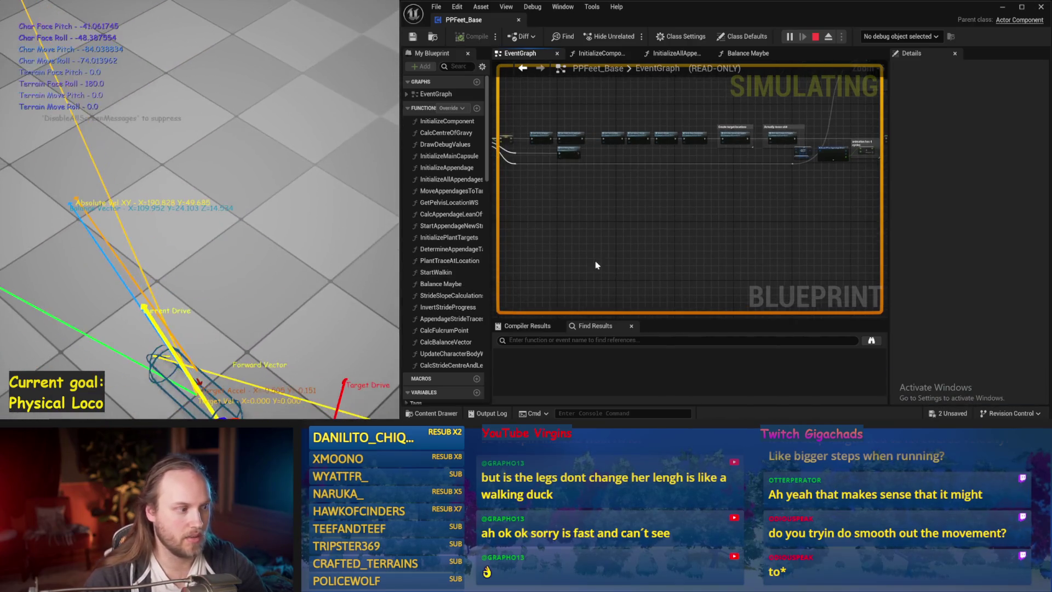
key("Escape")
key("alt+s")
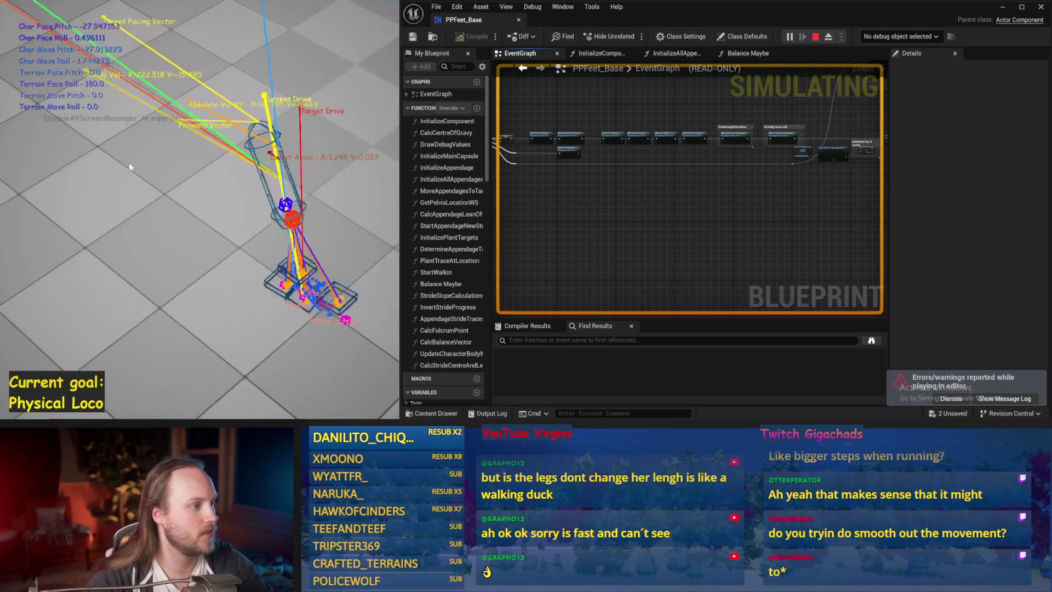
key("Escape")
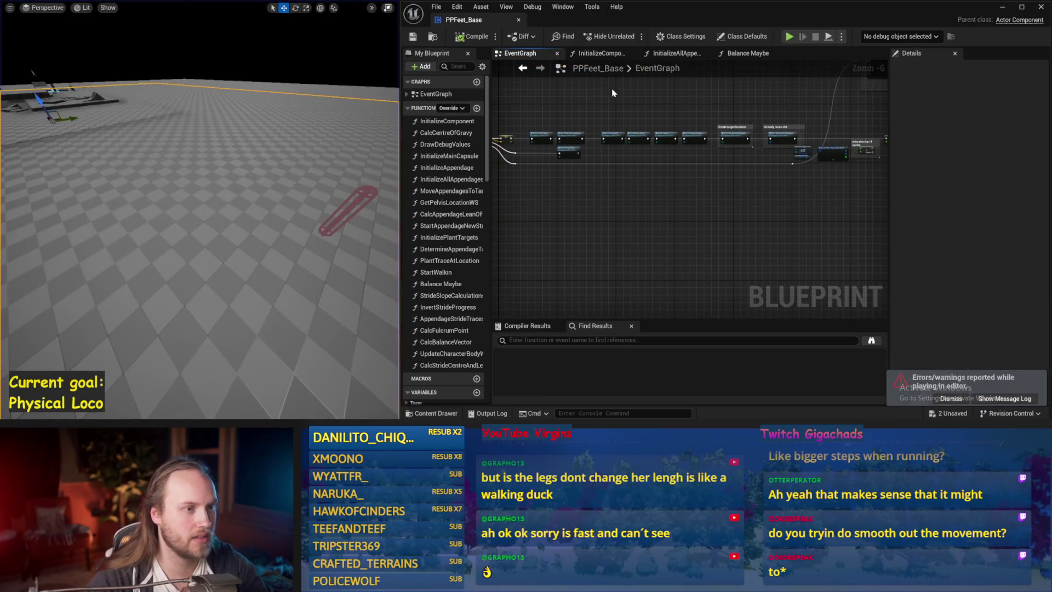
scroll(754, 280, "up", 3)
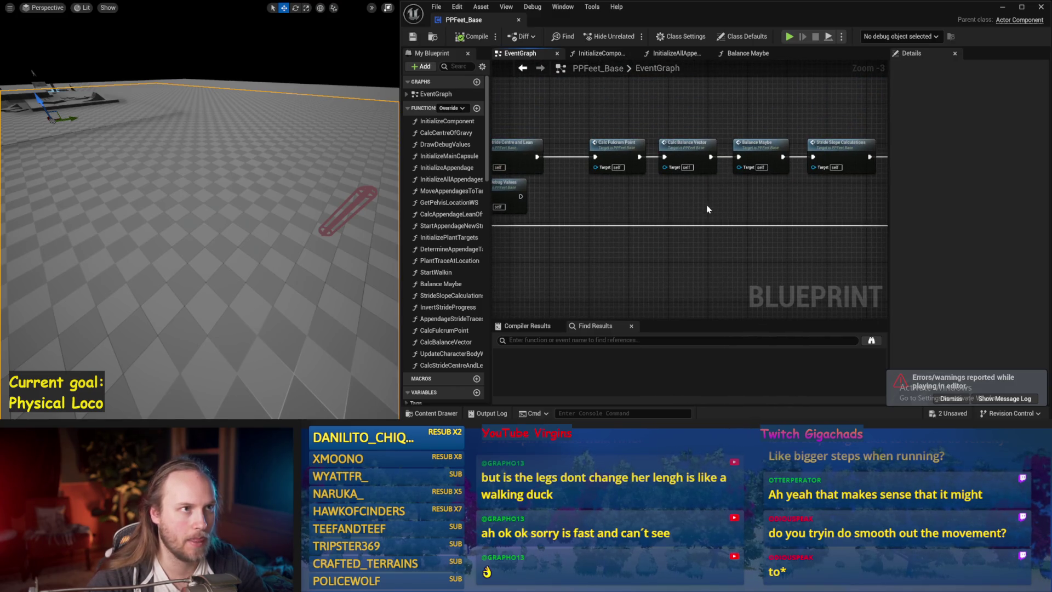
double_click(678, 170)
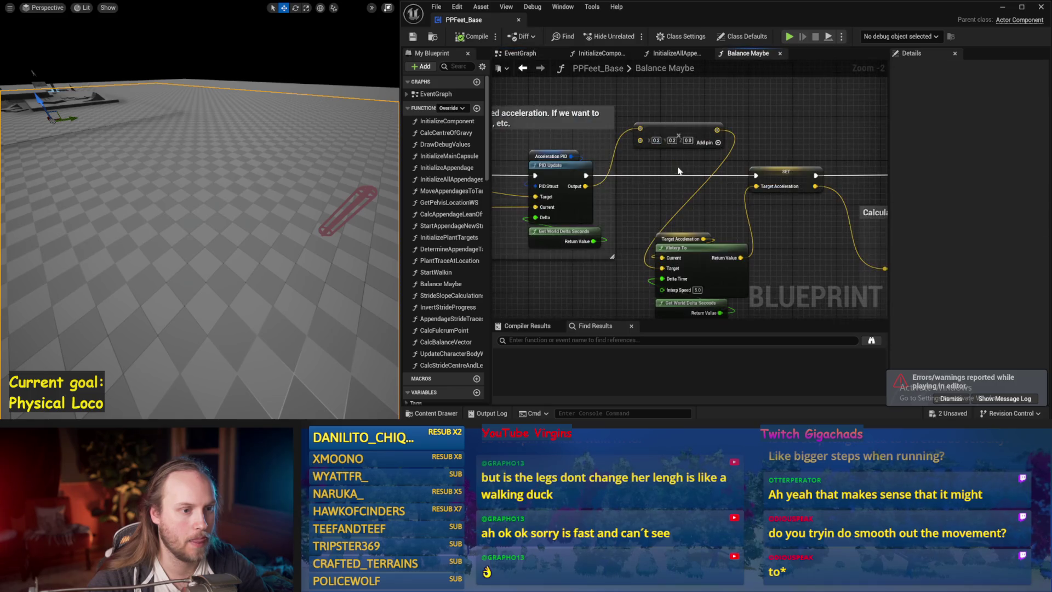
- Confirm Stride PID ProportionalFactor 0.1 and run a balance test
scroll(678, 171, "down", 2)
left_click_drag(855, 307, 813, 189)
mouse_move(758, 207)
left_mouse_down()
mouse_move(674, 265)
mouse_move(731, 241)
mouse_move(747, 253)
mouse_move(692, 137)
left_mouse_up()
type("0.1")
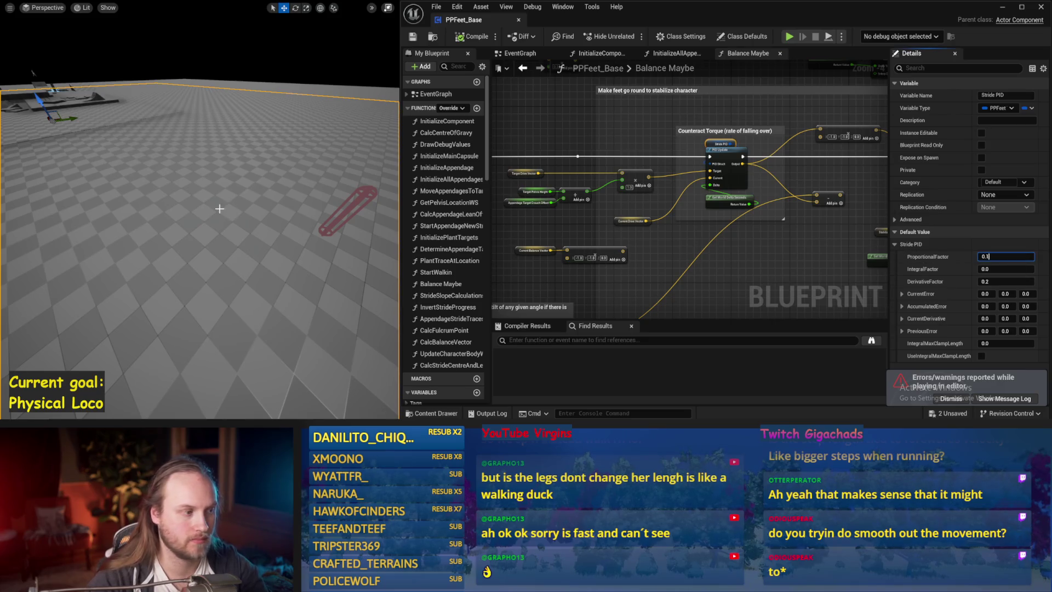
key("Return")
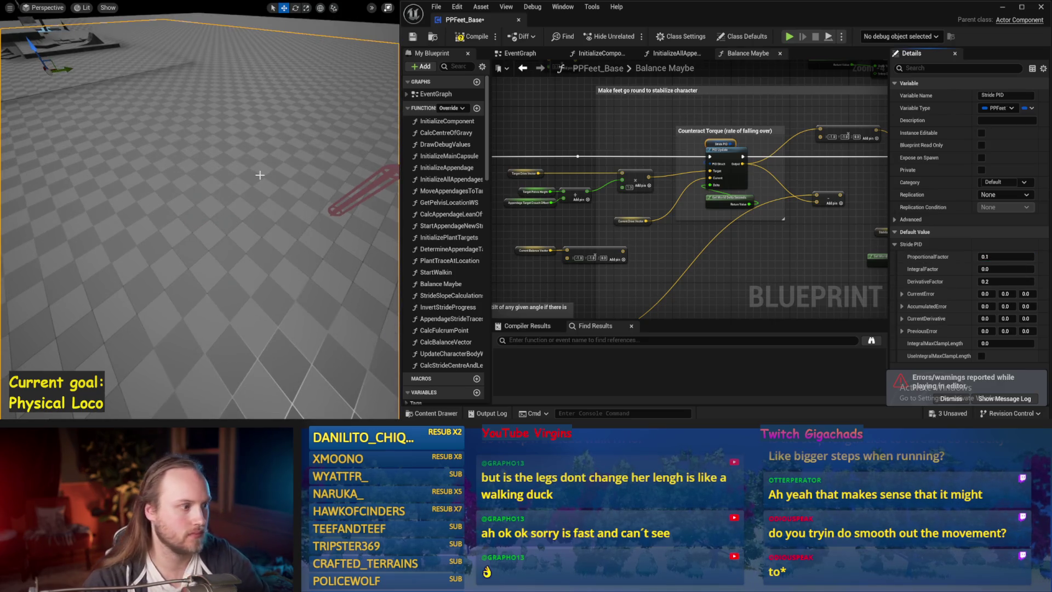
key("alt+s")
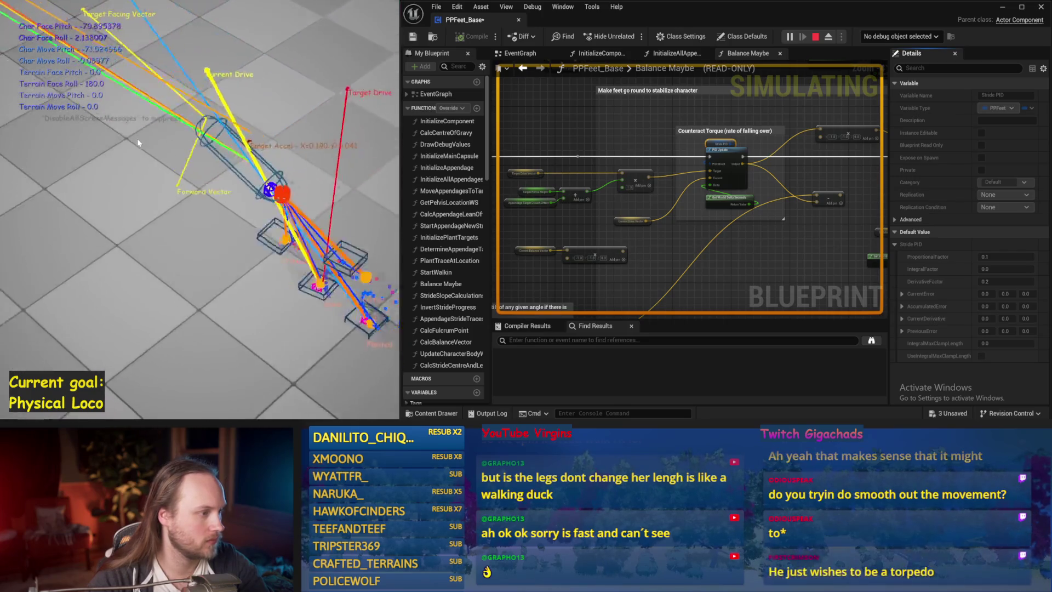
key("Escape")
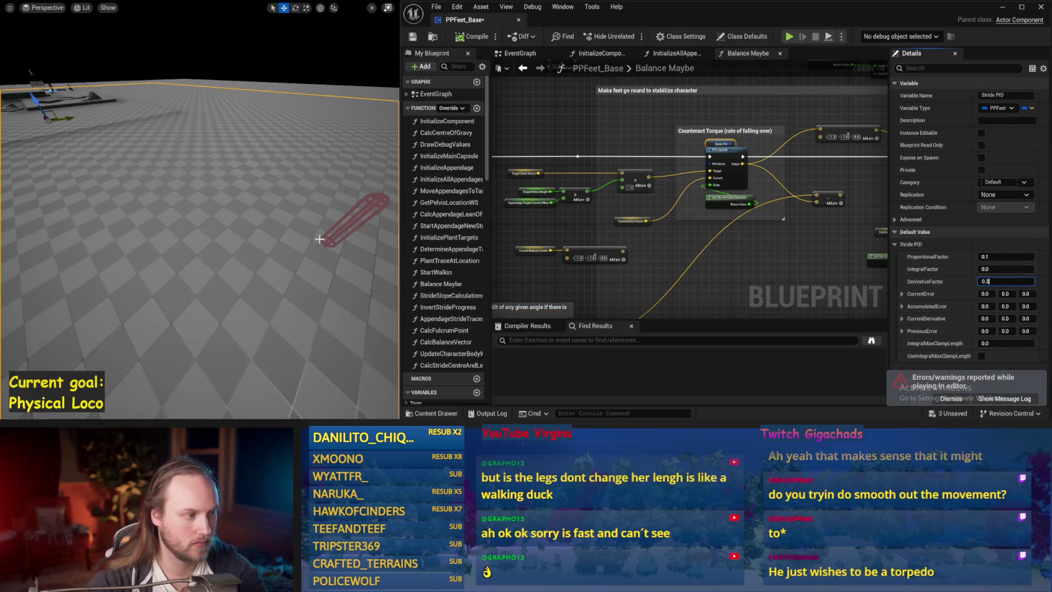
- Set DerivativeFactor to 0.1 and rerun the simulation several times from an upright start
left_click_drag(193, 230, 193, 221)
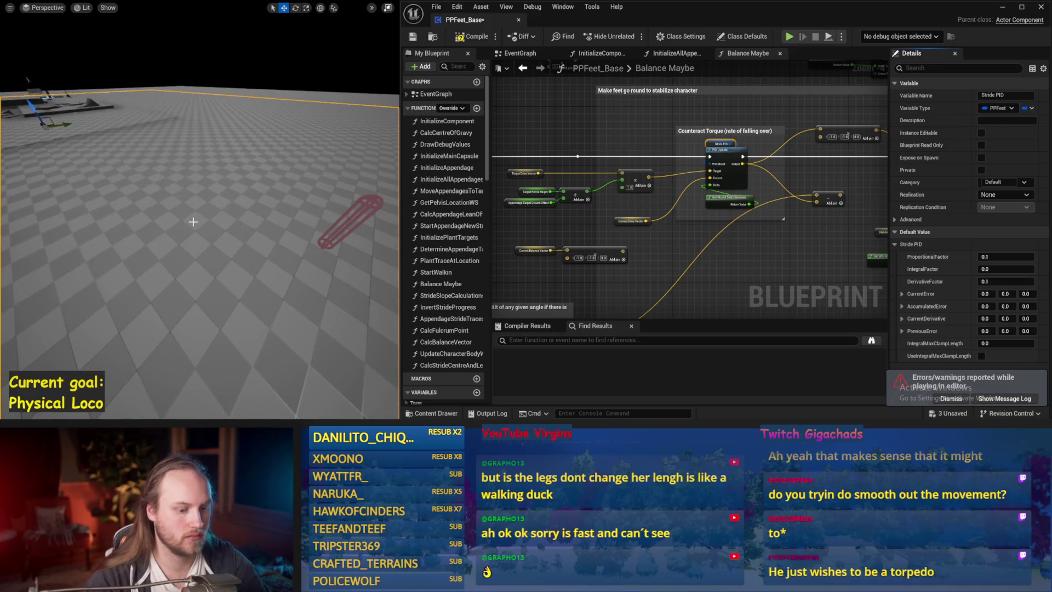
key("alt+s")
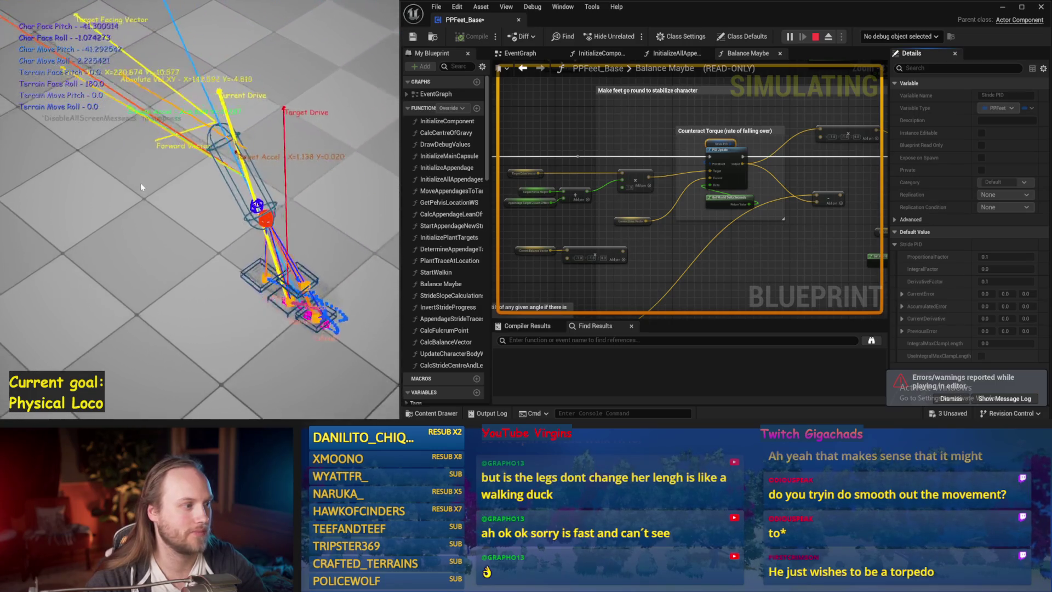
key("Escape")
key("alt+s")
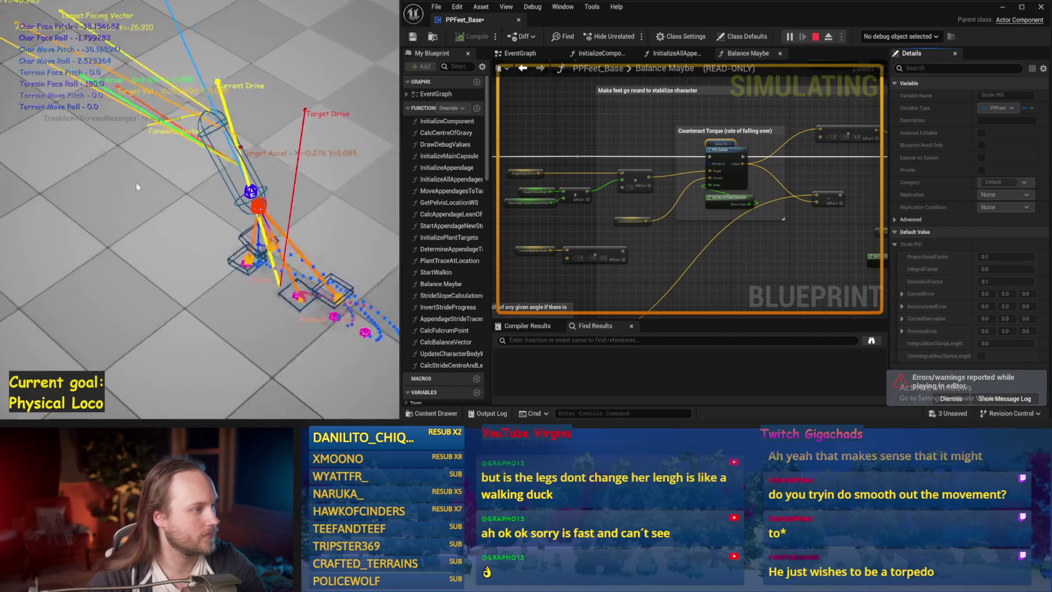
key("Escape")
key("alt+s")
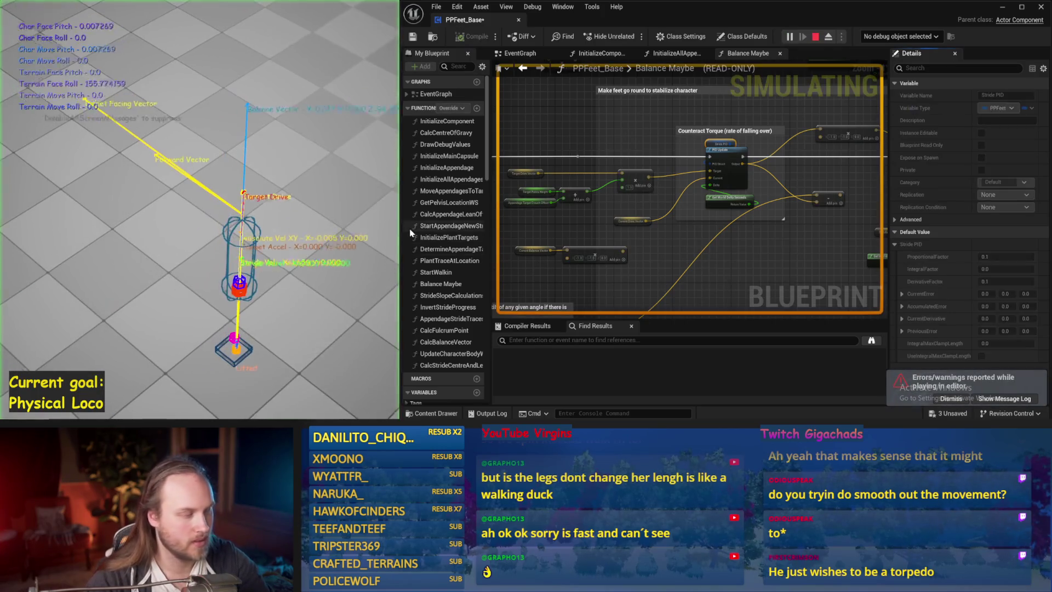
left_click(450, 226)
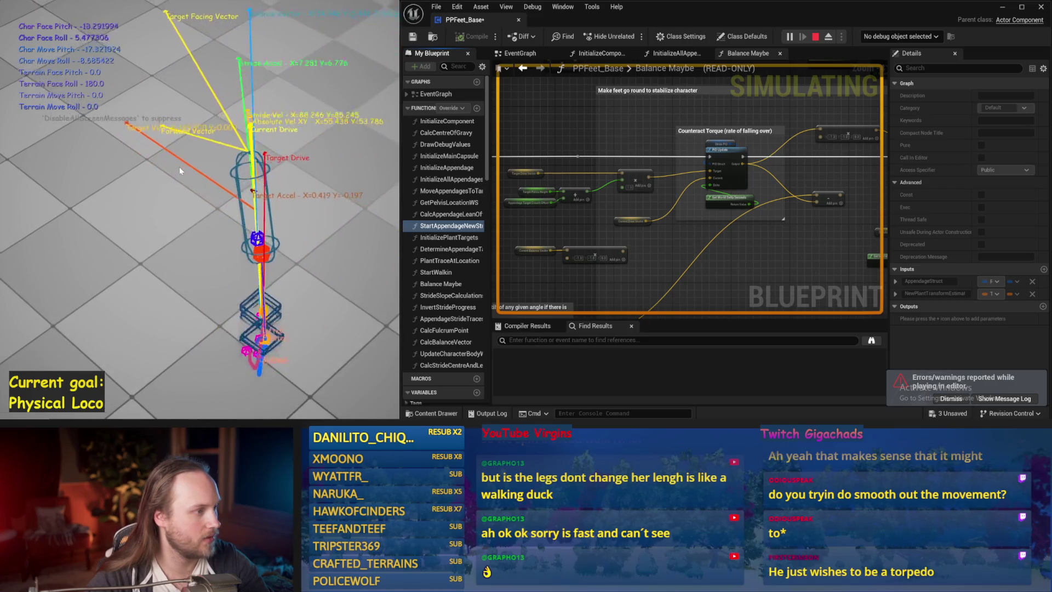
key("Escape")
mouse_move(833, 280)
left_mouse_down()
mouse_move(715, 254)
mouse_move(738, 218)
mouse_move(675, 249)
left_mouse_up()
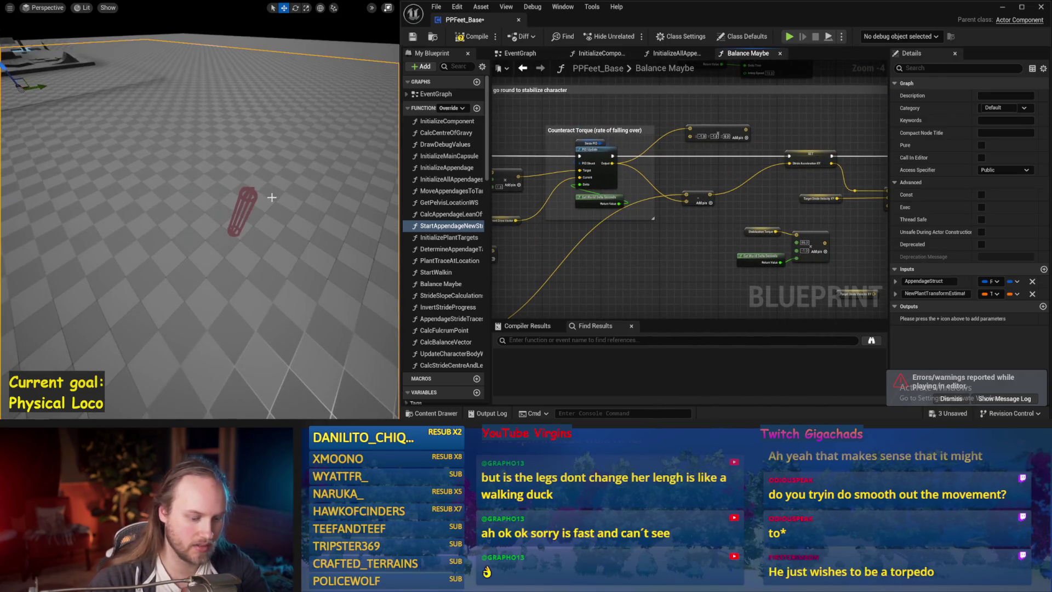
- Run two balance simulations with DerivativeFactor 0.2, then open the InitializeAllAppendages graph
key("alt+s")
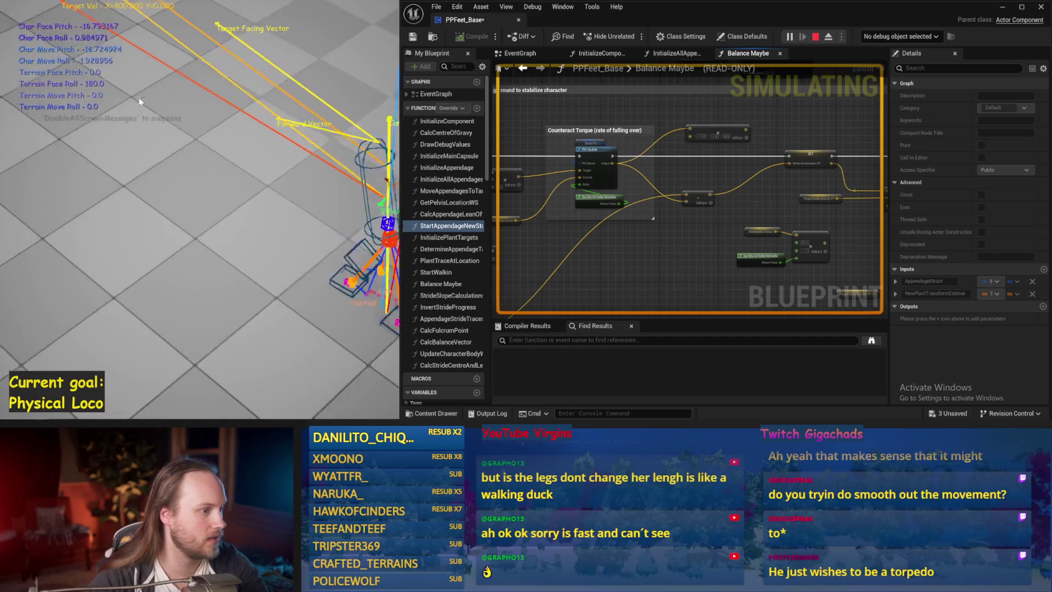
key("Escape")
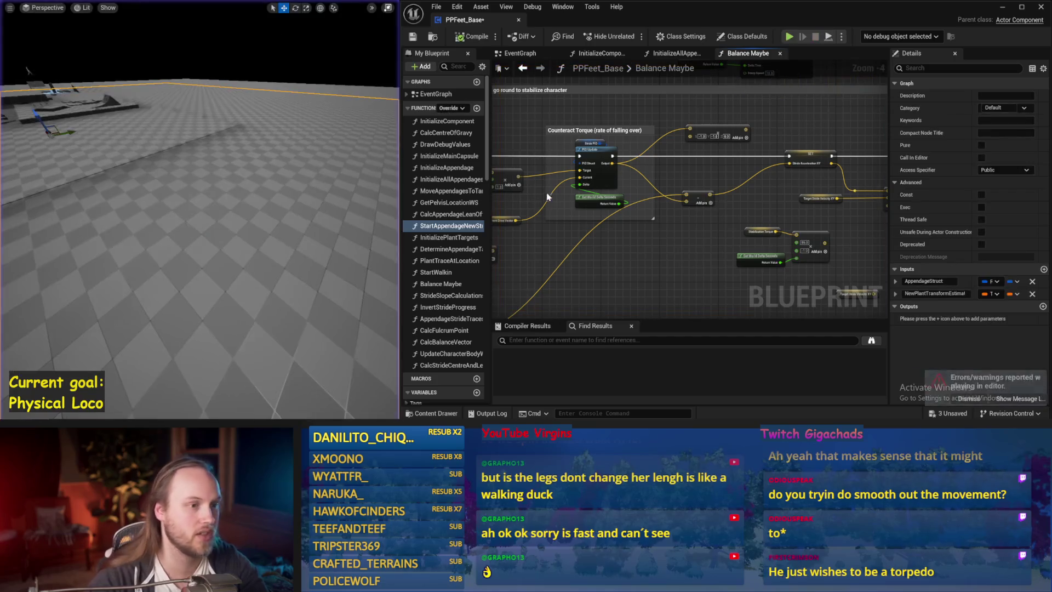
left_click_drag(661, 299, 649, 239)
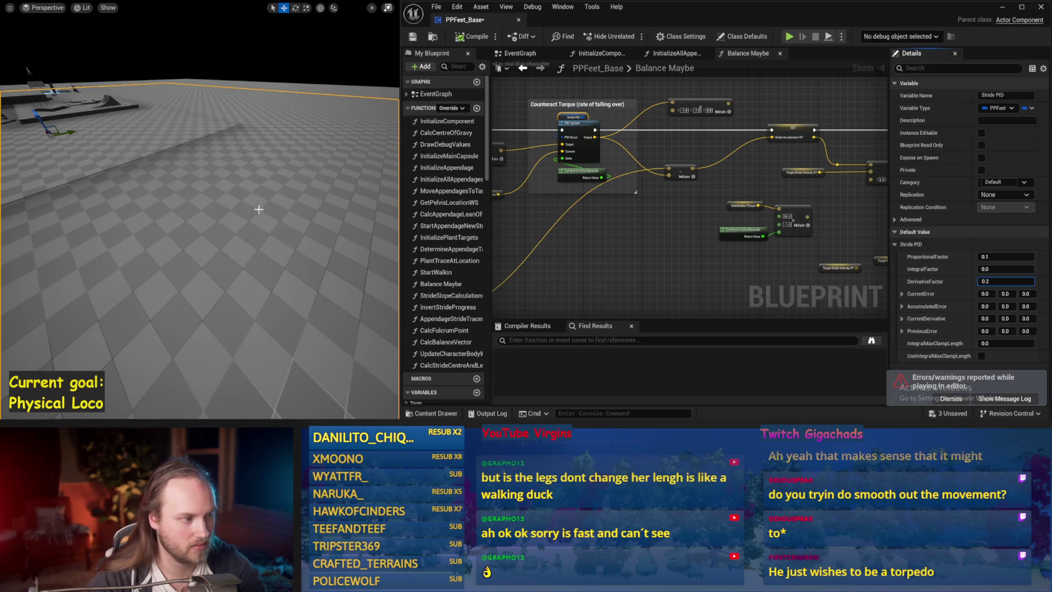
key("alt+s")
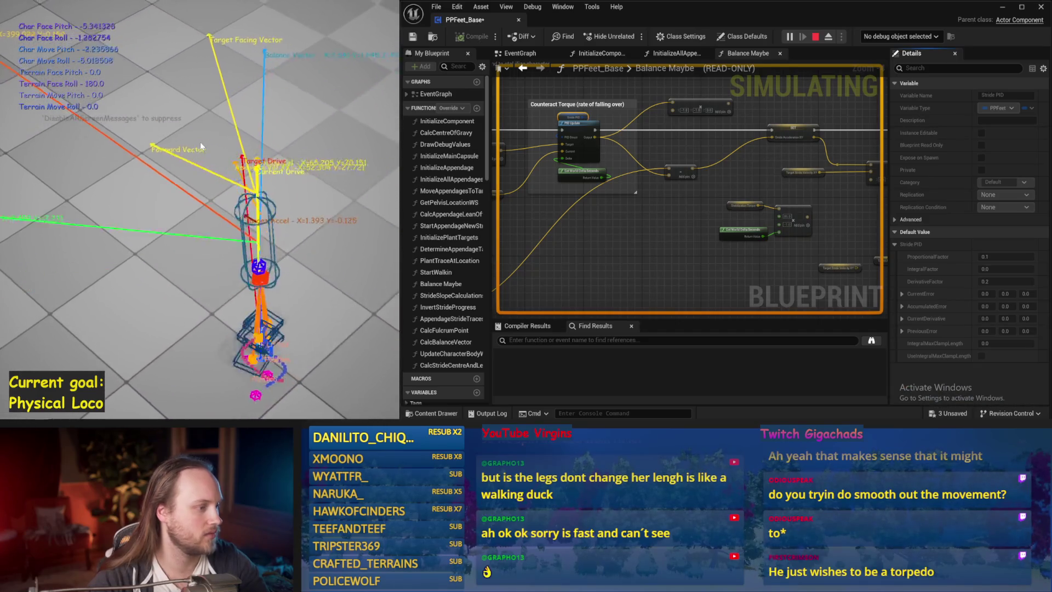
key("Escape")
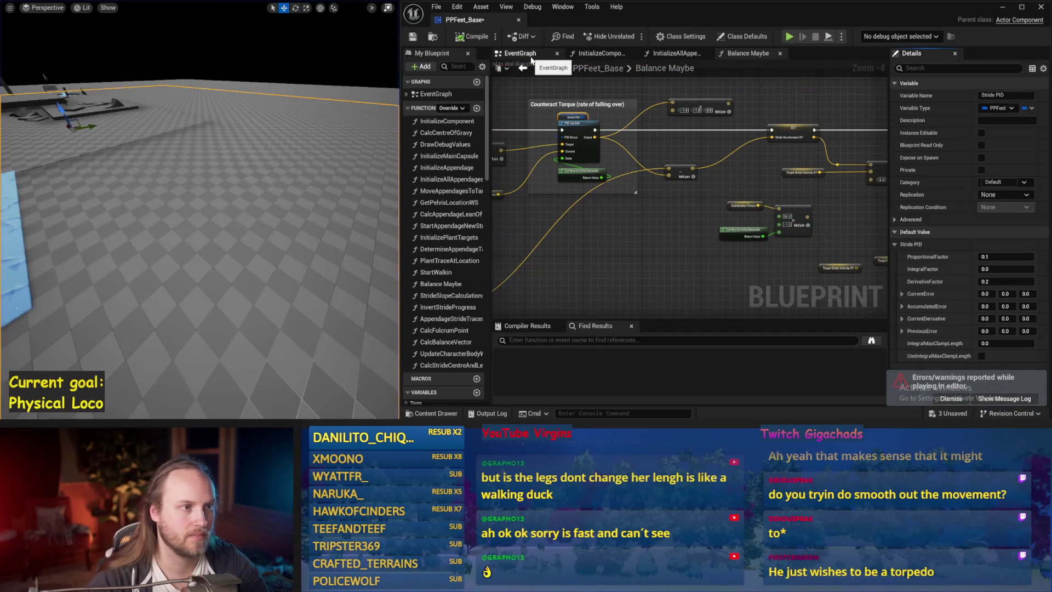
left_click(669, 57)
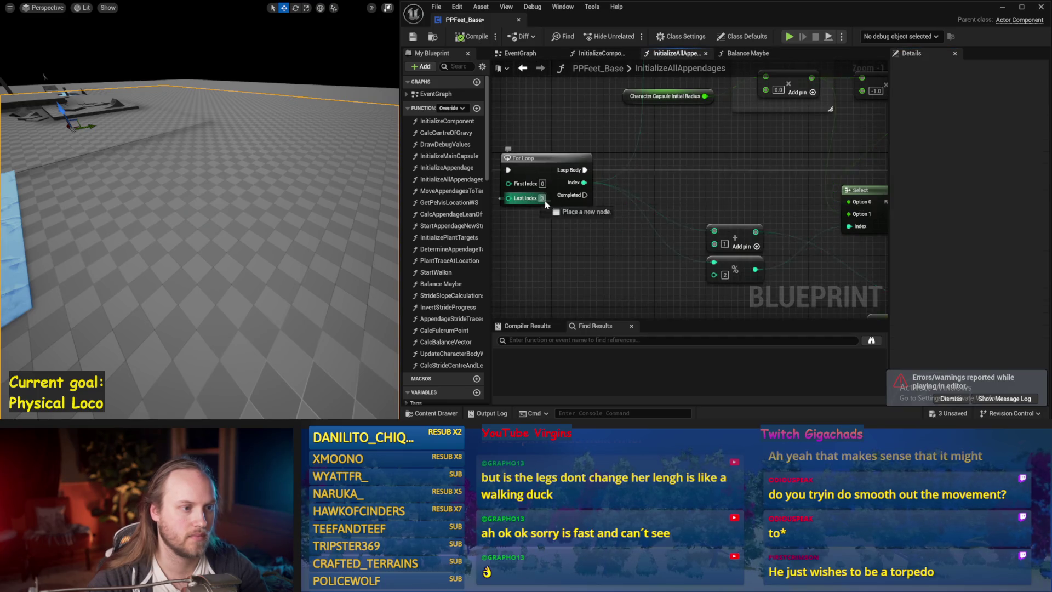
left_click_drag(280, 225, 283, 229)
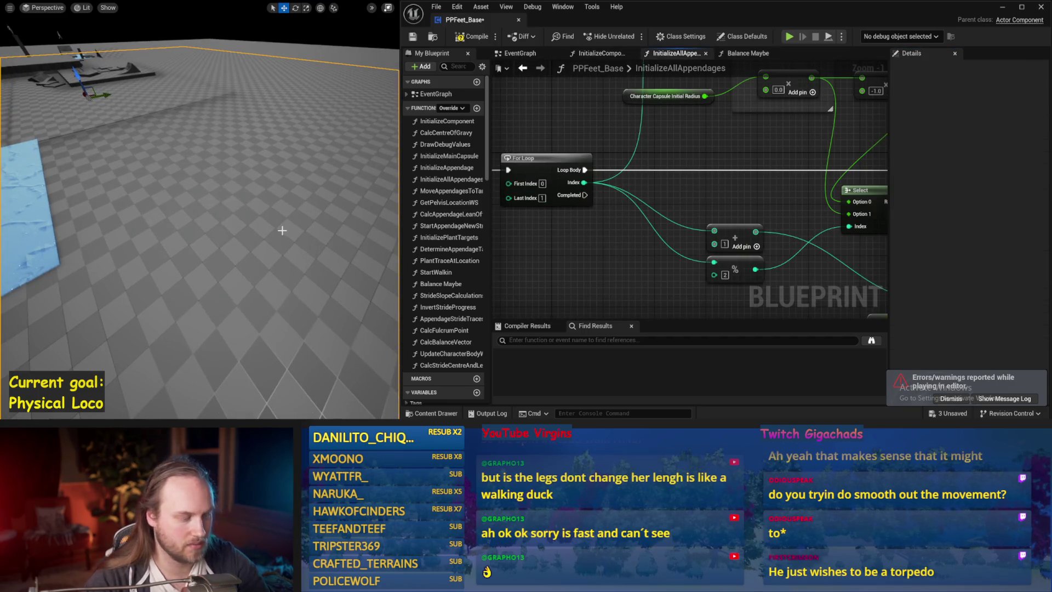
key("alt+s")
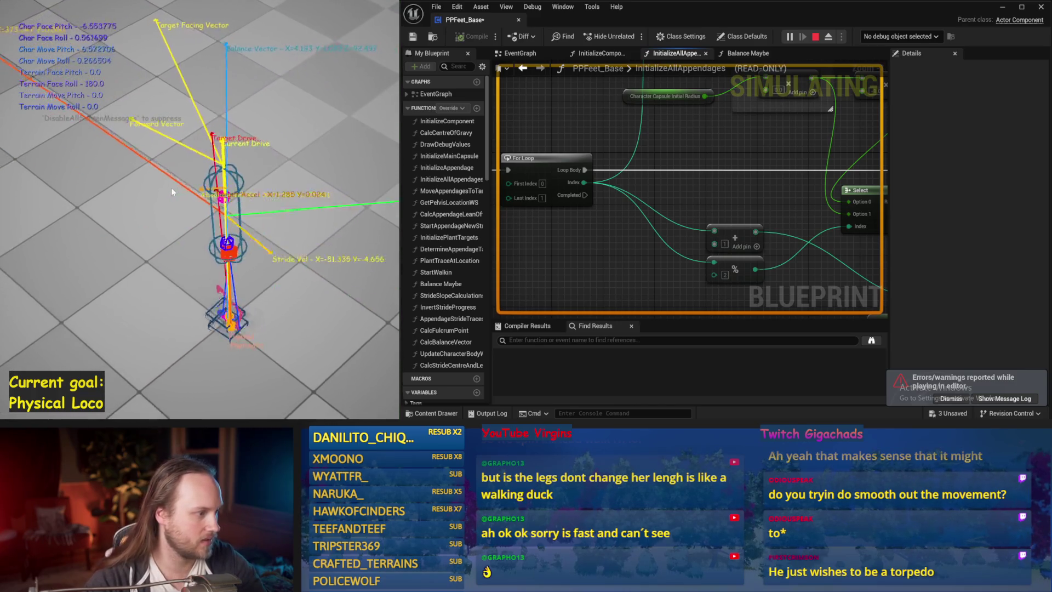
key("Escape")
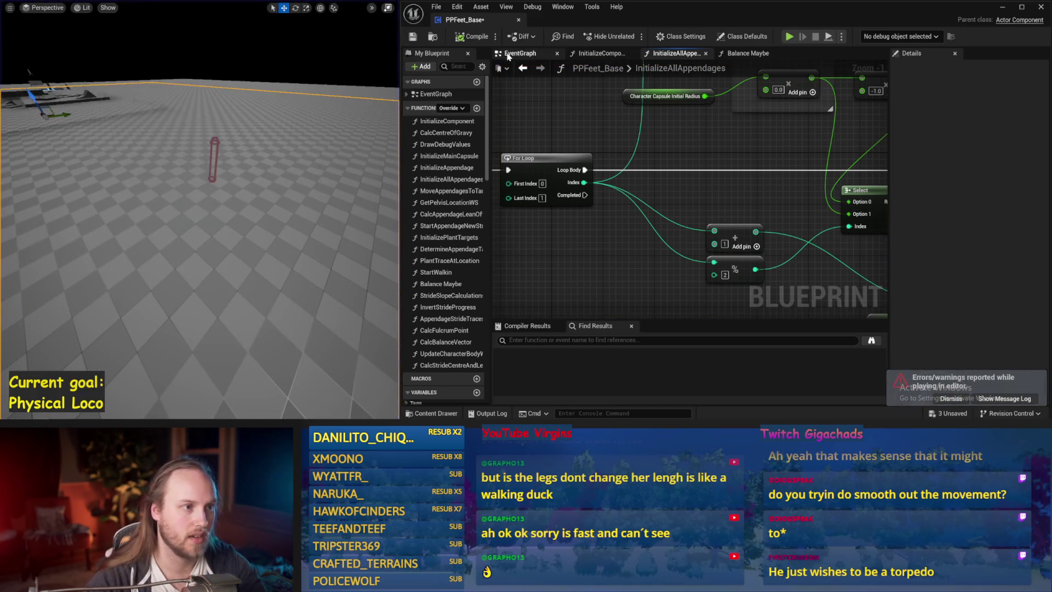
left_click(508, 55)
left_click(727, 54)
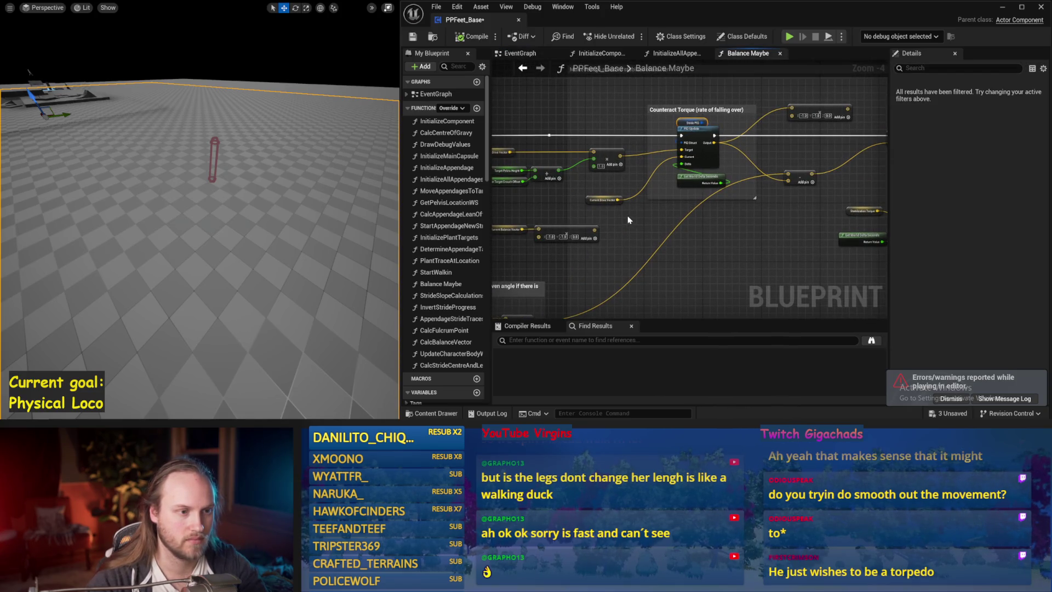
- Compile the blueprint and move the Current Balance Vector nodes down and right
scroll(628, 219, "up", 1)
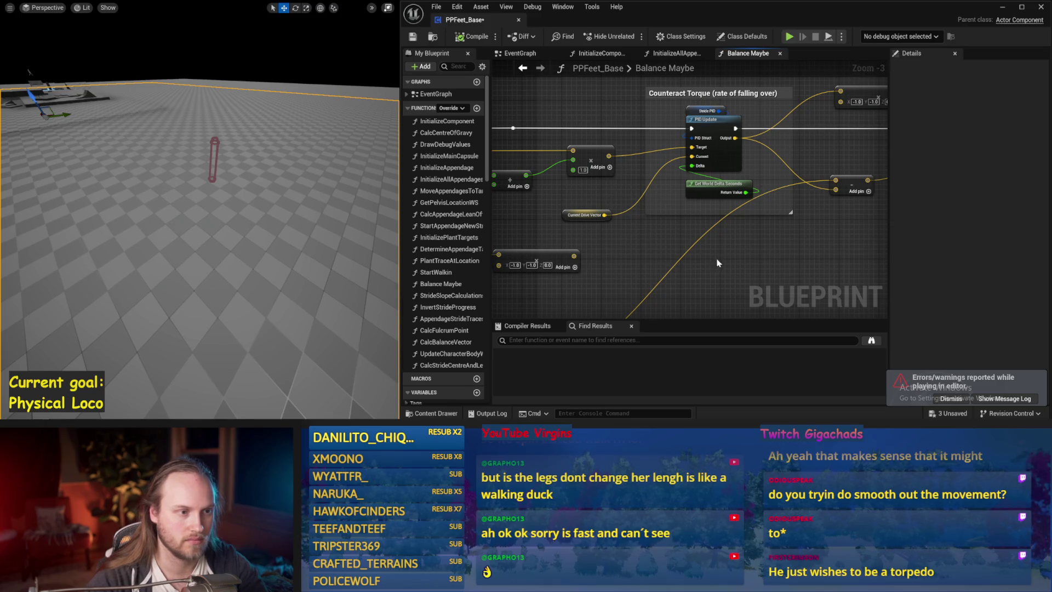
left_click(417, 37)
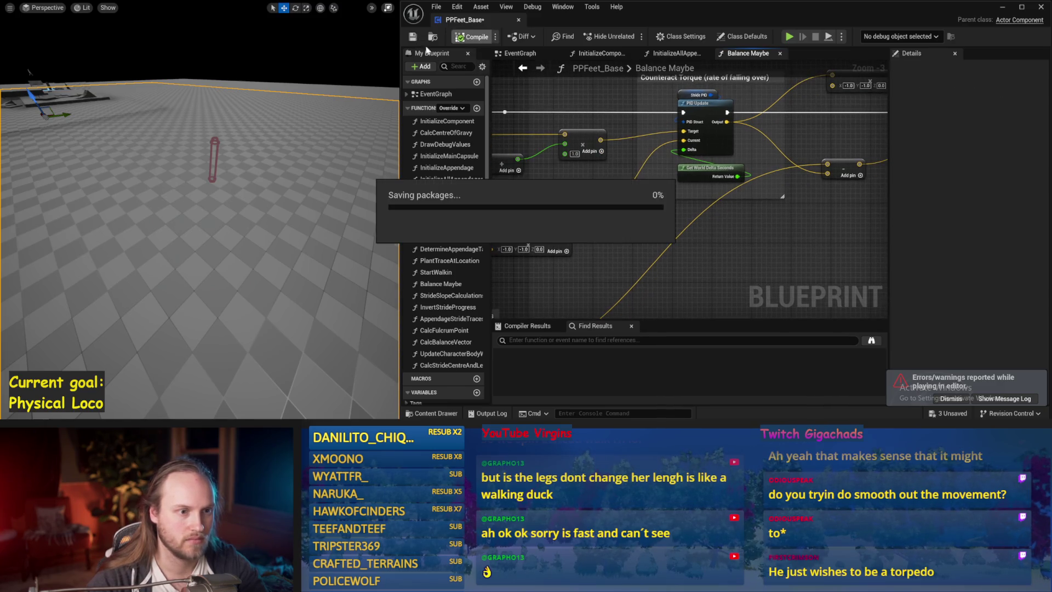
right_click(742, 213)
left_click(664, 237)
right_click(644, 213)
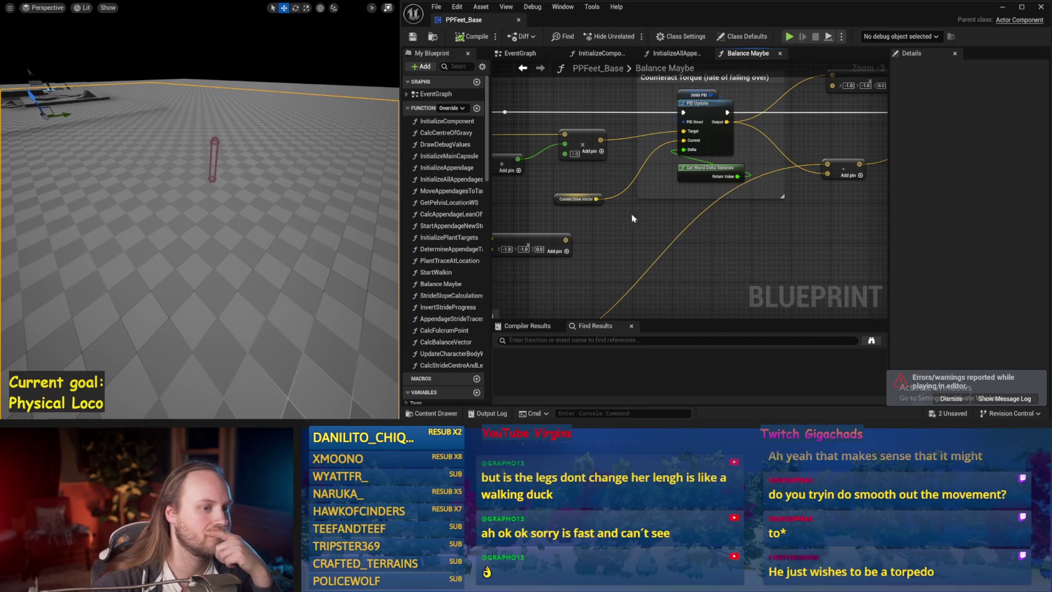
mouse_move(732, 279)
left_mouse_down()
mouse_move(752, 209)
mouse_move(682, 216)
left_mouse_up()
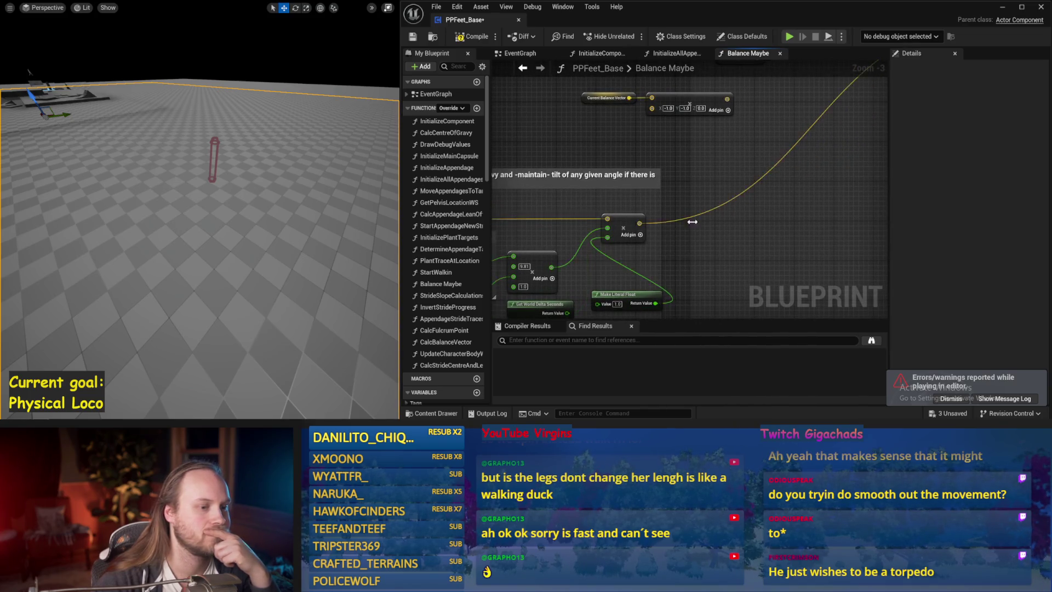
scroll(693, 221, "down", 2)
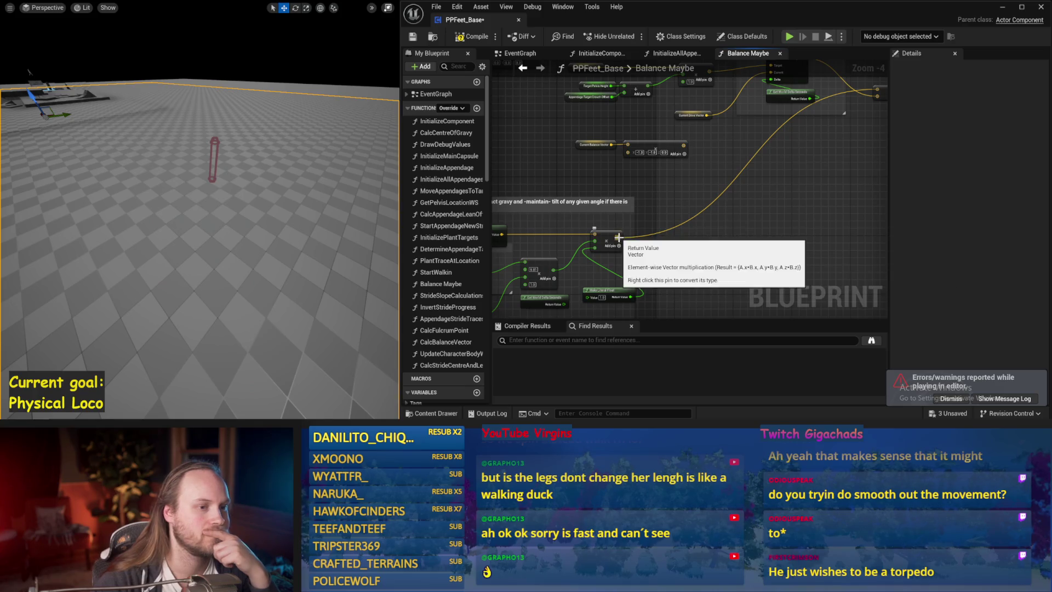
left_click_drag(617, 237, 624, 259)
left_click_drag(587, 153, 727, 197)
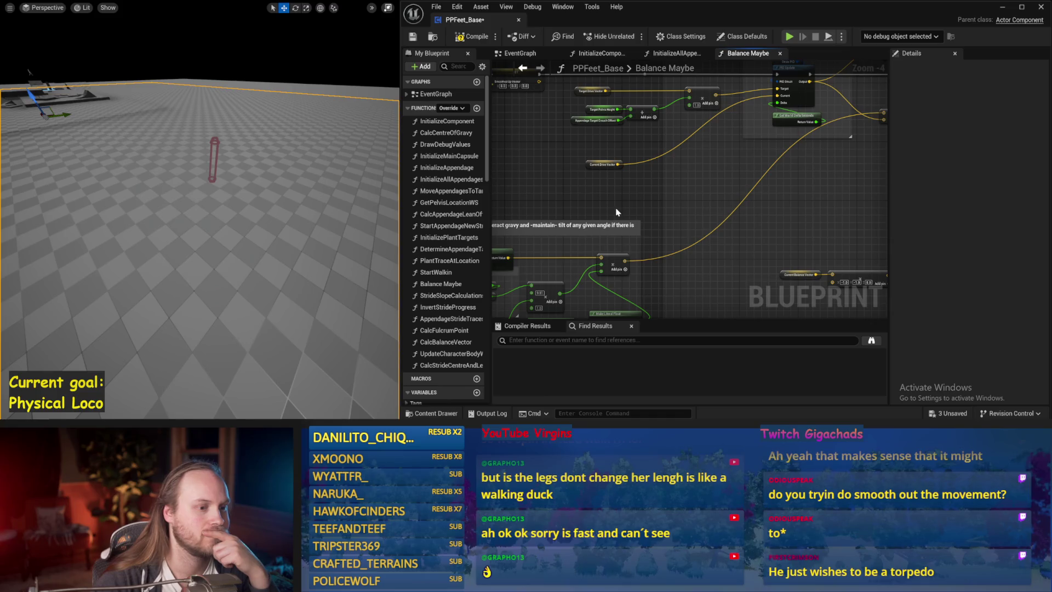
- Wire the Add node's result into the Counteract Torque PID Update's Current input
mouse_move(657, 230)
left_mouse_down()
mouse_move(569, 230)
mouse_move(510, 252)
left_mouse_up()
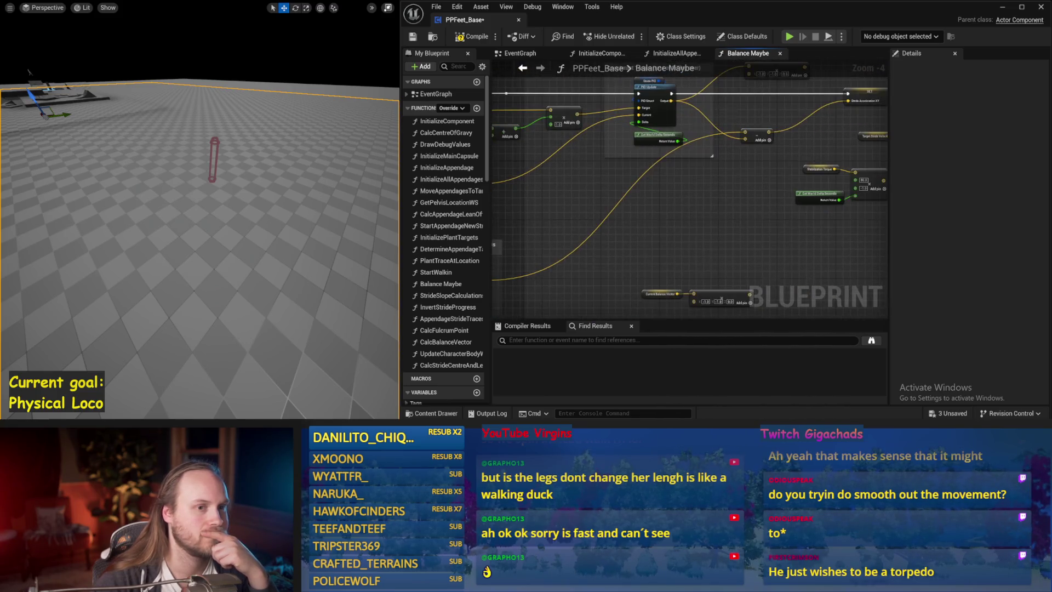
left_click_drag(808, 127, 808, 127)
left_click_drag(579, 200, 716, 192)
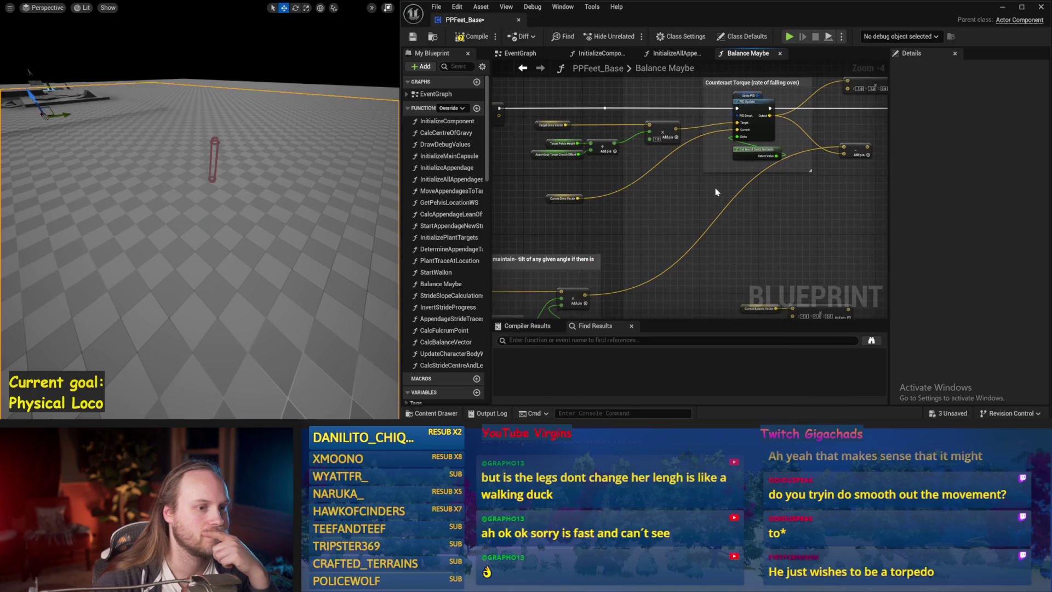
left_click_drag(607, 261, 726, 191)
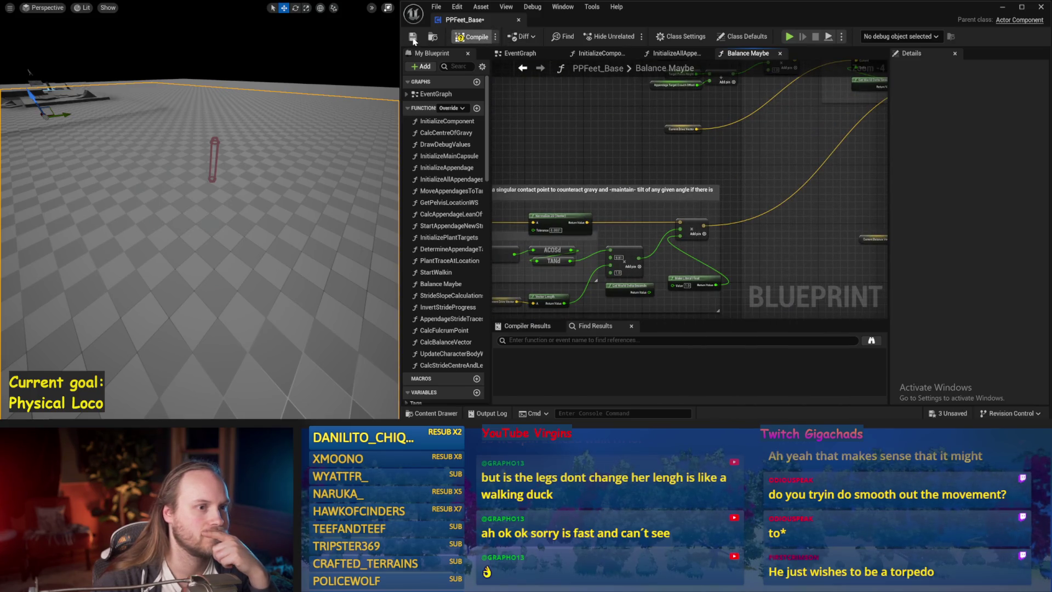
left_click_drag(711, 239, 658, 285)
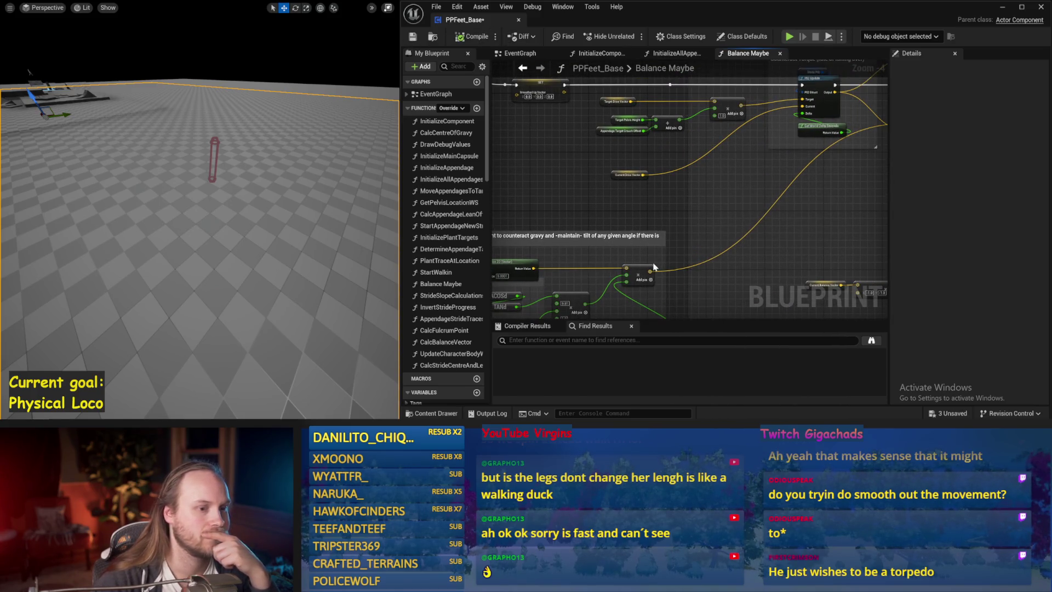
left_click_drag(805, 108, 805, 109)
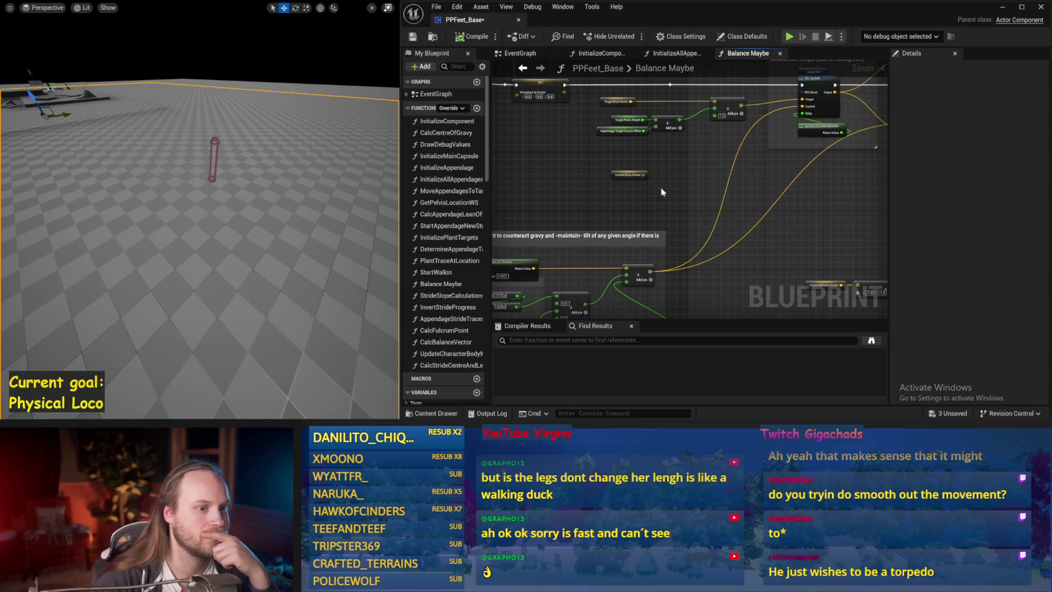
left_click_drag(670, 207, 723, 201)
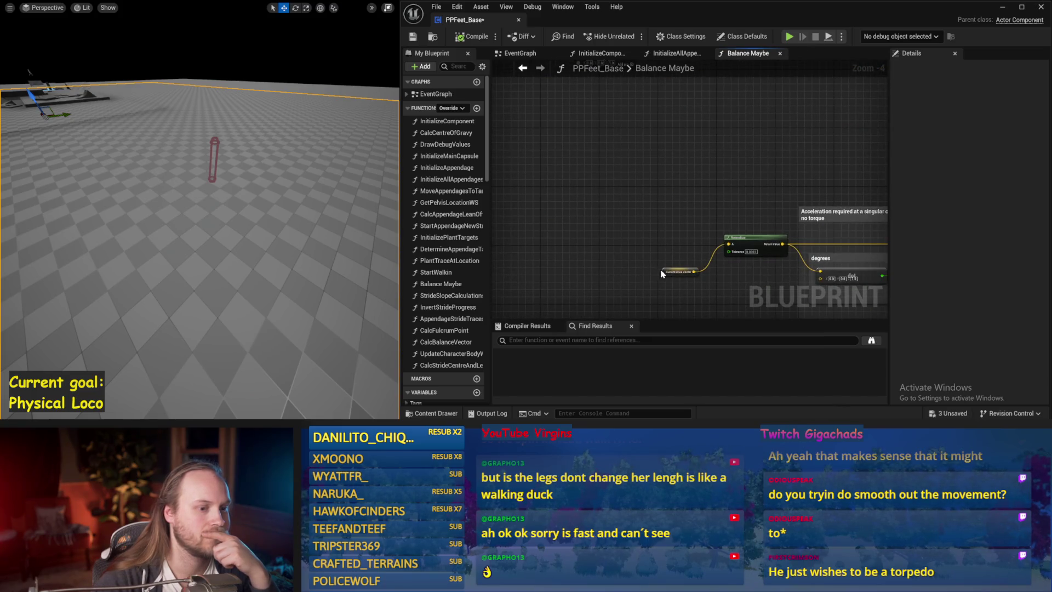